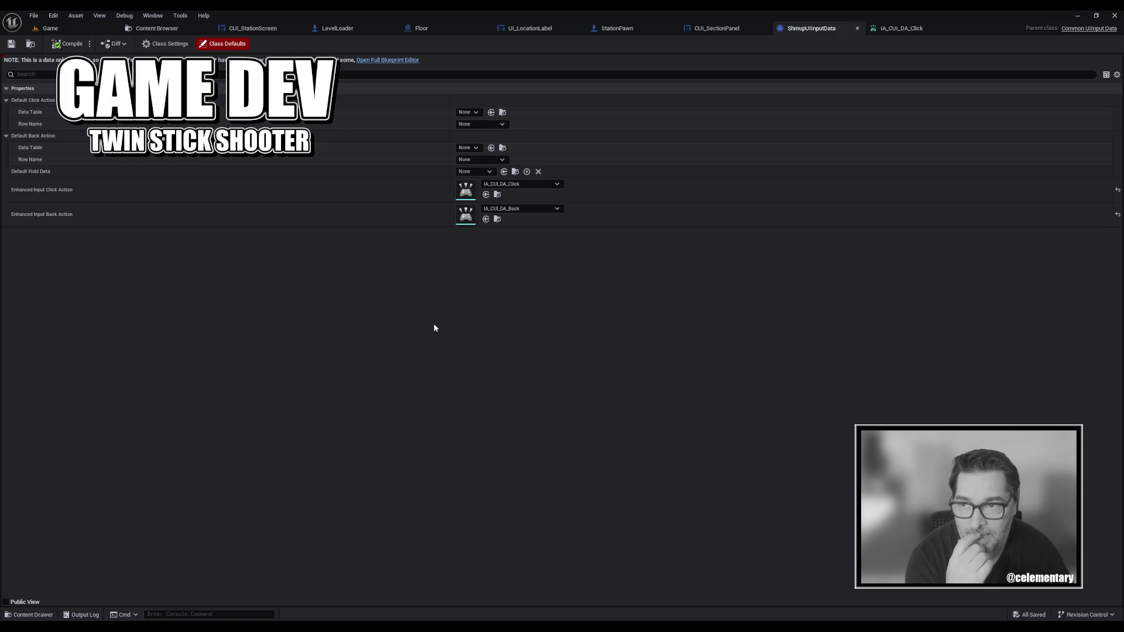
Open Project Settings and browse to the Rendering settings.
click(53, 16)
click(75, 125)
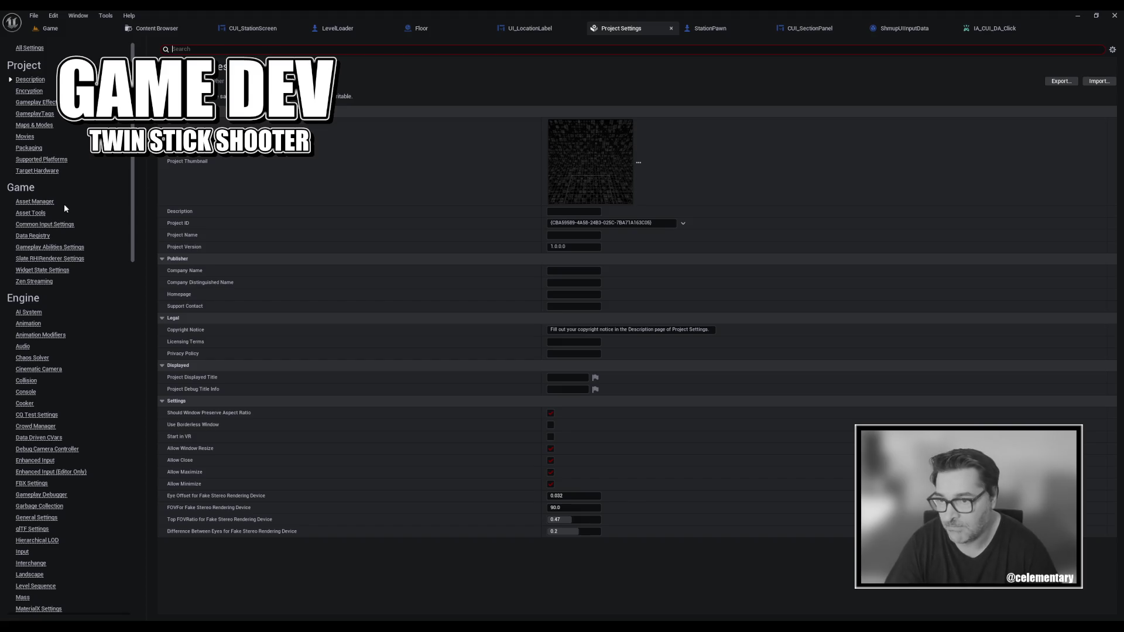
scroll(65, 197, down, 3)
scroll(72, 202, down, 7)
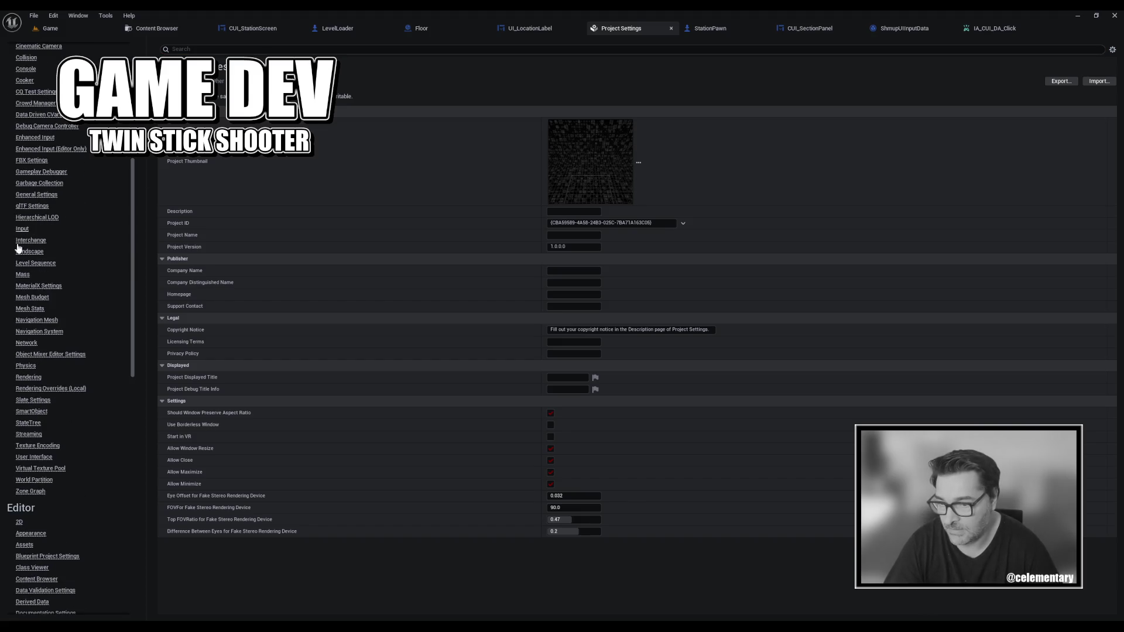
click(36, 379)
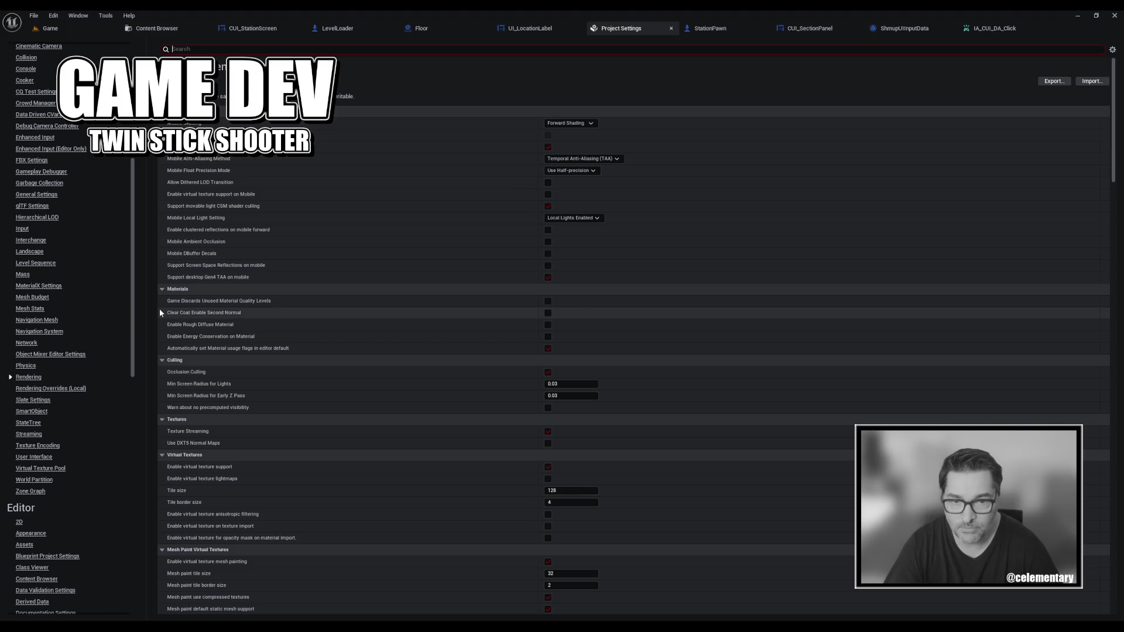
View the Packaging settings and filter the settings search to 'shader'.
scroll(37, 304, up, 8)
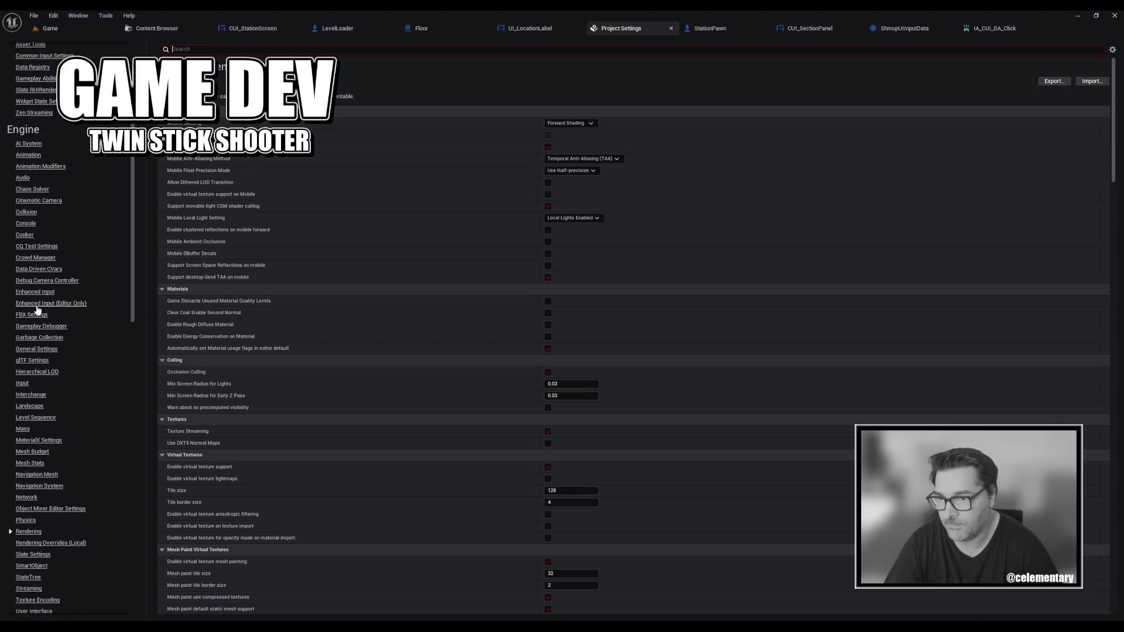
scroll(36, 304, up, 2)
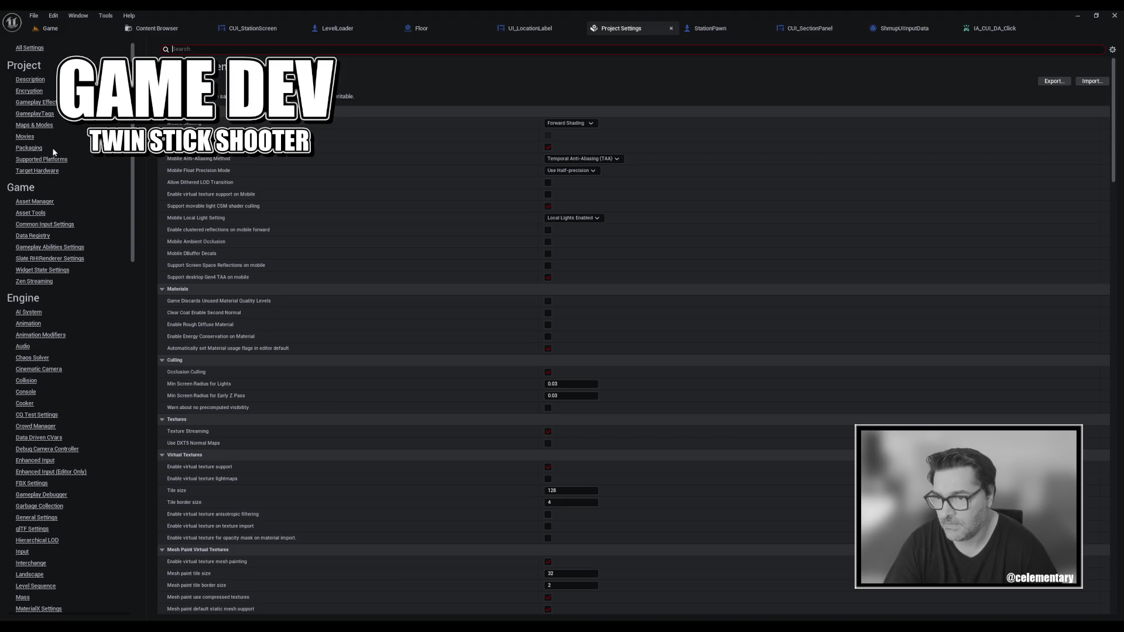
click(29, 149)
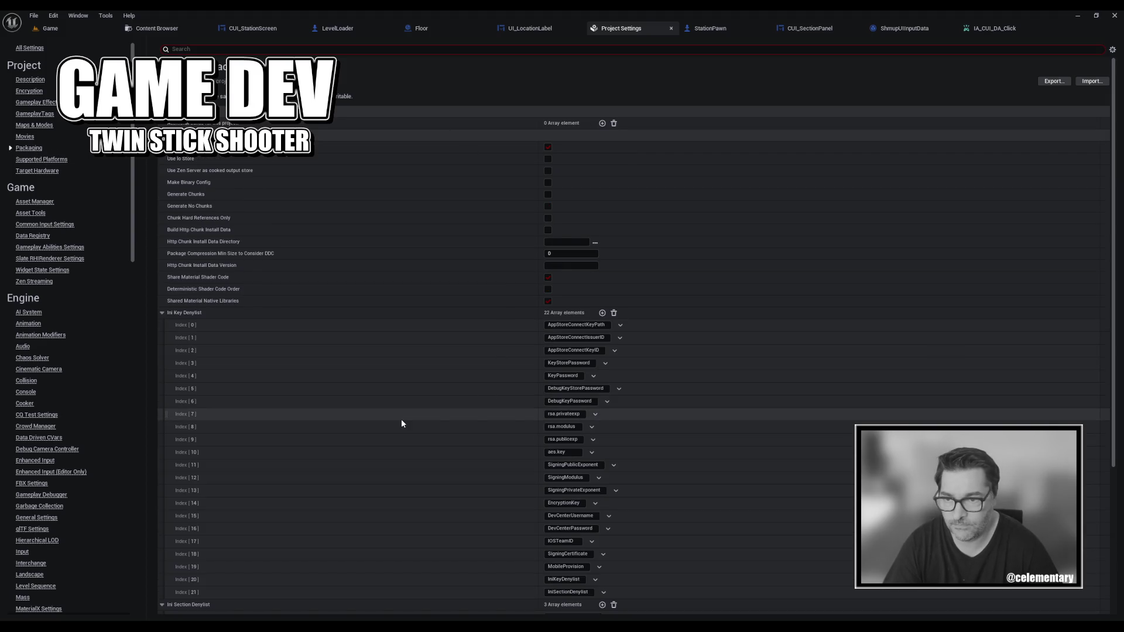
scroll(402, 419, down, 3)
scroll(401, 422, down, 2)
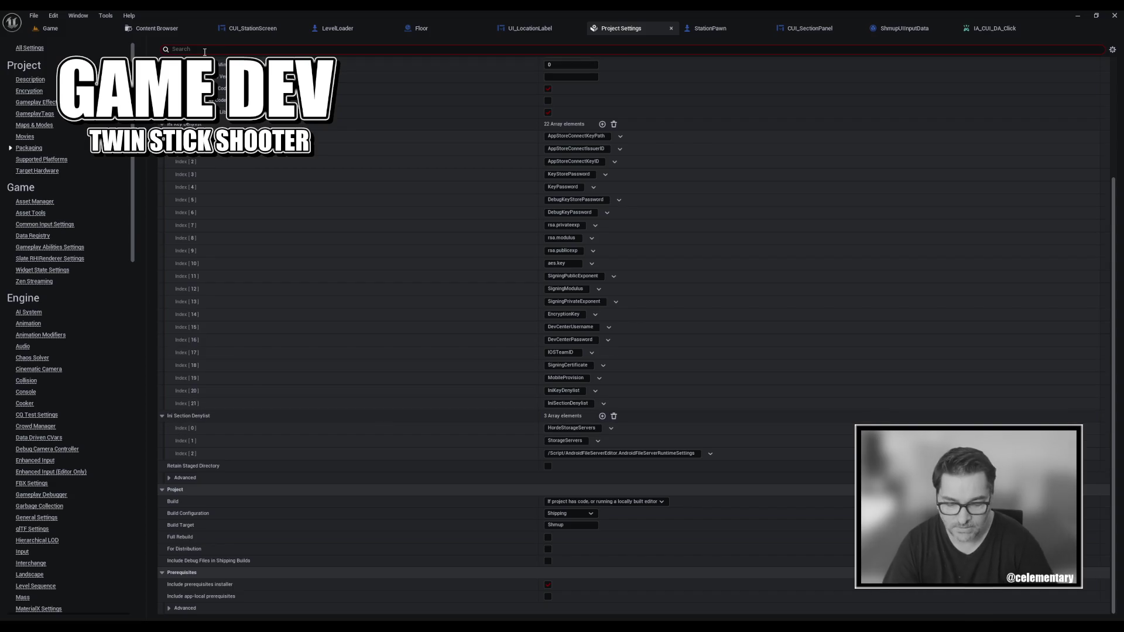
text(shader model)
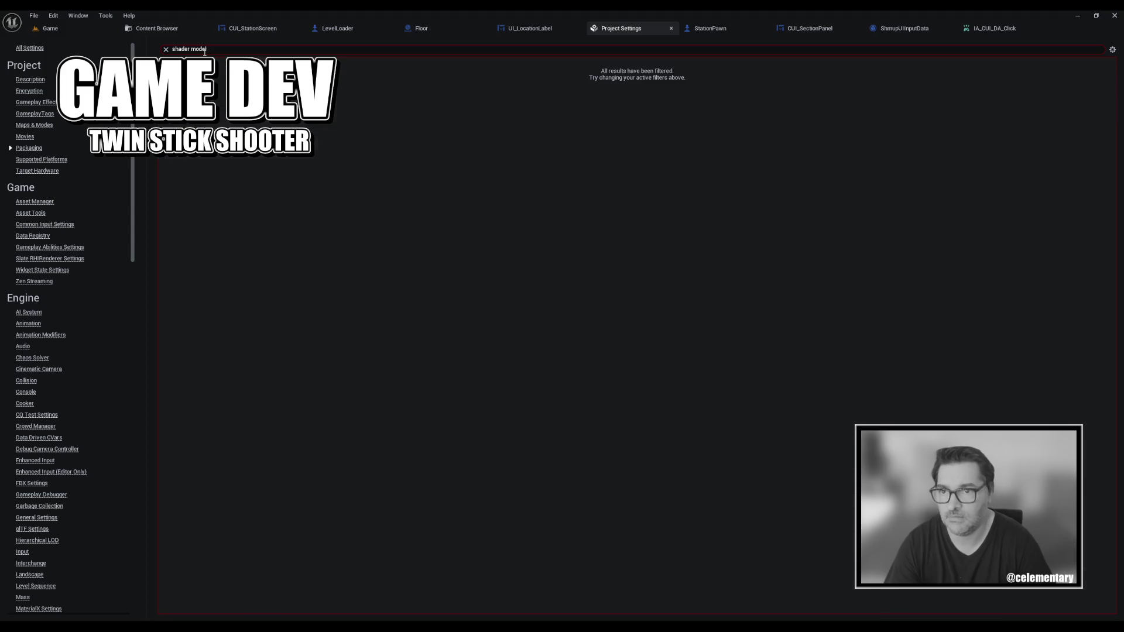
key(BackSpace)
key(BackSpace)
key(BackSpace)
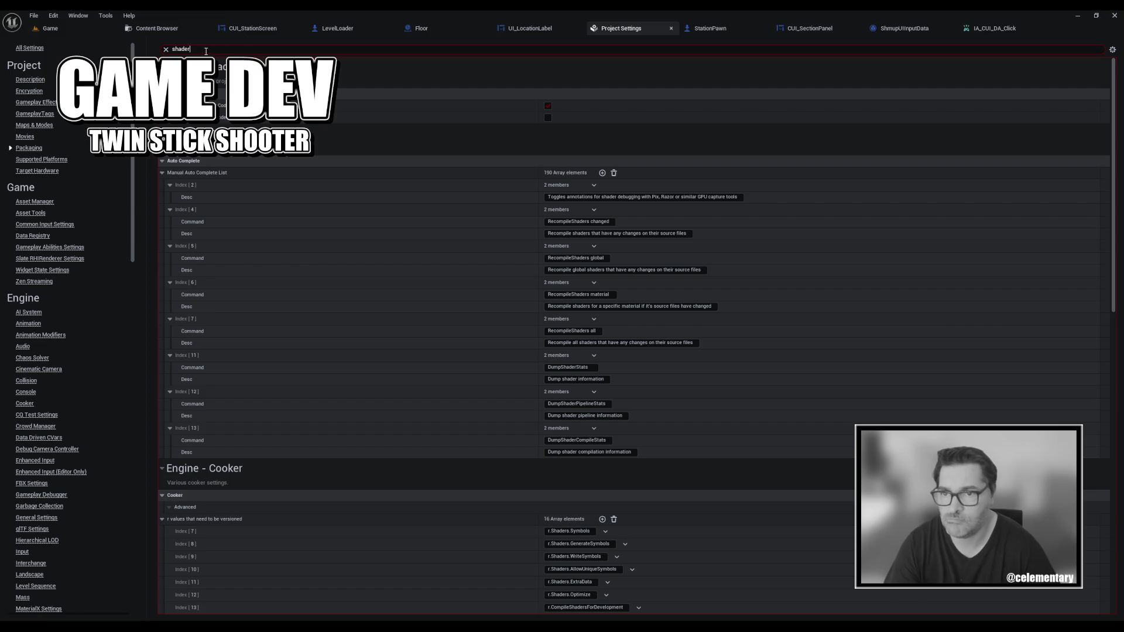
Look at Target Hardware, then show the Supported Platforms page.
scroll(439, 106, down, 3)
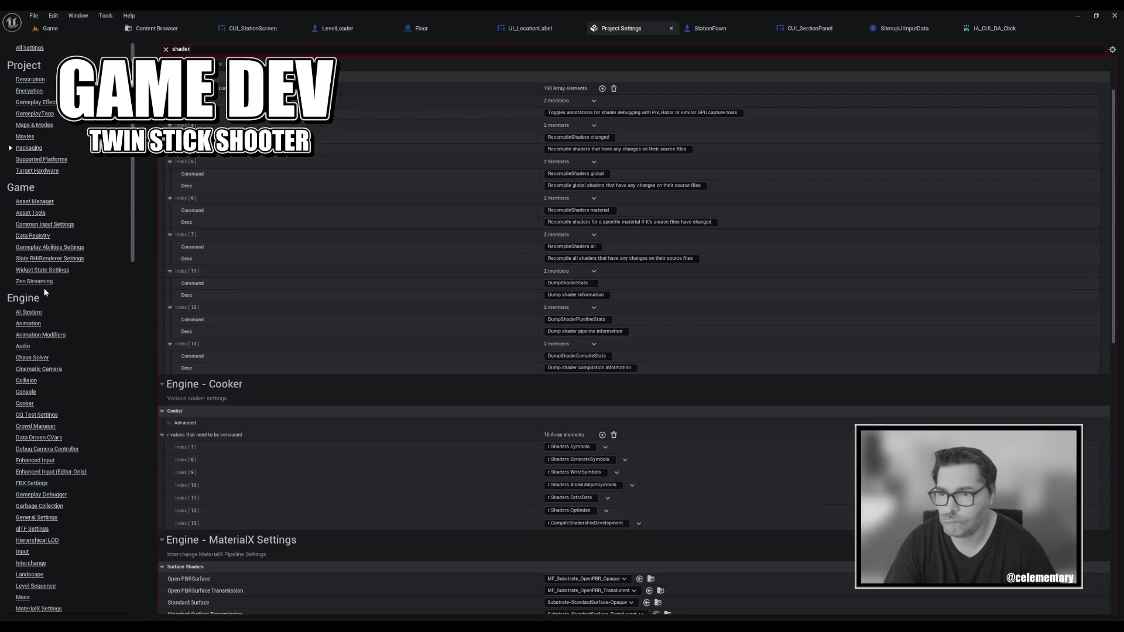
click(37, 170)
click(35, 164)
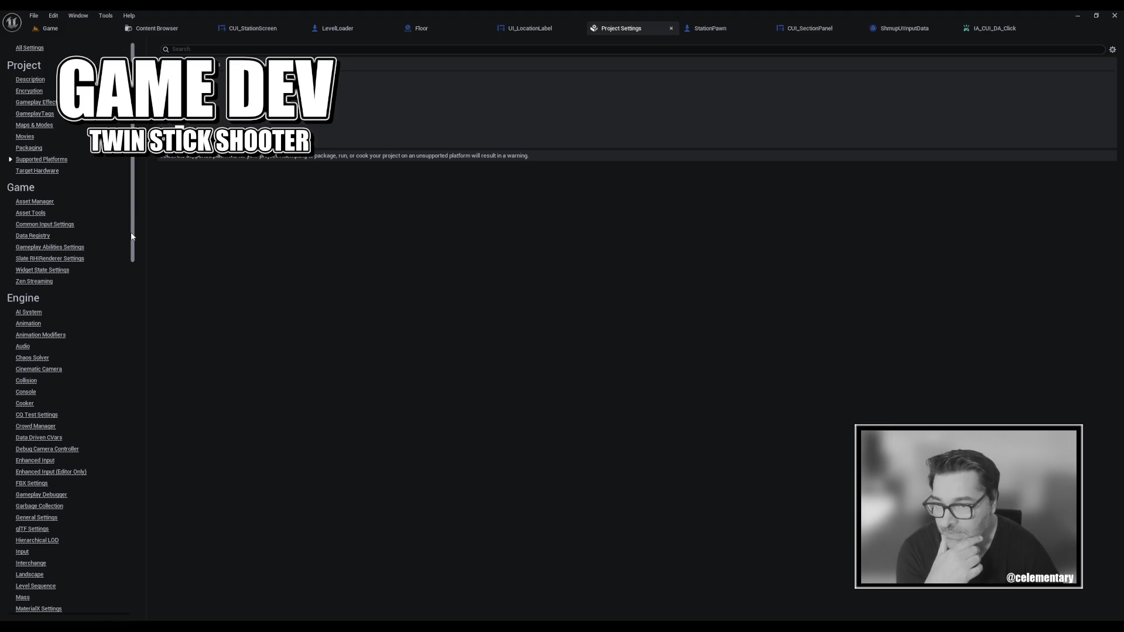
Return to the Rendering settings and scroll down to the Platforms list.
scroll(136, 271, down, 4)
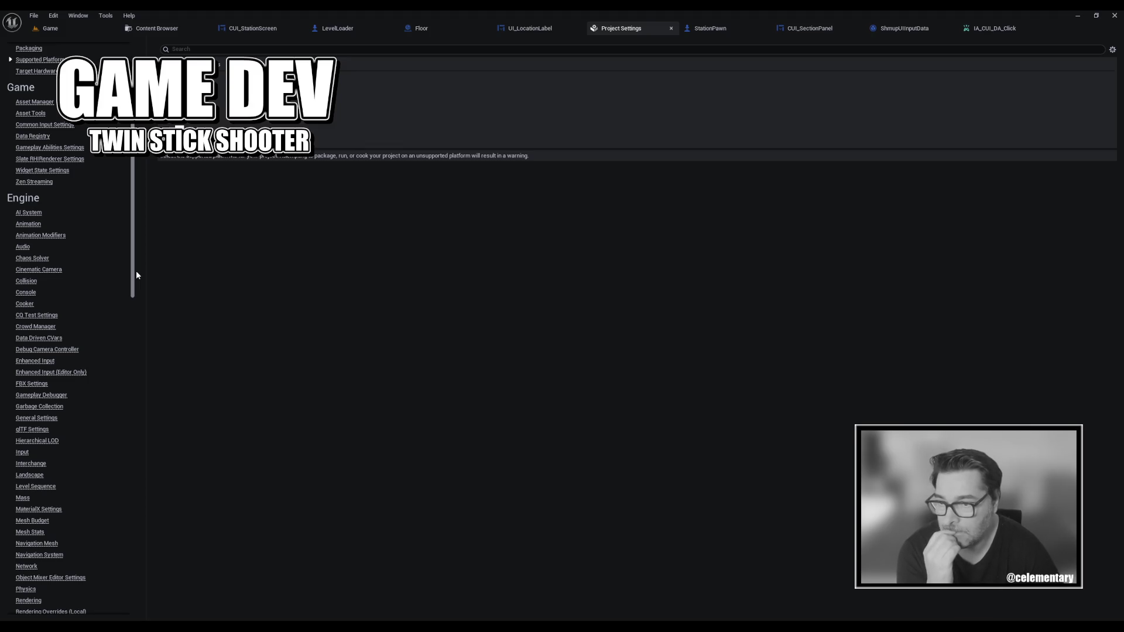
drag(136, 271, 153, 379)
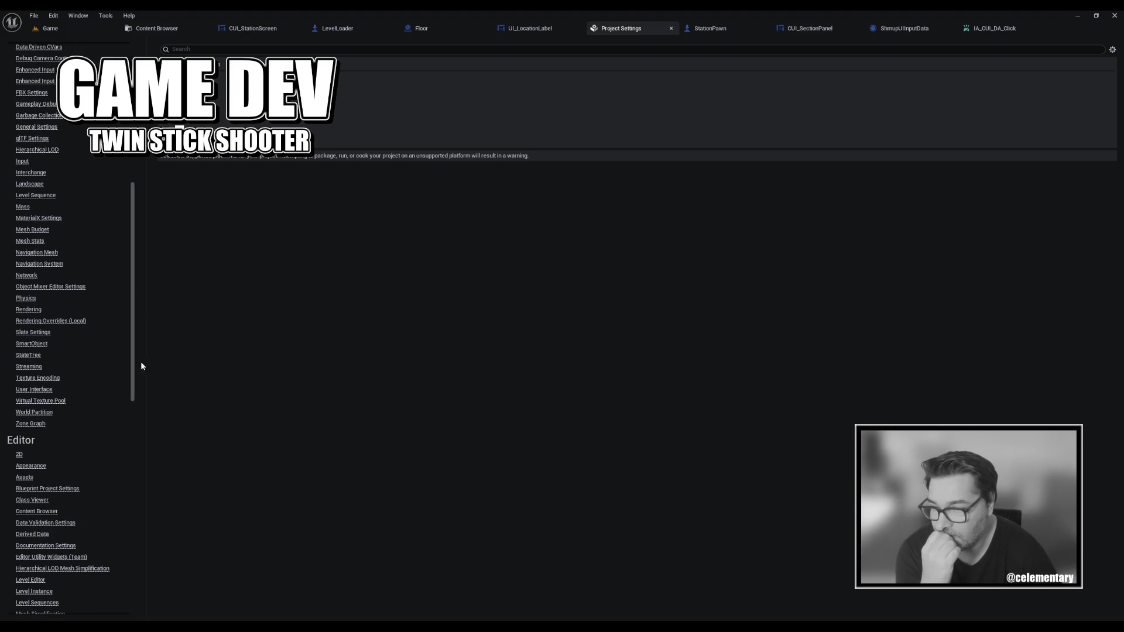
click(28, 310)
scroll(351, 354, down, 10)
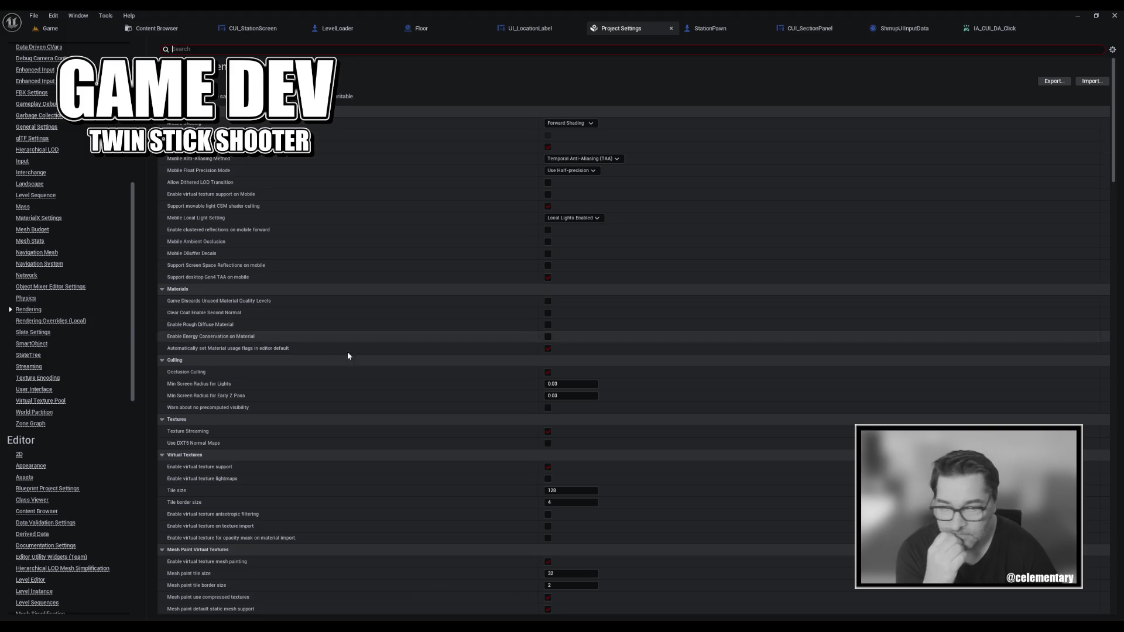
scroll(368, 351, down, 10)
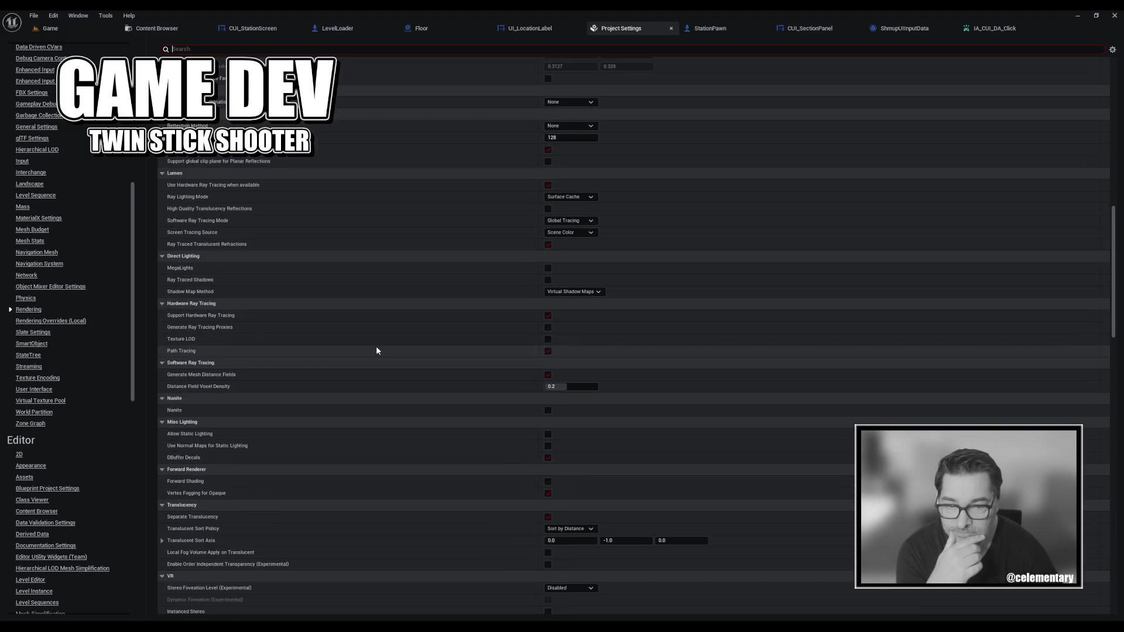
scroll(386, 336, down, 12)
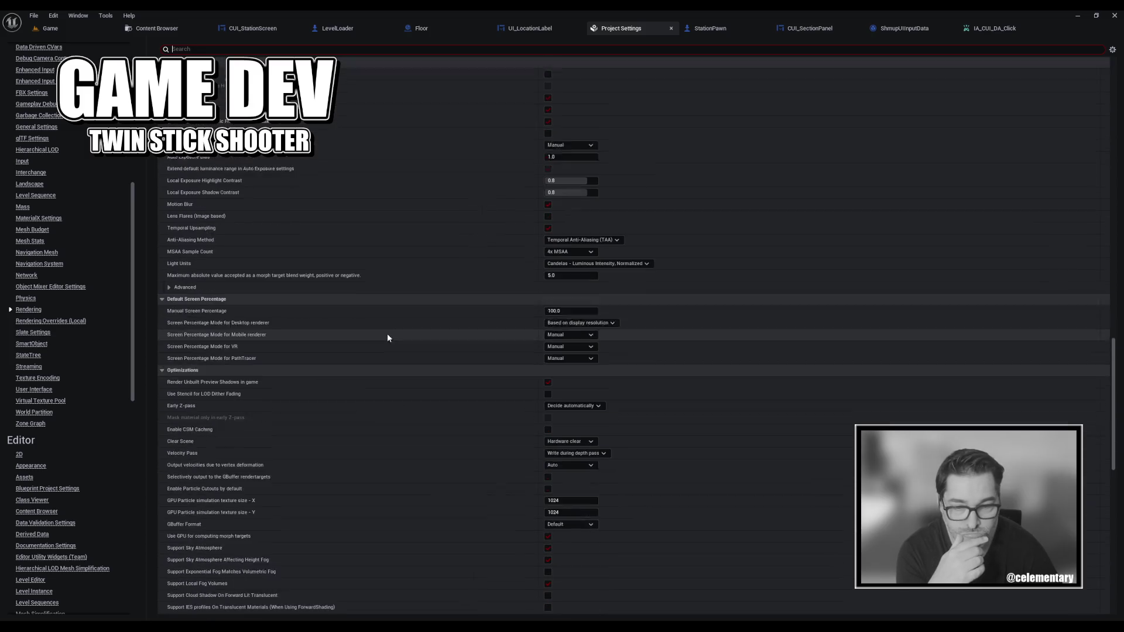
scroll(394, 325, down, 9)
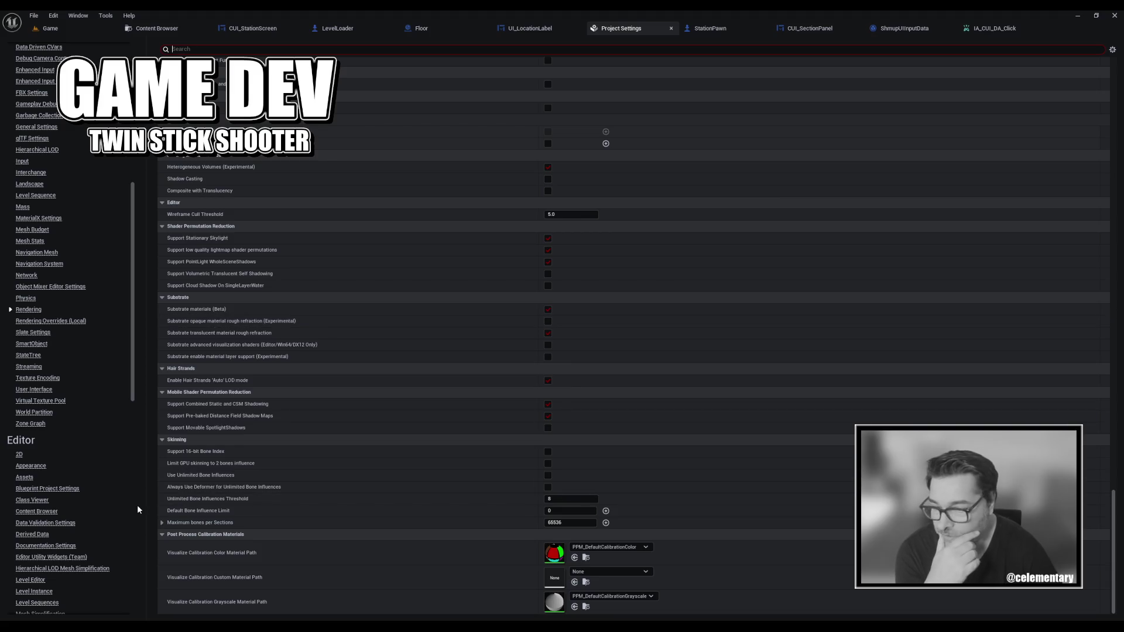
scroll(94, 471, down, 10)
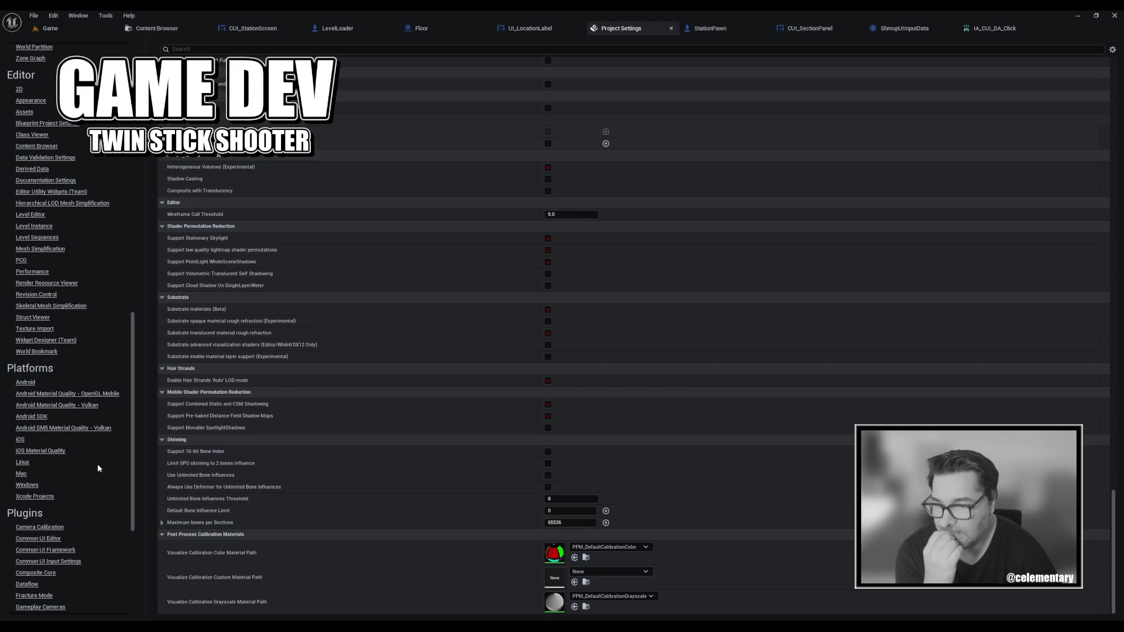
Open the Windows platform settings and enable the top targeted shader format.
click(24, 486)
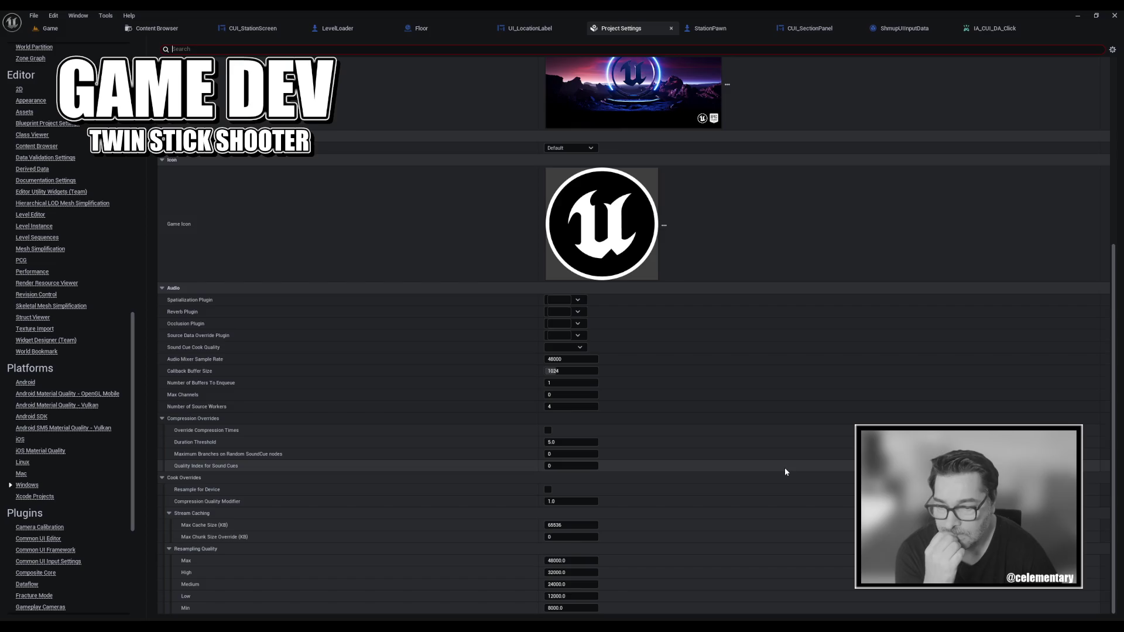
scroll(784, 472, up, 2)
scroll(784, 472, up, 5)
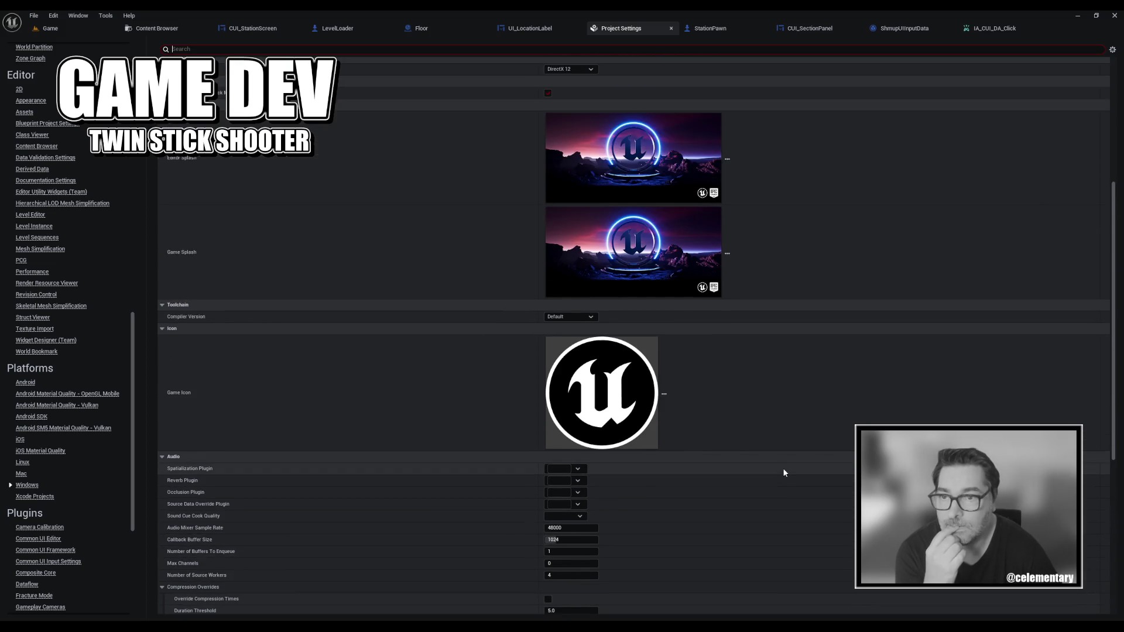
scroll(780, 471, up, 3)
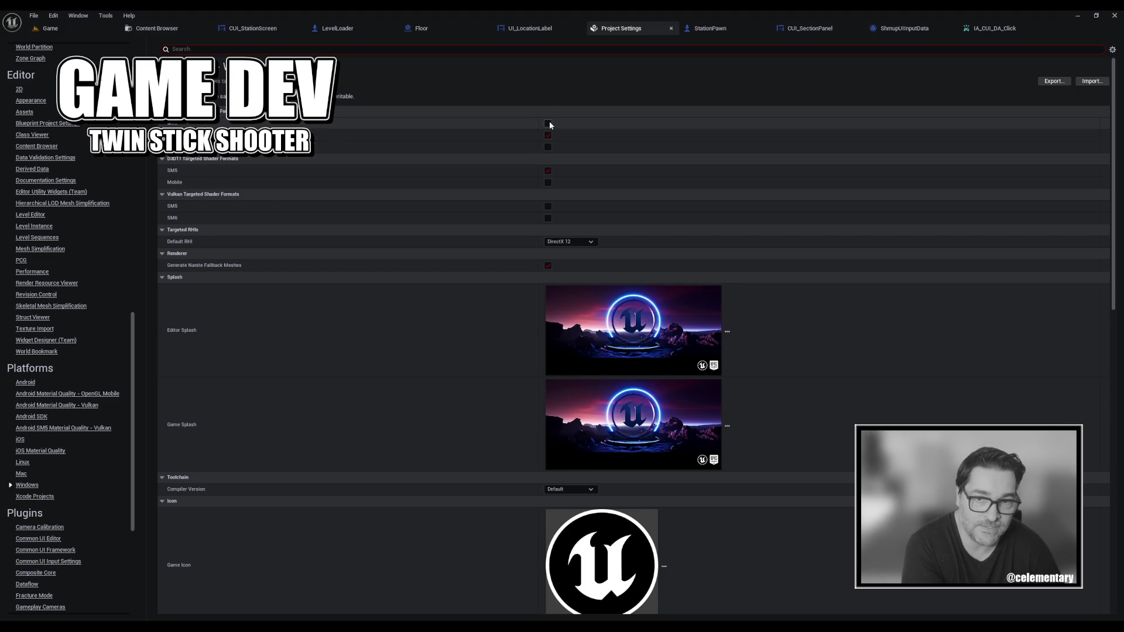
click(547, 124)
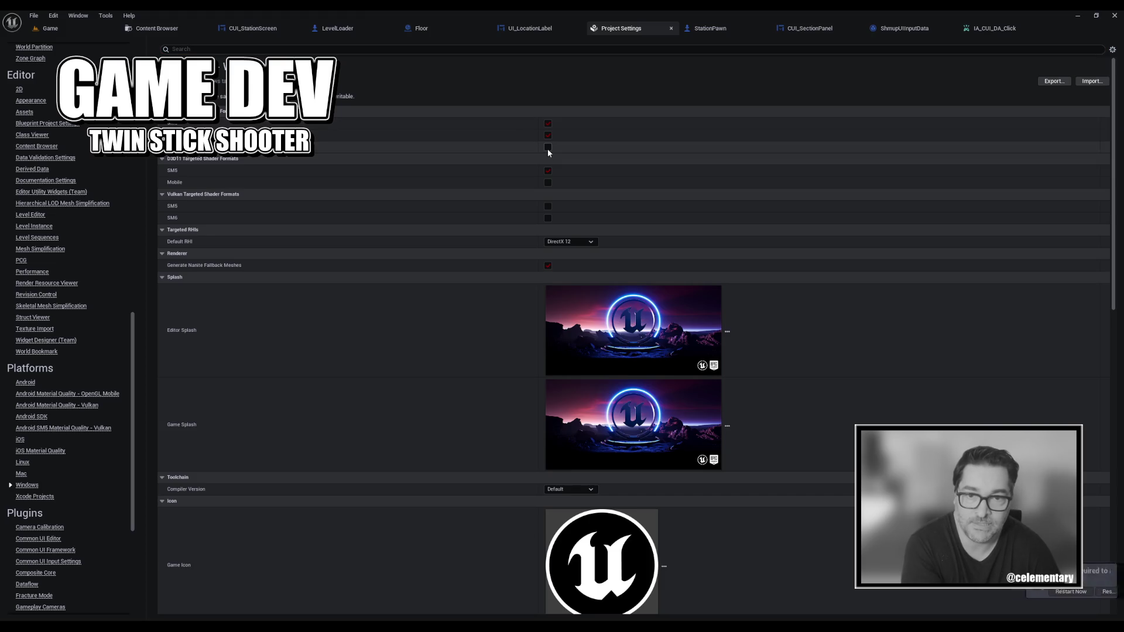
Enable the next shader format plus D3D11 Mobile, Vulkan SM5 and Vulkan SM6.
click(548, 147)
click(549, 183)
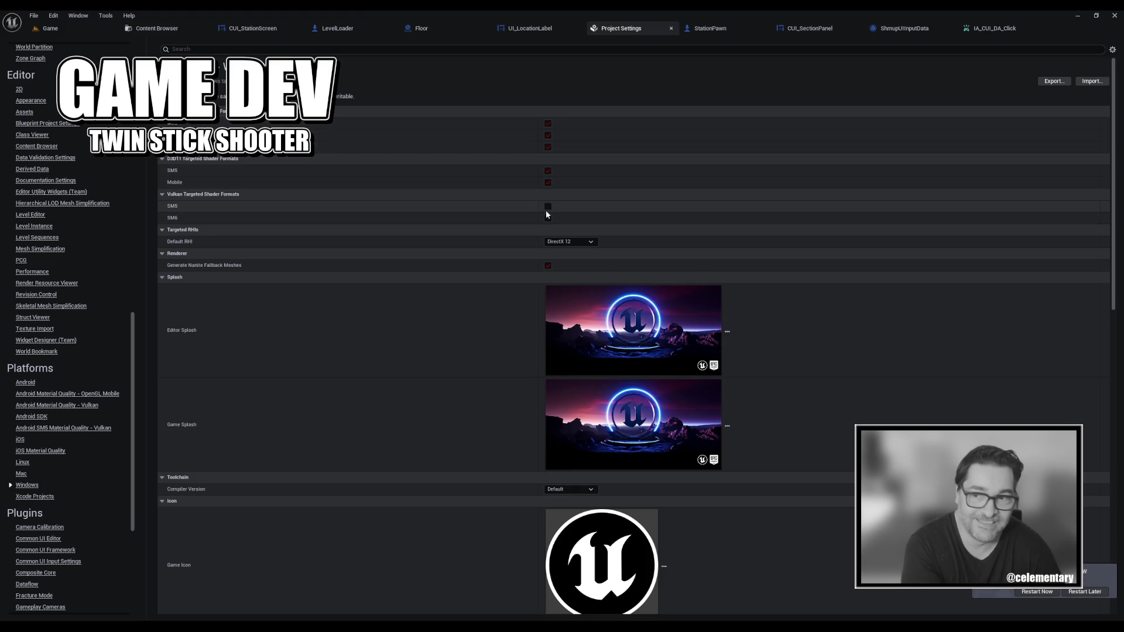
click(547, 217)
click(550, 208)
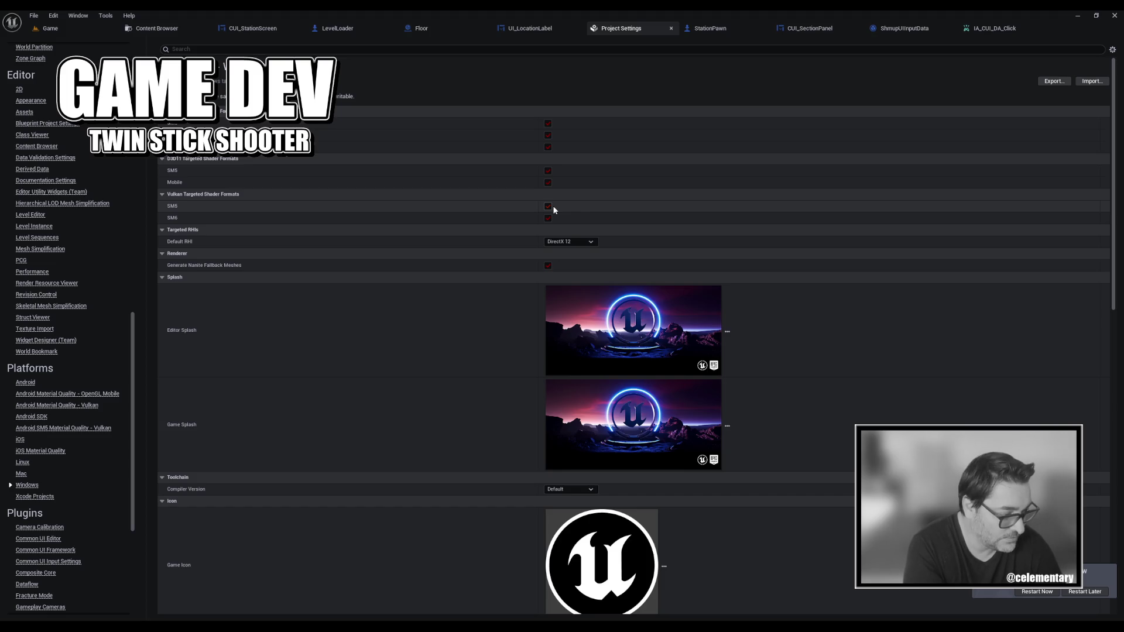
Turn all those targeted shader formats back off and close Project Settings.
click(547, 217)
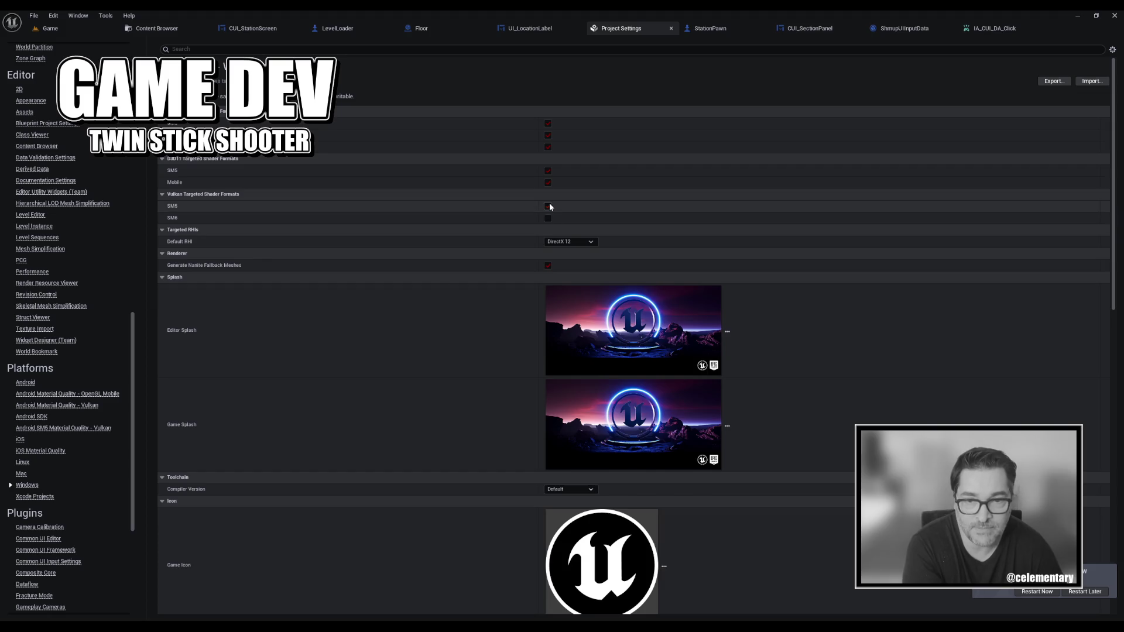
click(548, 207)
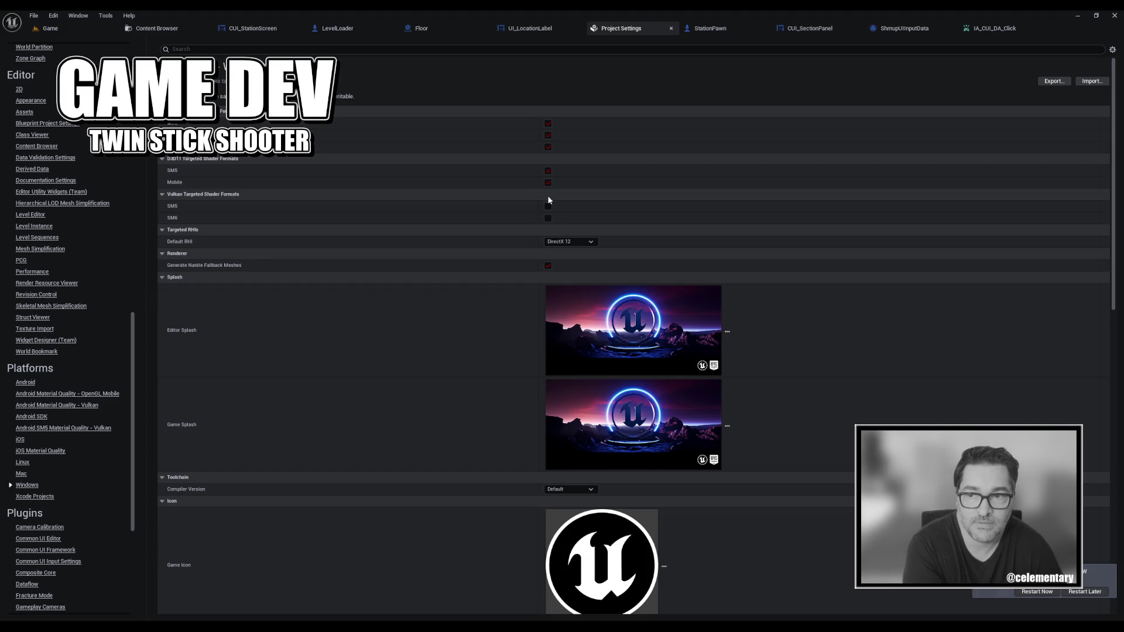
click(548, 183)
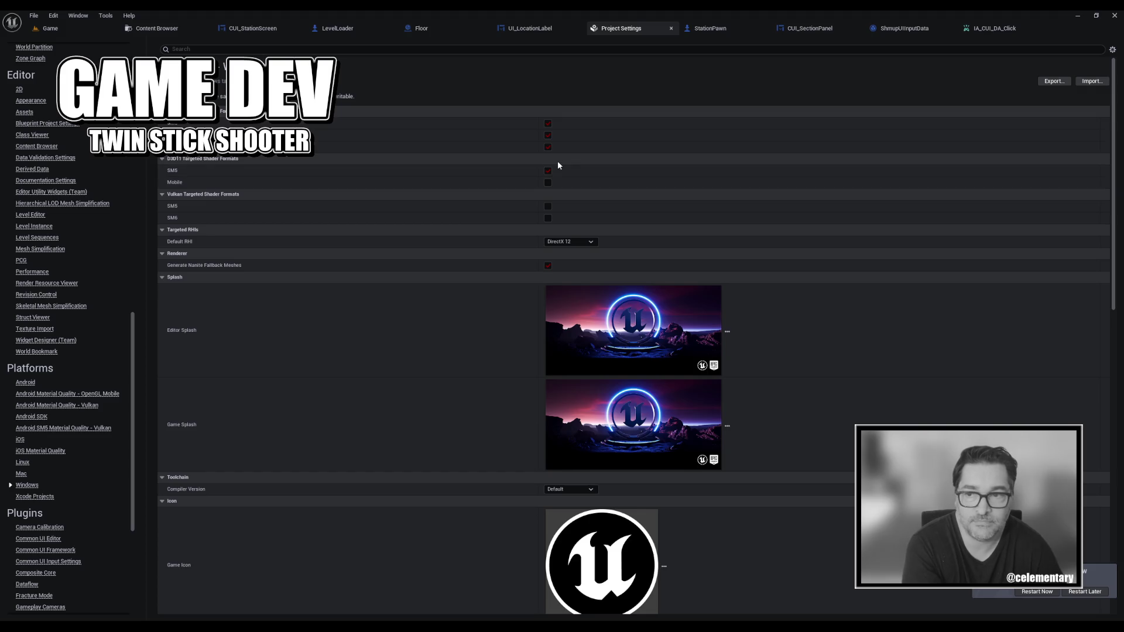
click(548, 147)
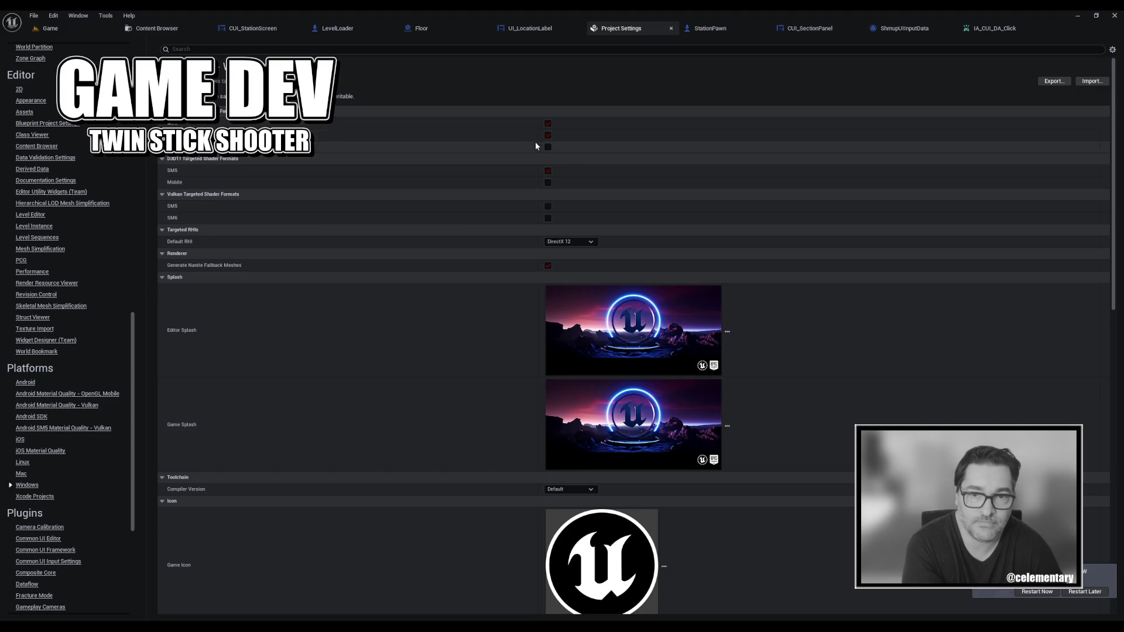
click(548, 124)
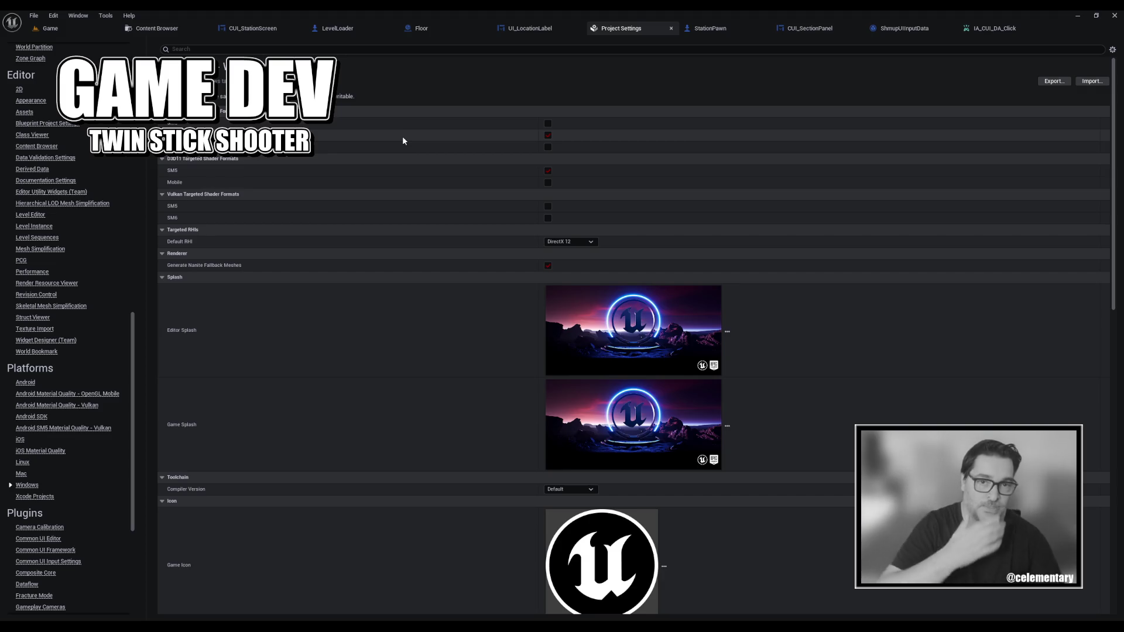
middle_click(625, 30)
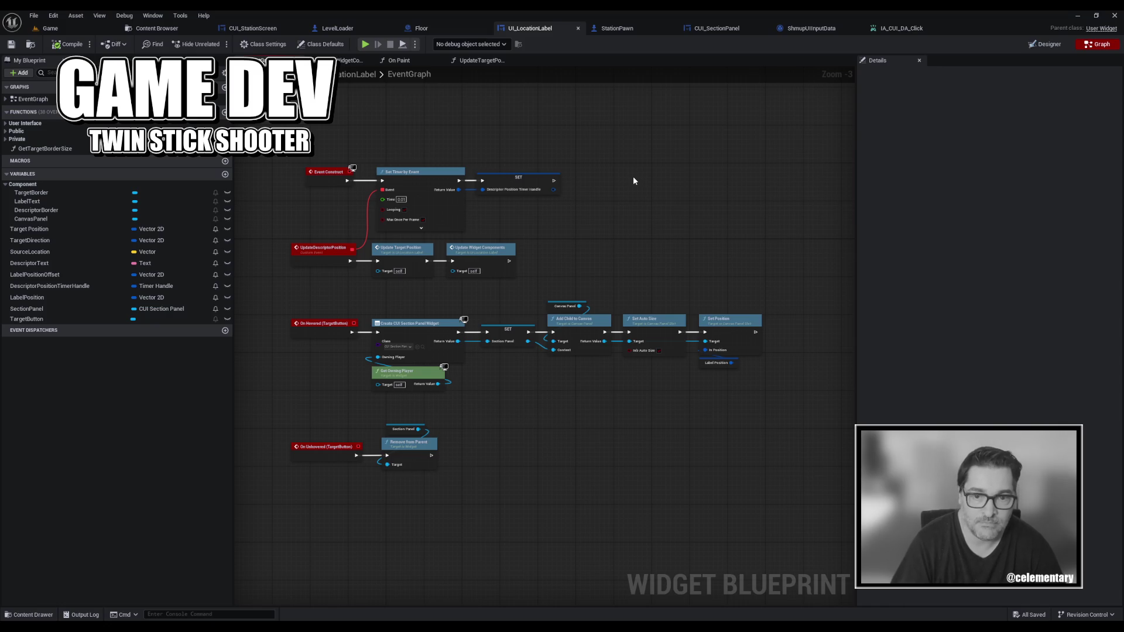
Open T_Grid from the Hangar Material folder in the Property Matrix editor.
key(ctrl+space)
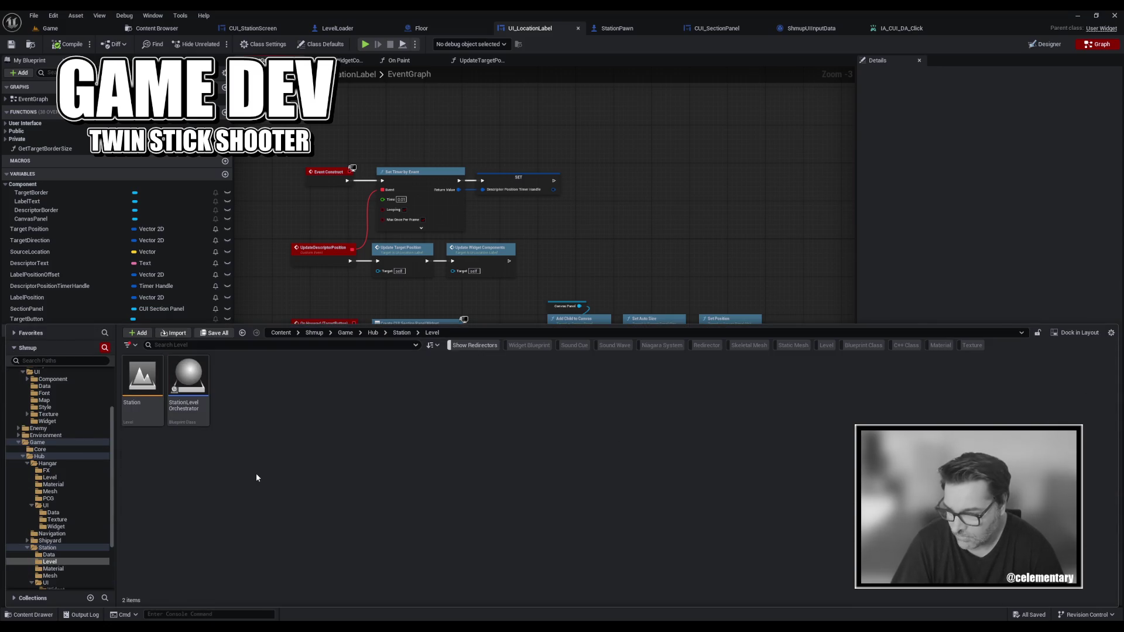
click(53, 485)
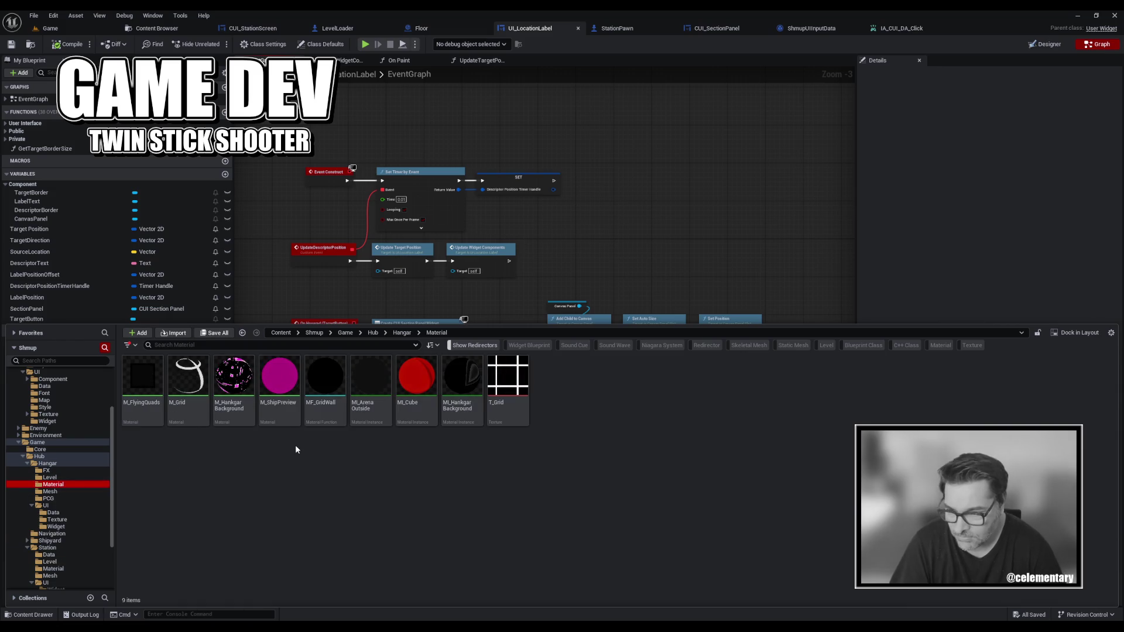
right_click(502, 388)
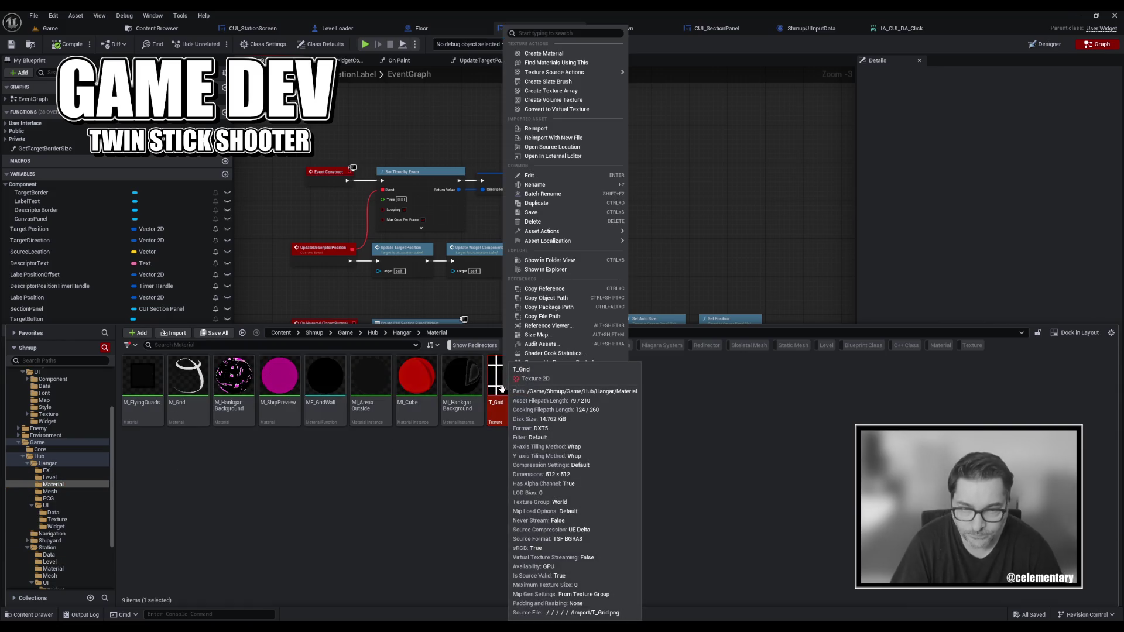
mouse_move(547, 232)
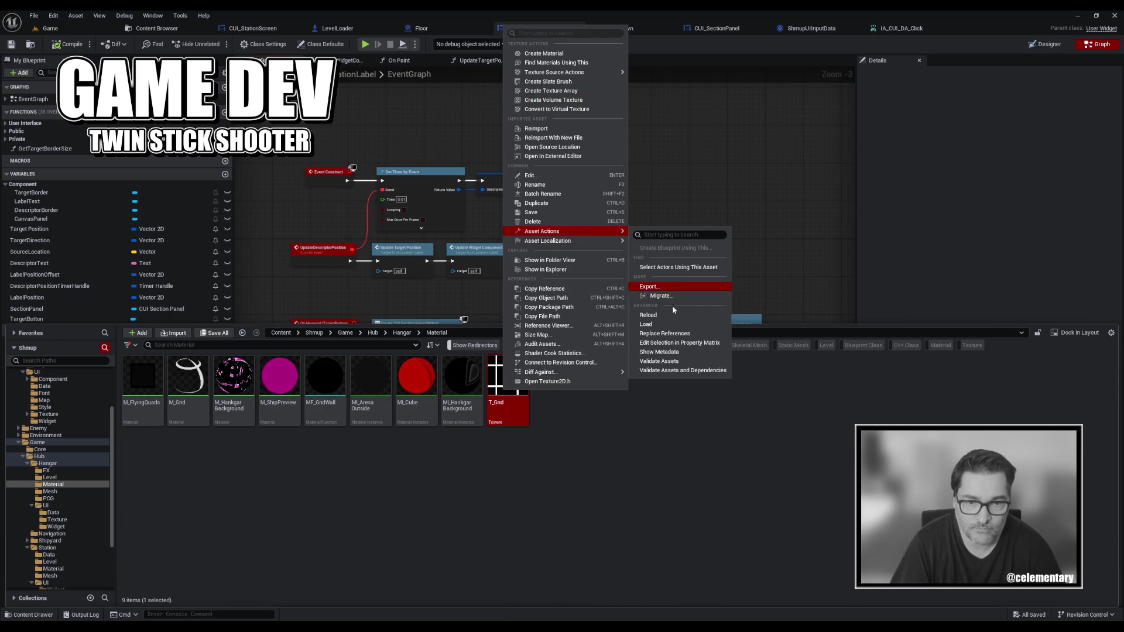
click(679, 343)
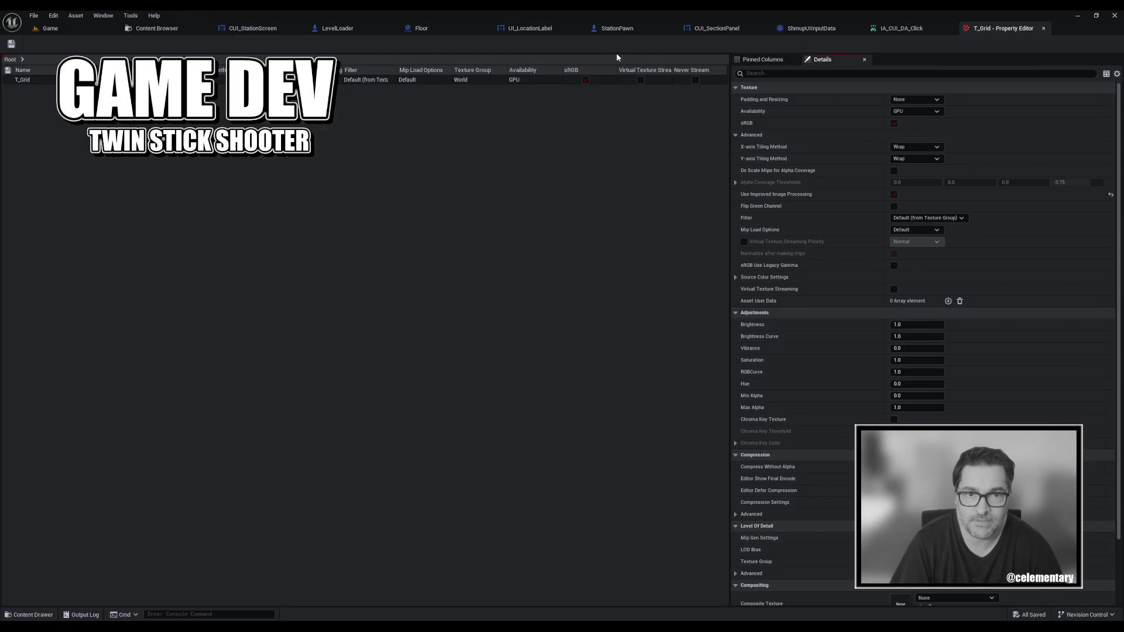
Expand T_Grid's Texture, Compression and Adjustments categories, then return to the Game level.
click(764, 59)
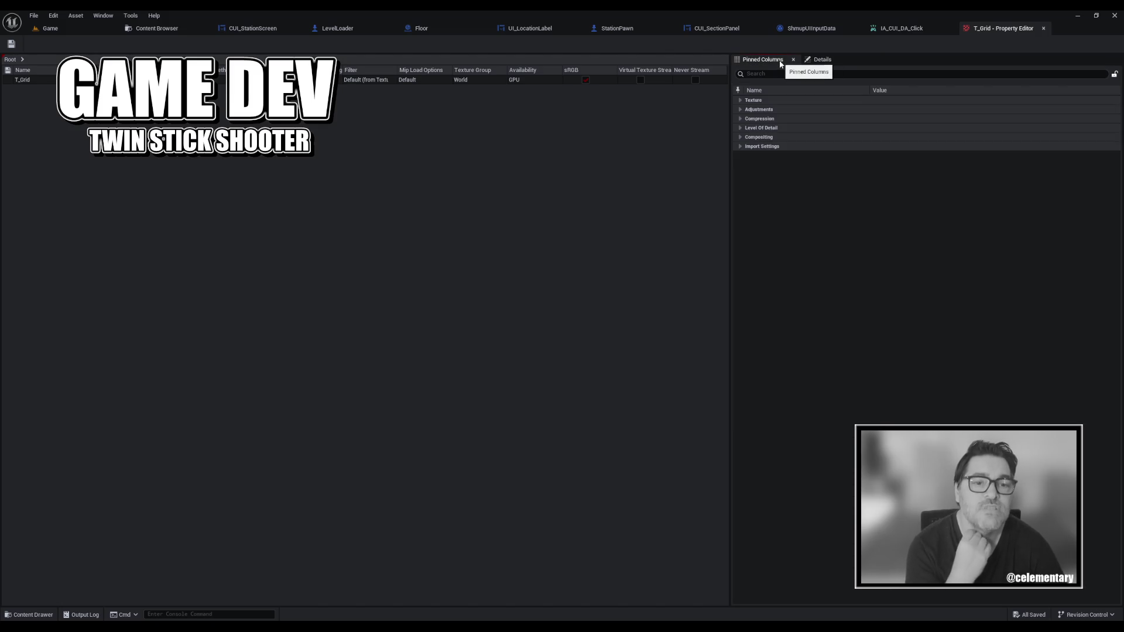
click(742, 100)
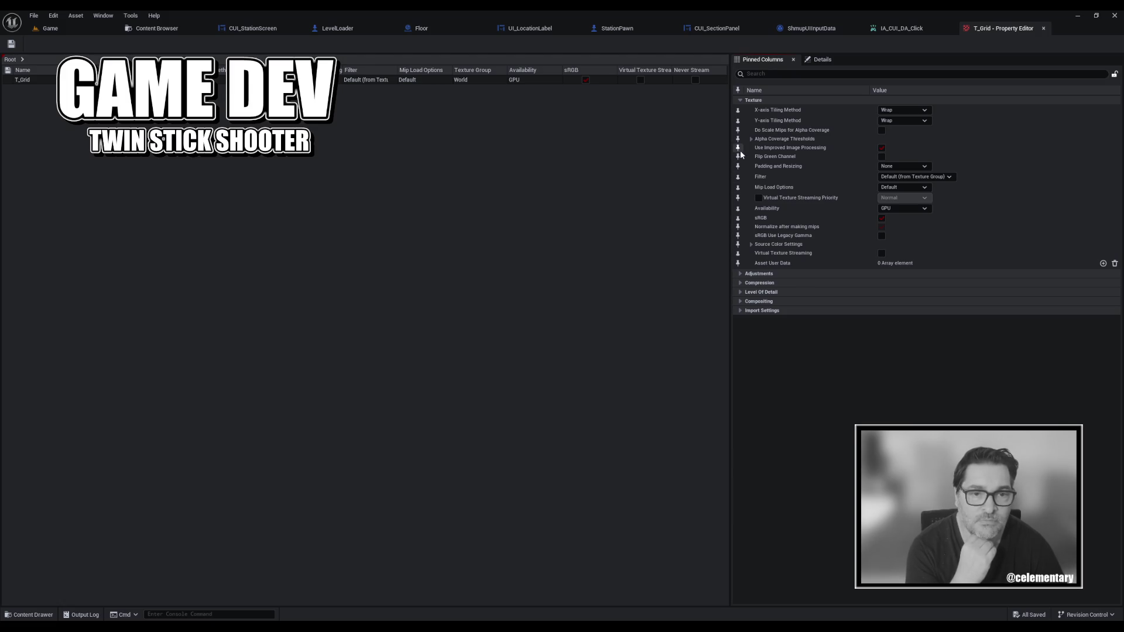
click(740, 284)
click(740, 275)
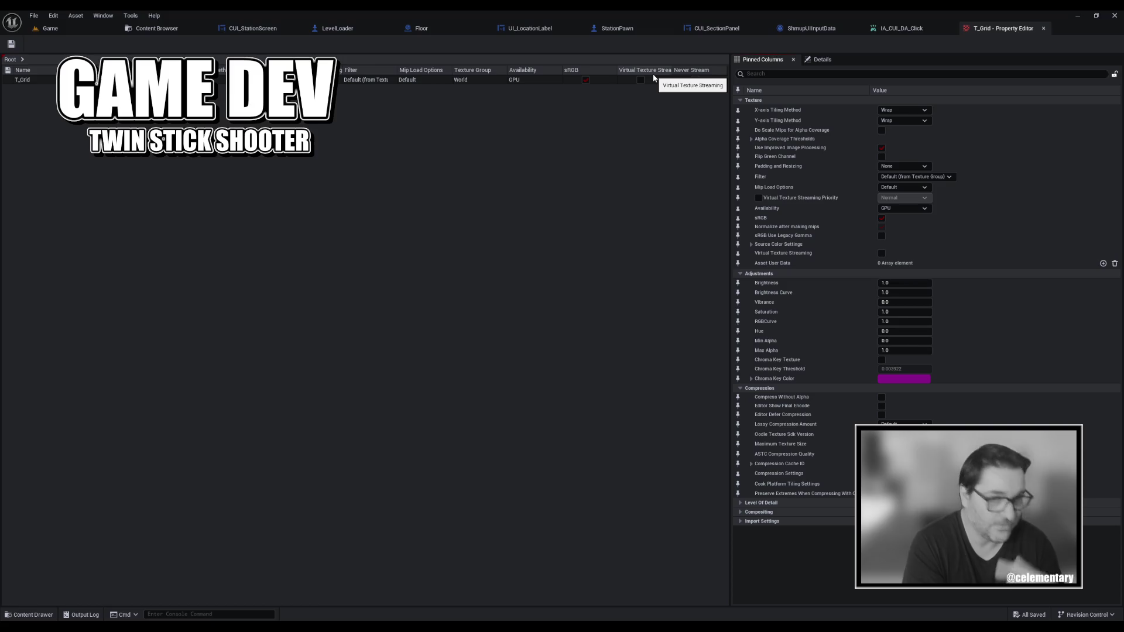
click(92, 27)
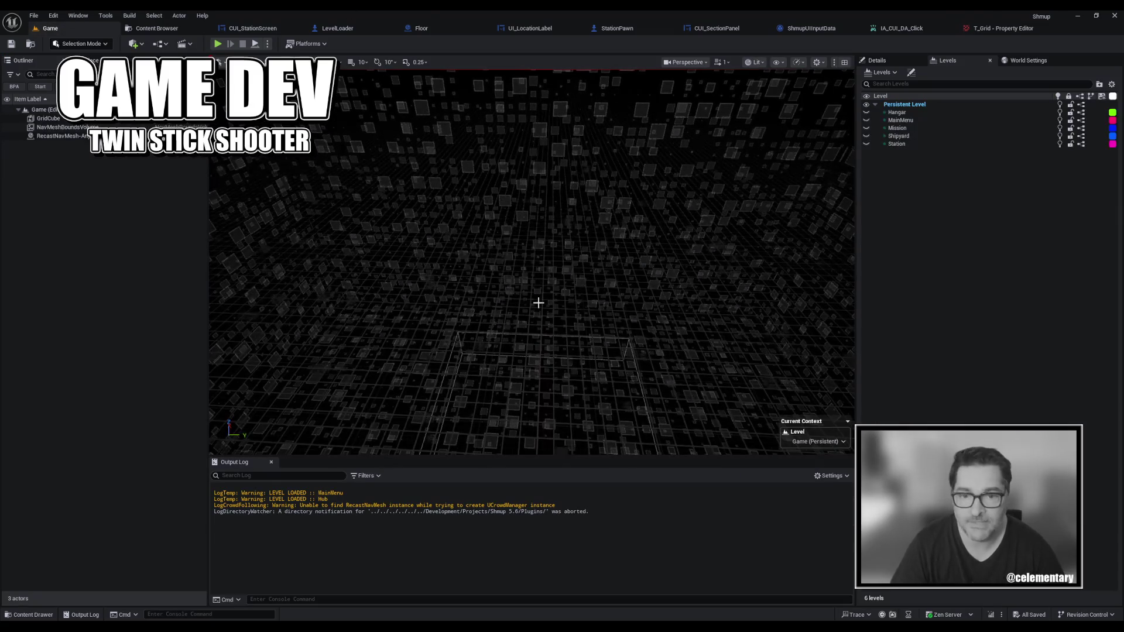
Drag SM_Prototype_BOX from the Prototype folder into the centre of the level.
key(ctrl+space)
scroll(55, 441, up, 3)
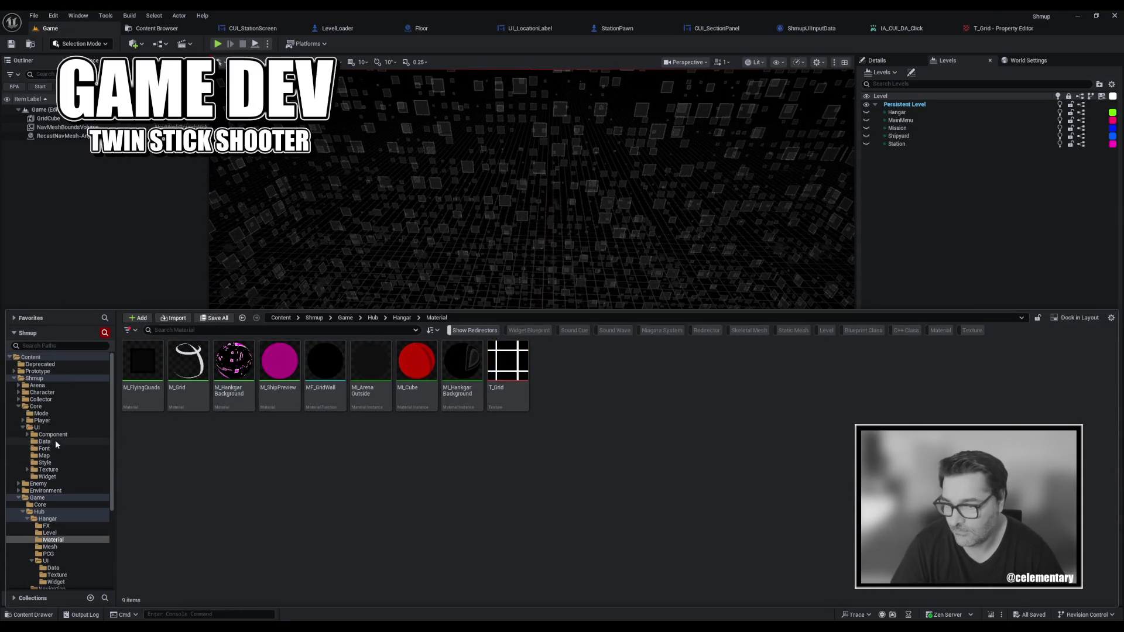
click(10, 371)
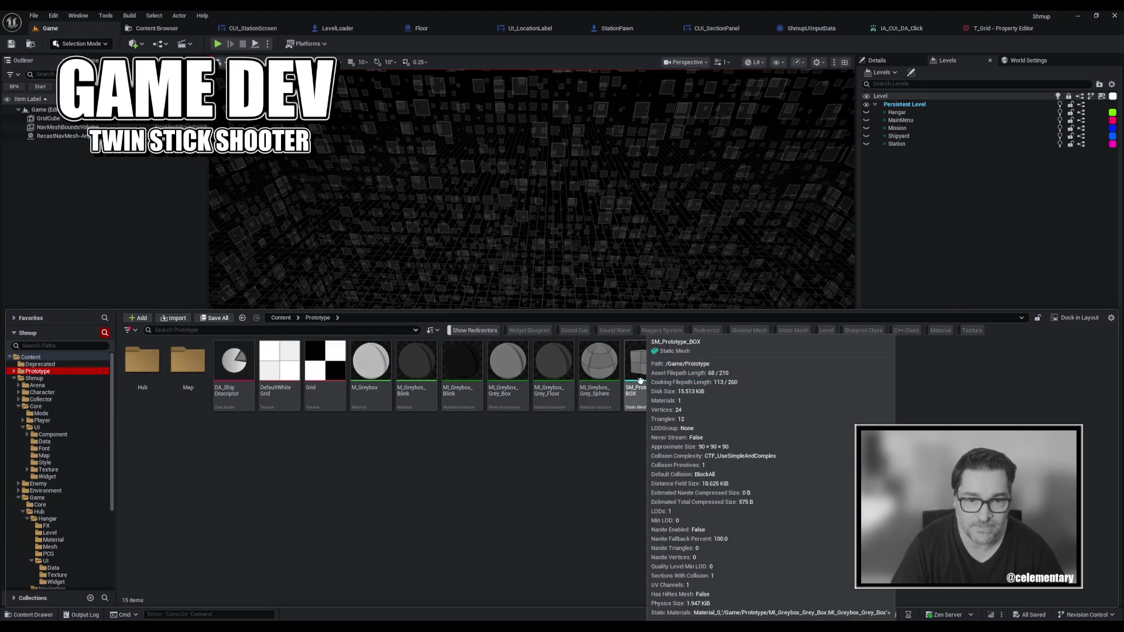
drag(648, 372, 572, 228)
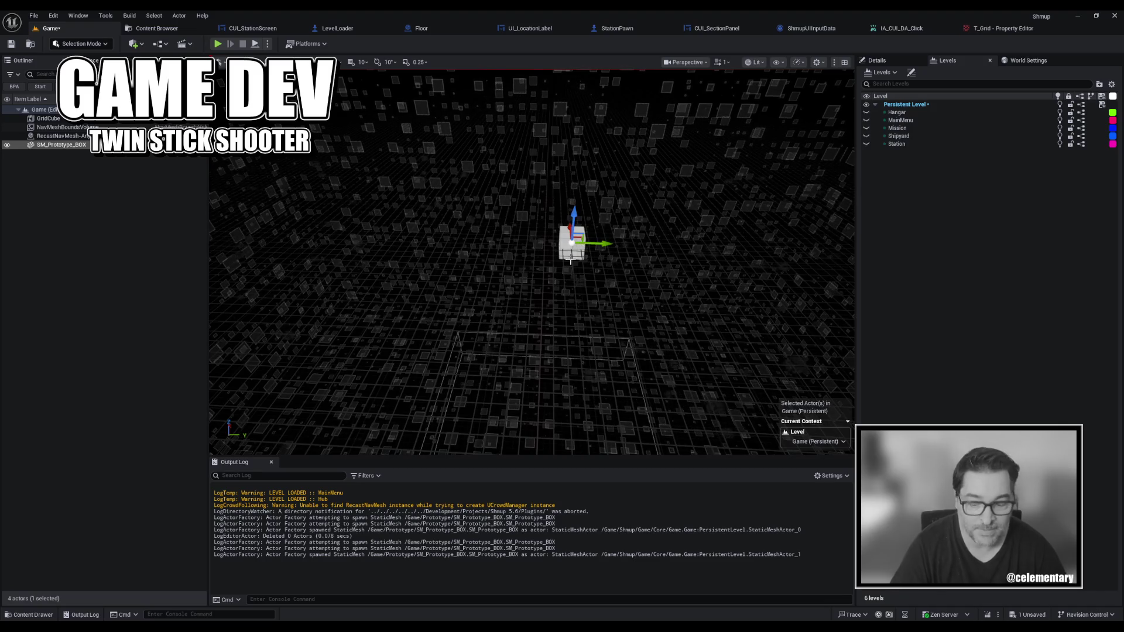
Open the Reference Viewer for SM_Prototype_BOX.
key(ctrl+space)
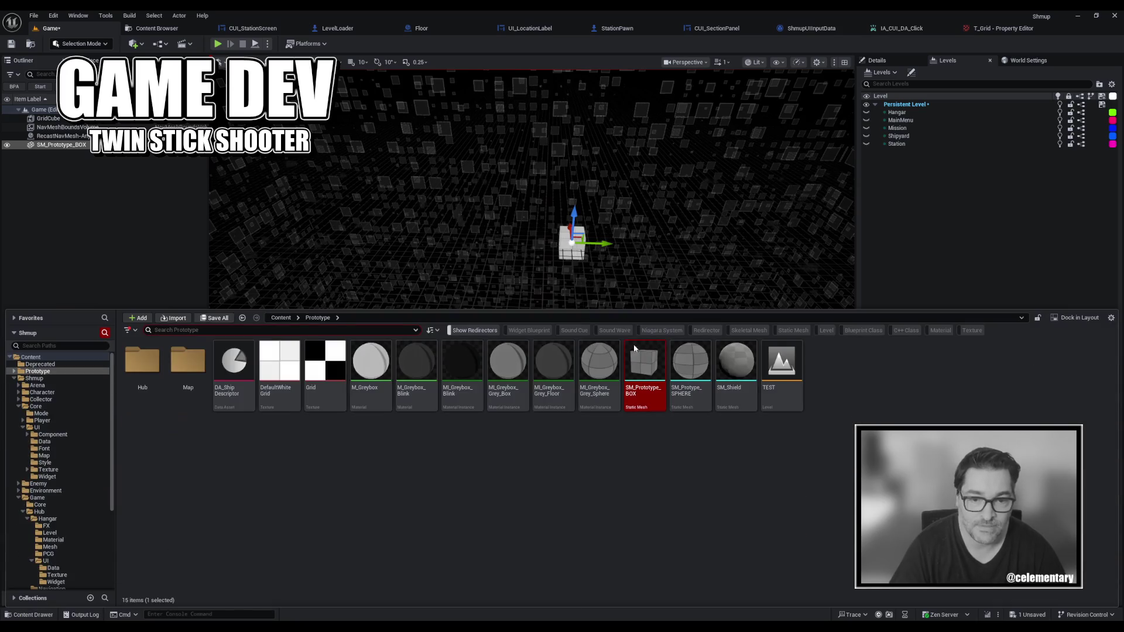
right_click(642, 367)
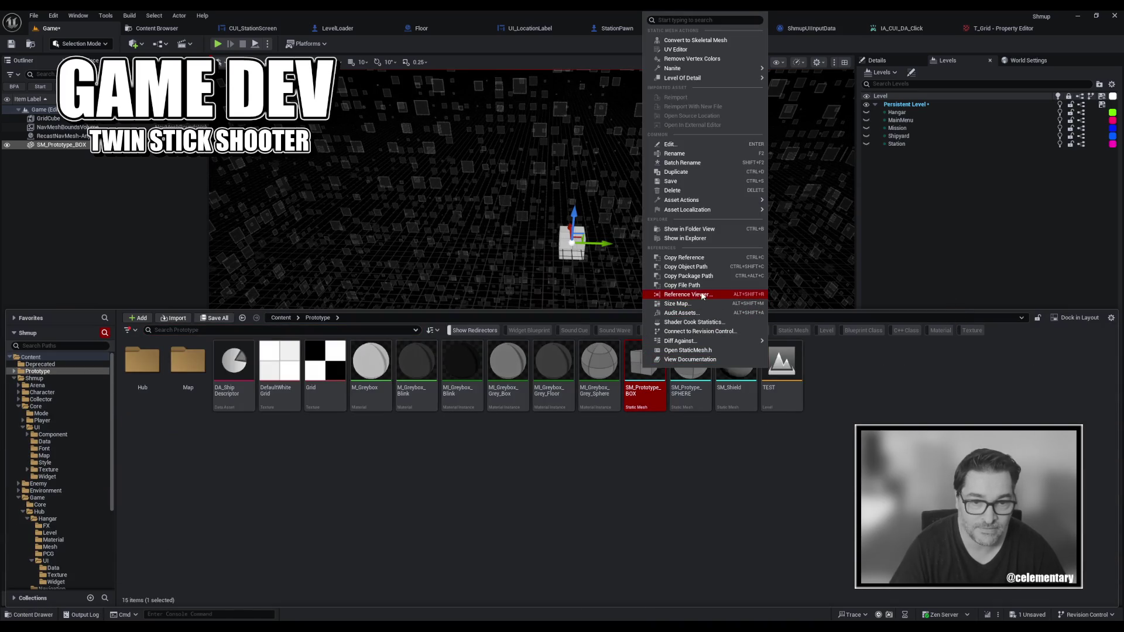
click(702, 295)
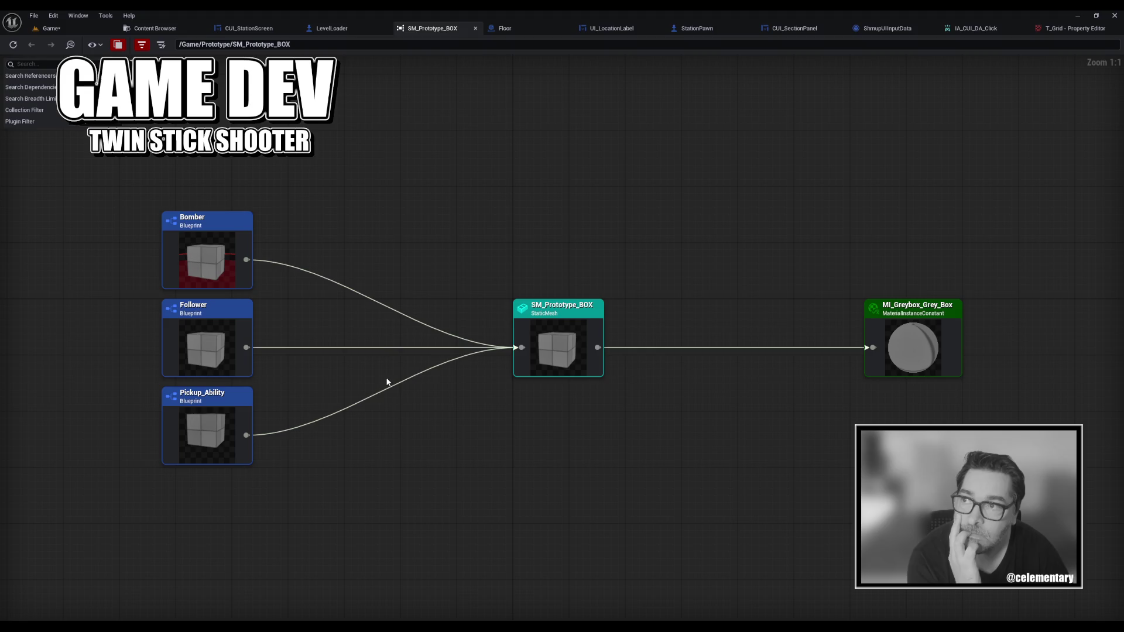
Close the reference graph, save the Game level, and open the Shmup 5.6 folder in Explorer.
scroll(386, 382, down, 2)
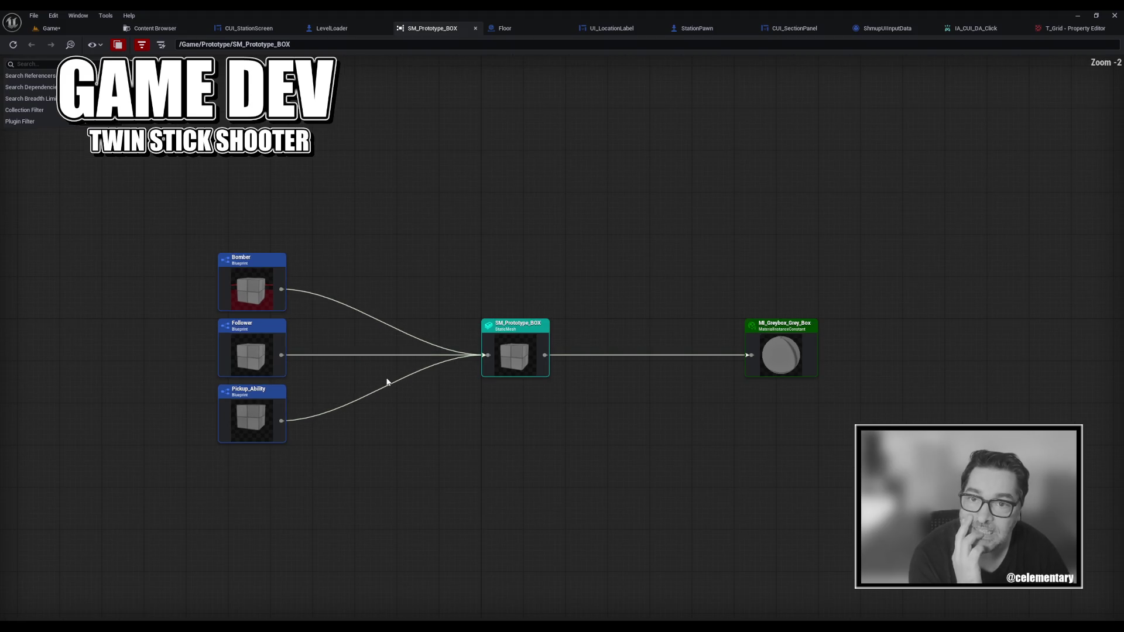
middle_click(440, 29)
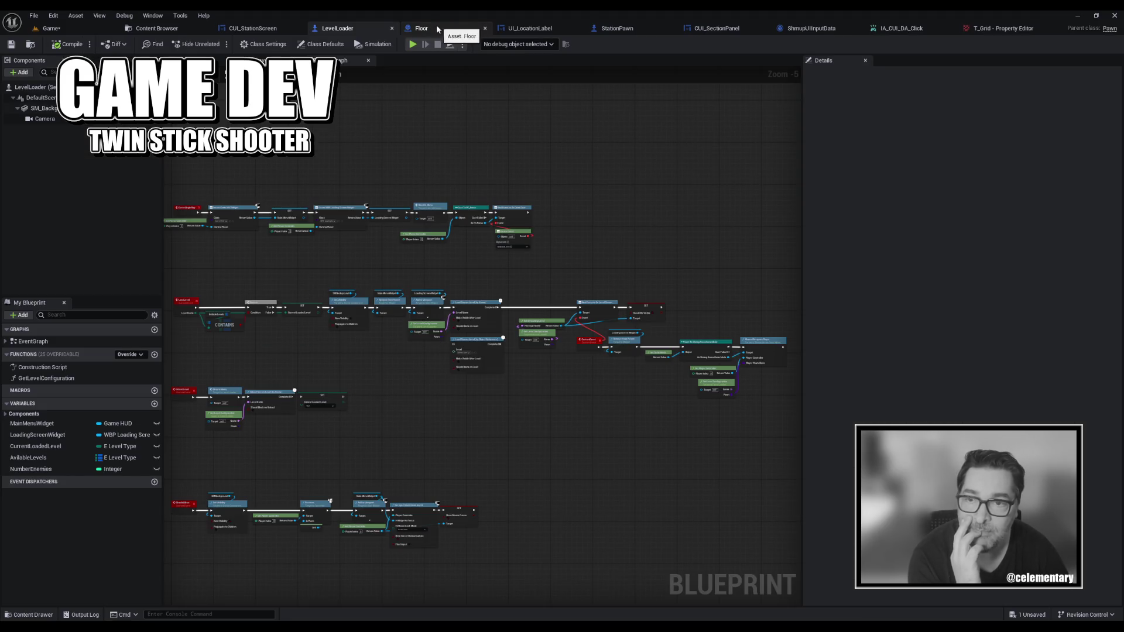
click(149, 29)
click(50, 29)
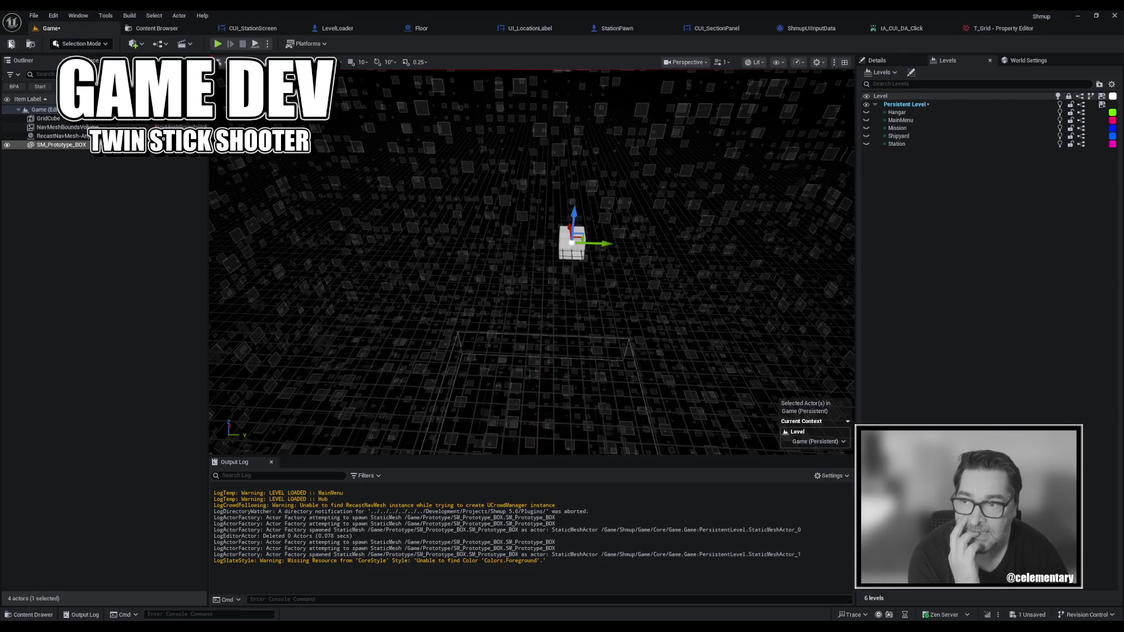
click(10, 44)
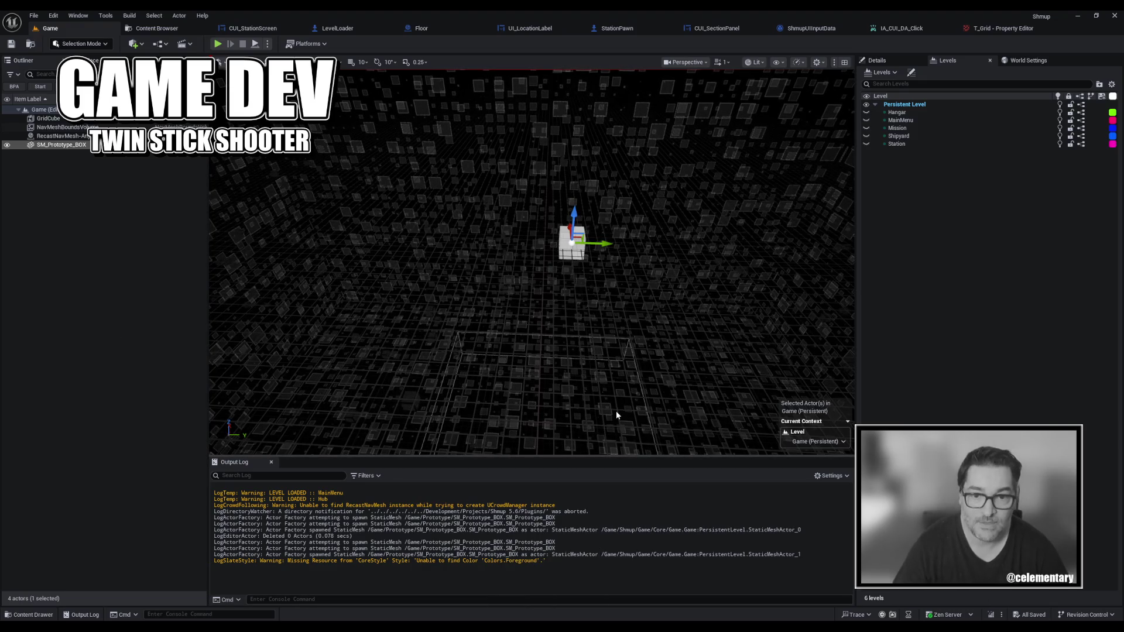
key(super+e)
click(329, 238)
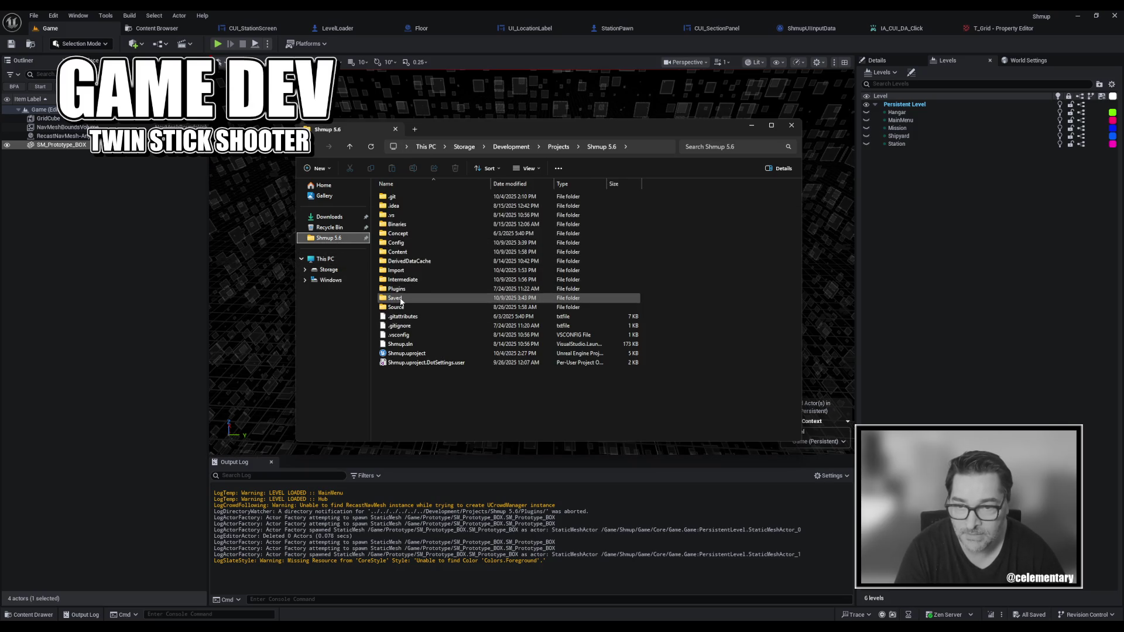
Look inside the Binaries\Win64 folder, then go back to the project folder.
double_click(410, 226)
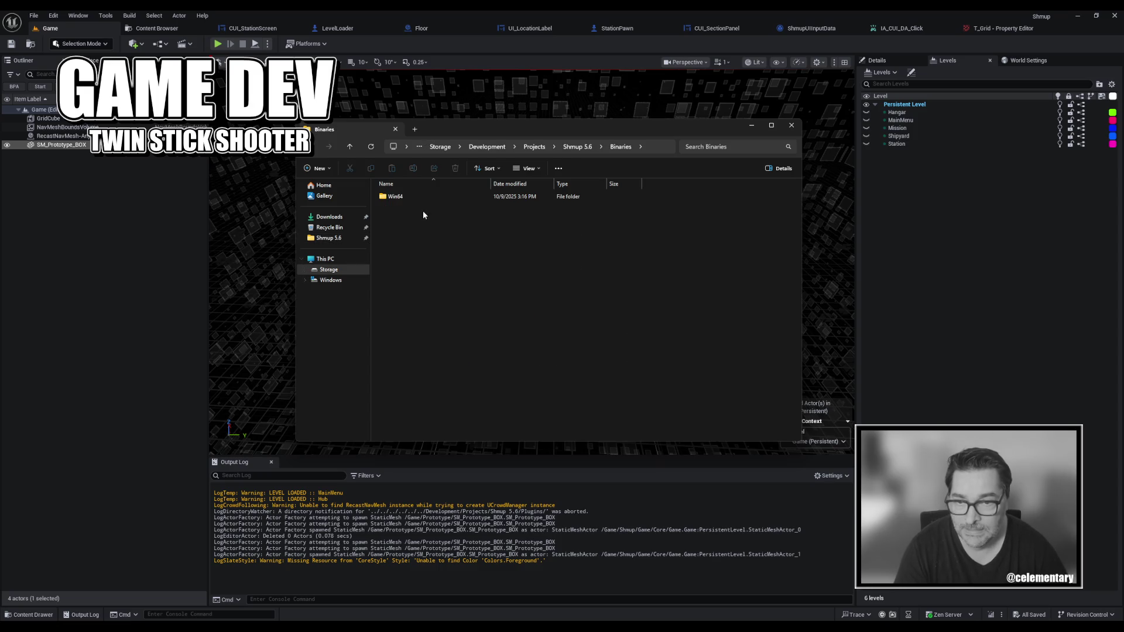
double_click(430, 198)
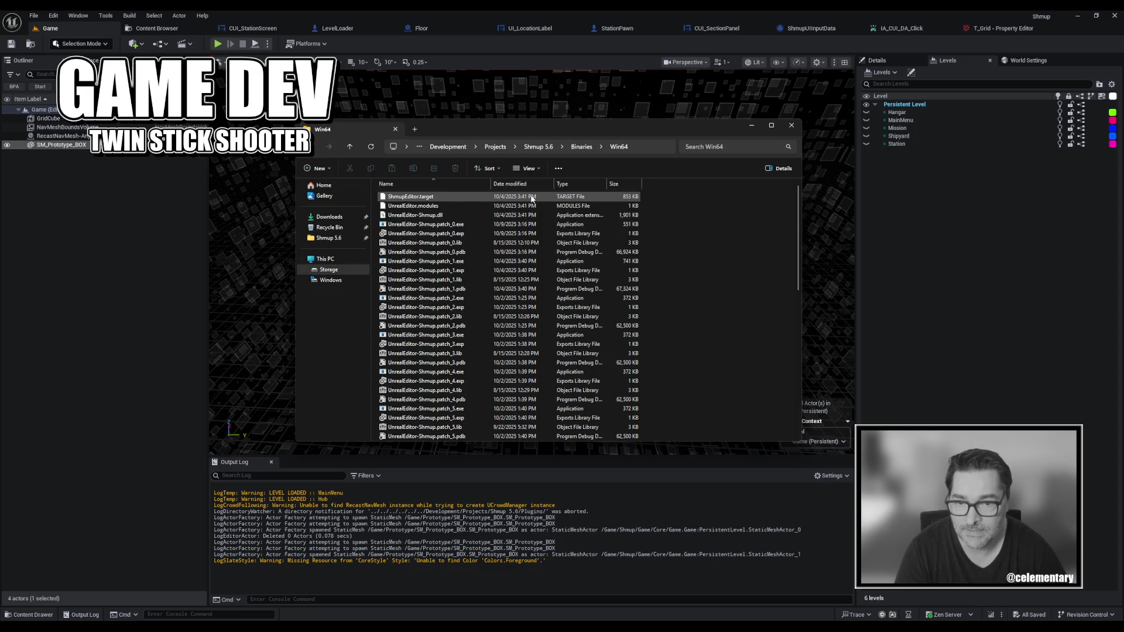
scroll(521, 305, down, 12)
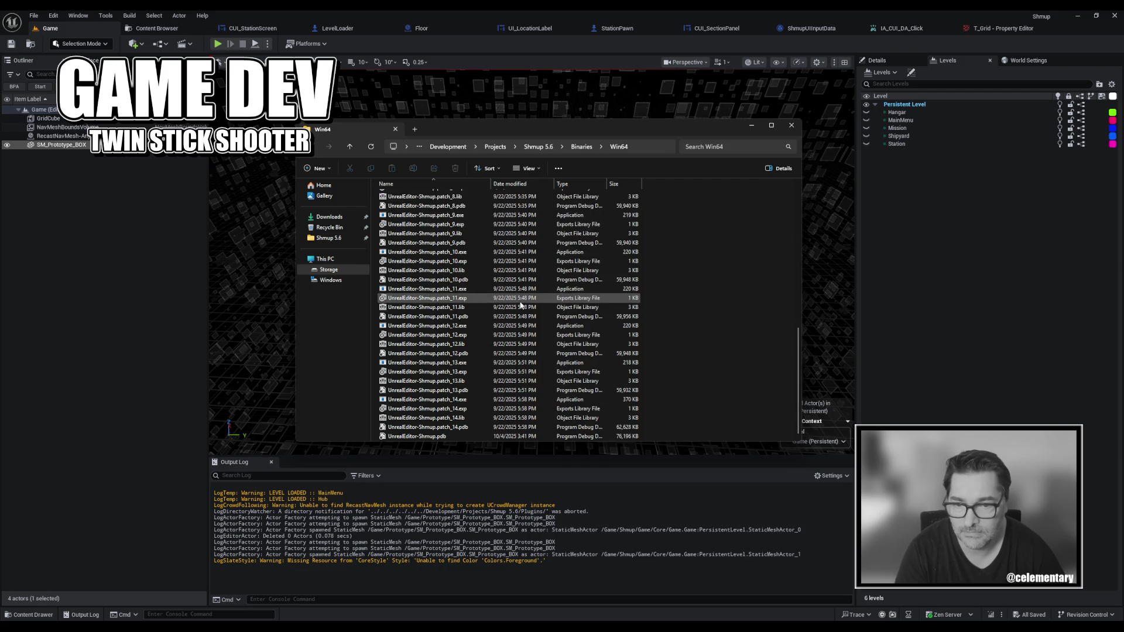
key(alt+Left)
key(alt+Left)
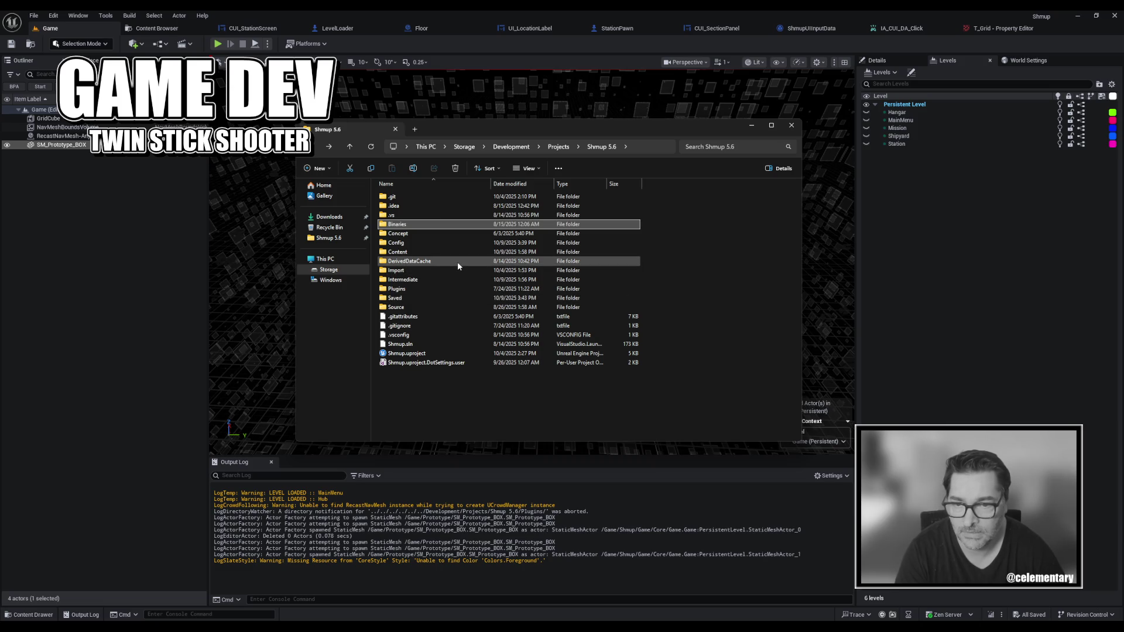
Check Intermediate\ShaderAutogen\PCD3D_SM6, then open the Intermediate\ReimportCache folder.
double_click(427, 279)
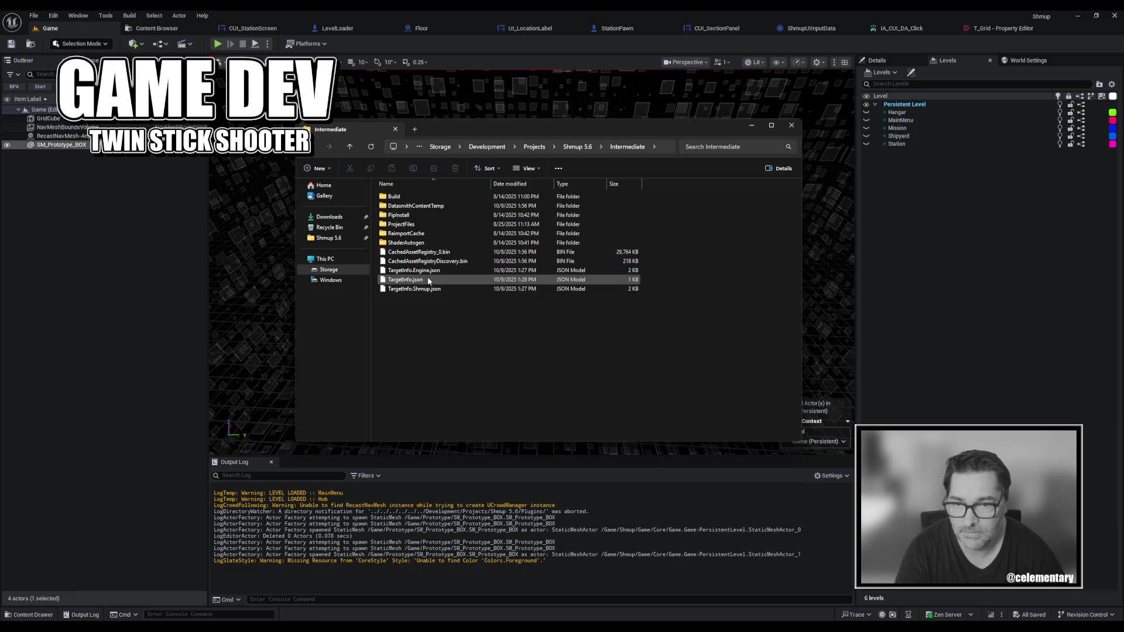
double_click(437, 244)
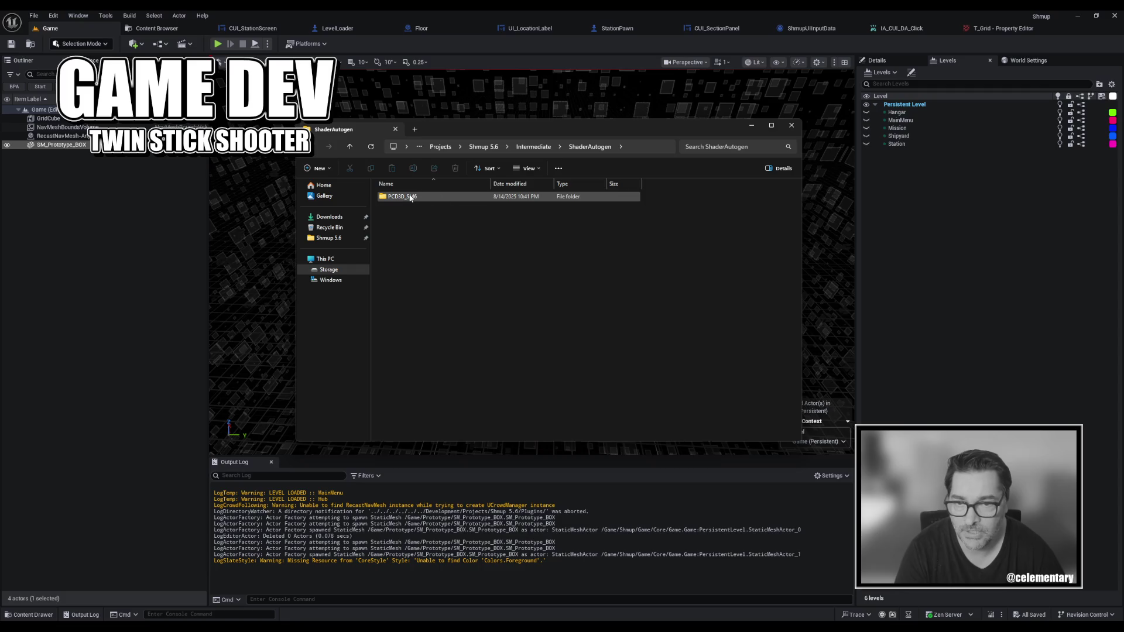
double_click(425, 198)
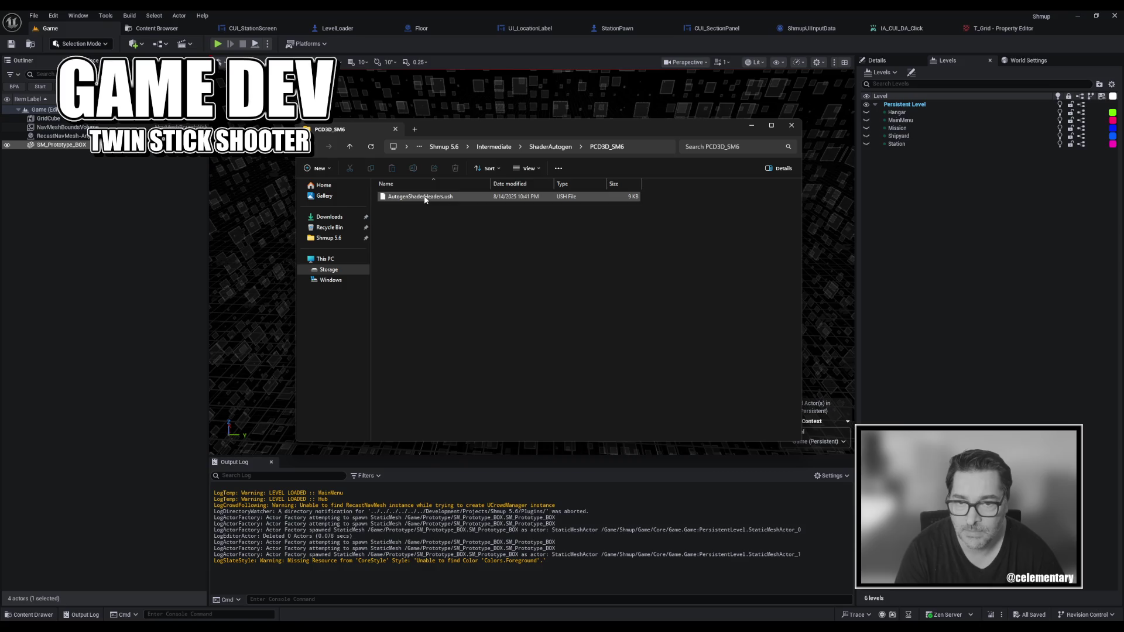
key(alt+Left)
key(alt+Left)
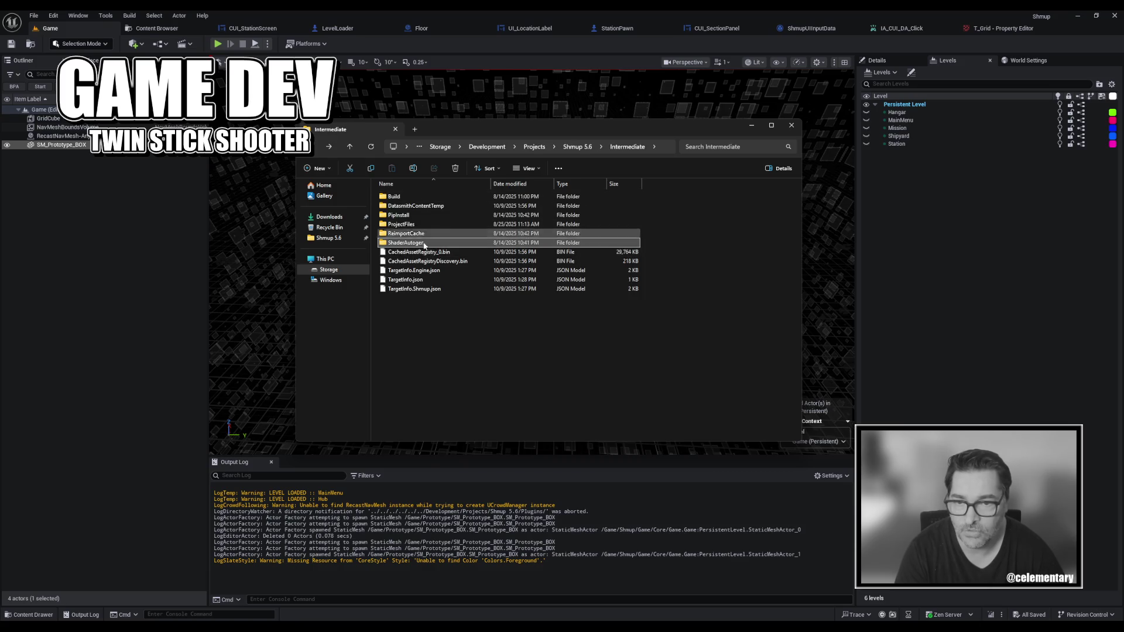
click(424, 233)
double_click(425, 234)
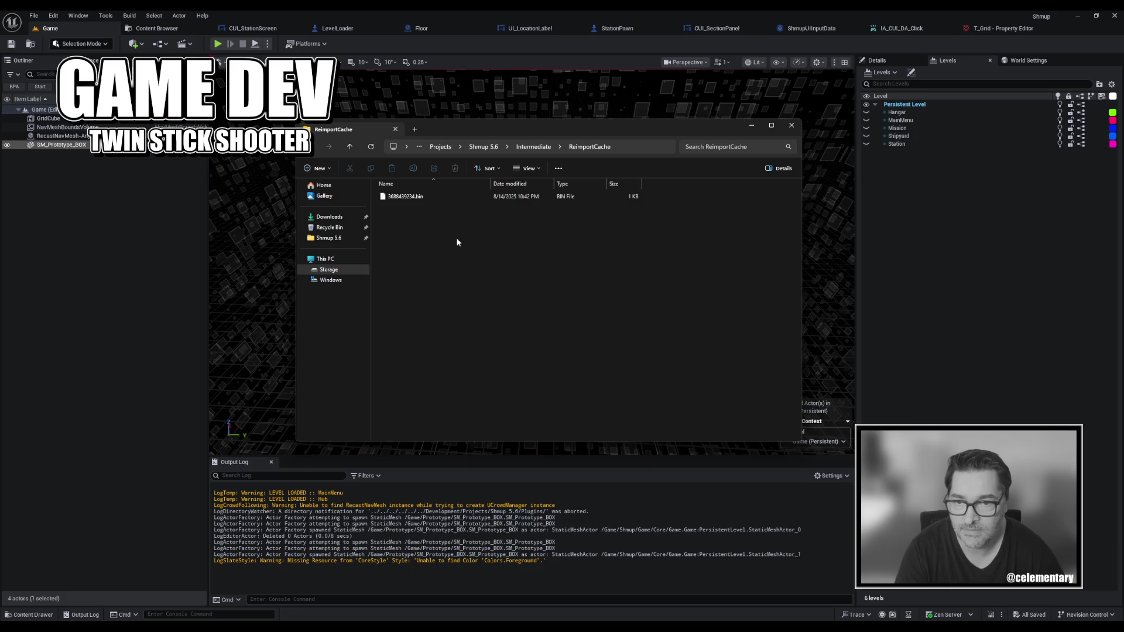
Go back to Shmup 5.6, nudge the Explorer window down-left, then close it.
key(alt+Left)
key(alt+Left)
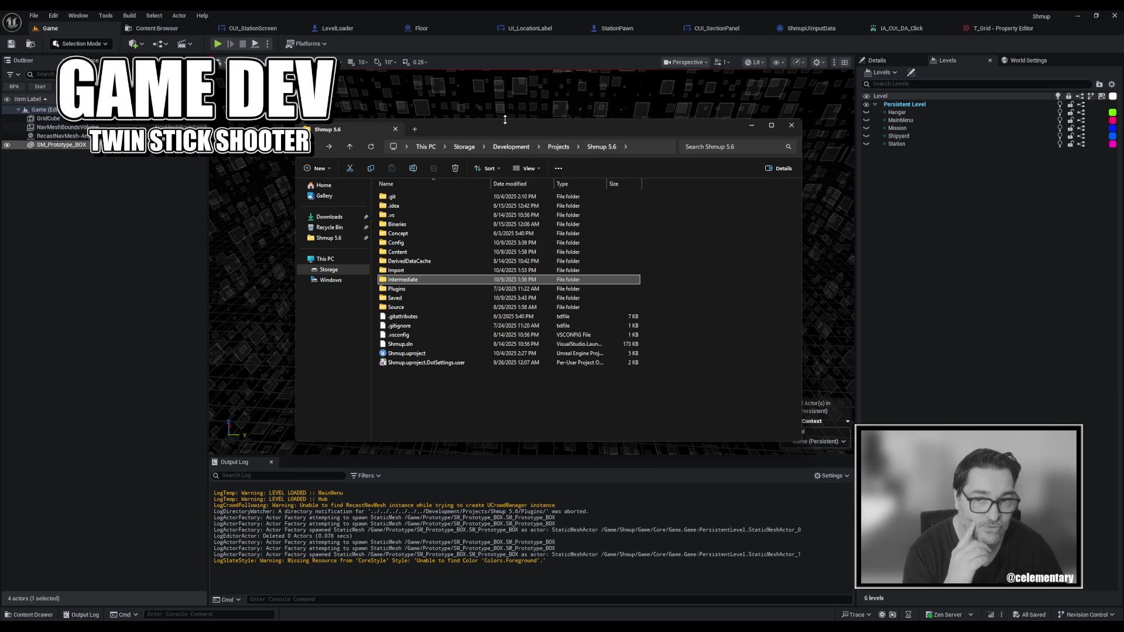
drag(507, 125, 480, 139)
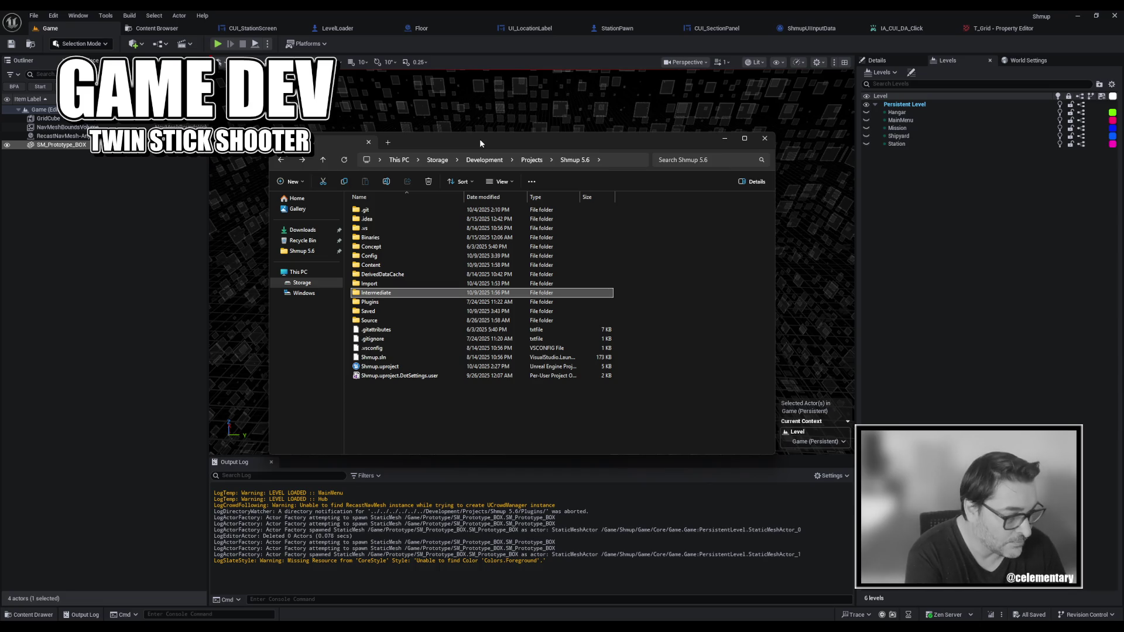
click(764, 143)
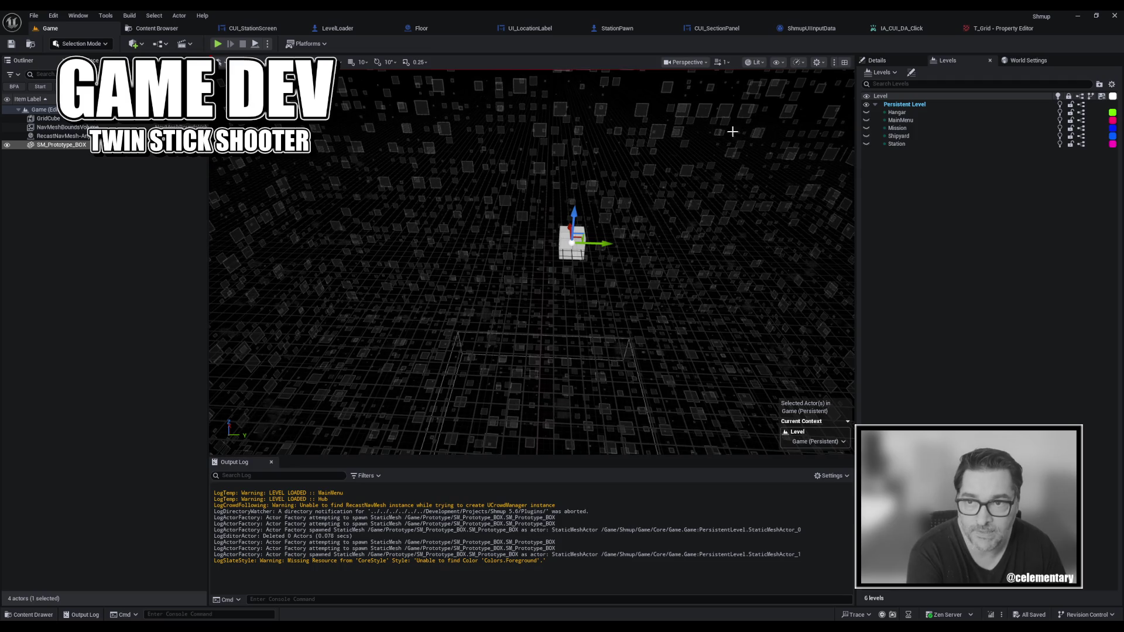
Deselect the prototype box, check the Zen Server and Trace menus, and switch to the Content Browser.
click(101, 294)
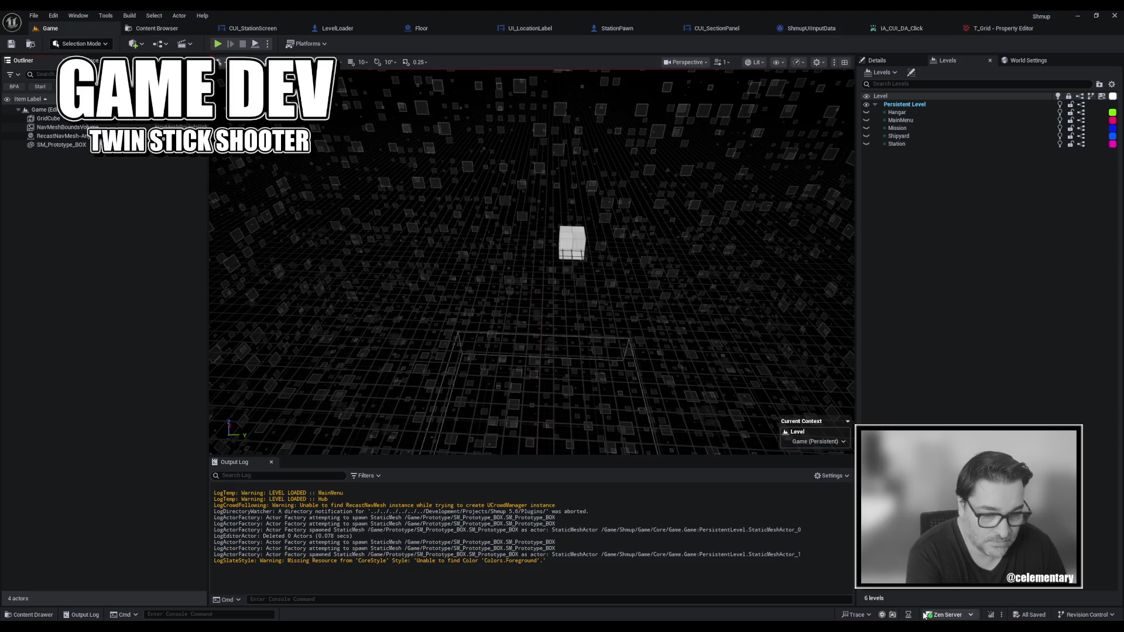
click(969, 615)
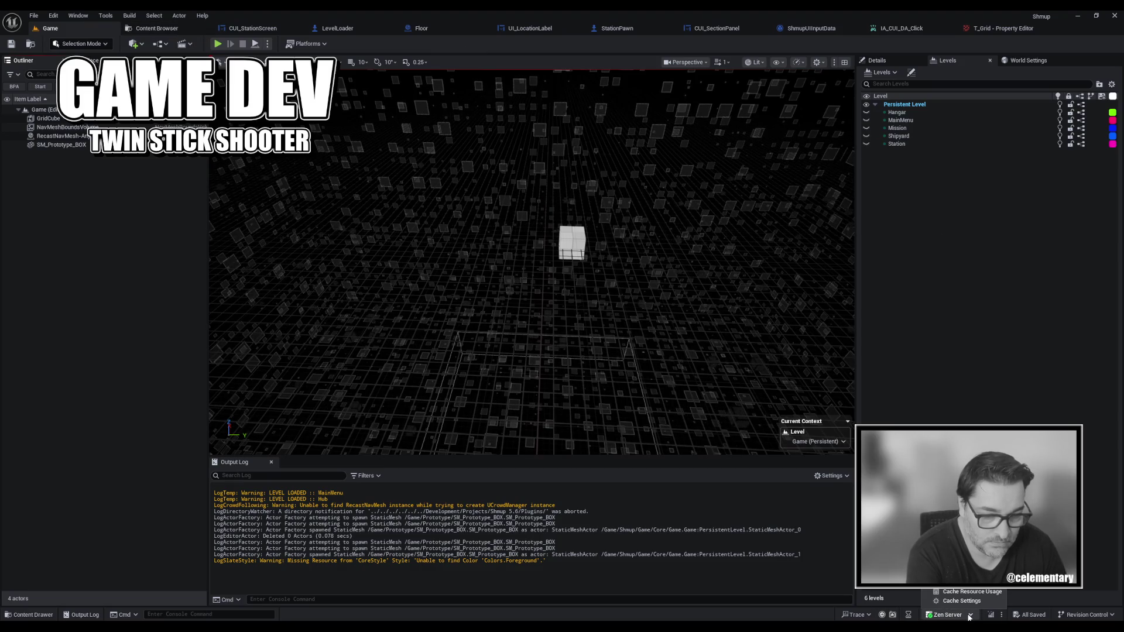
click(857, 615)
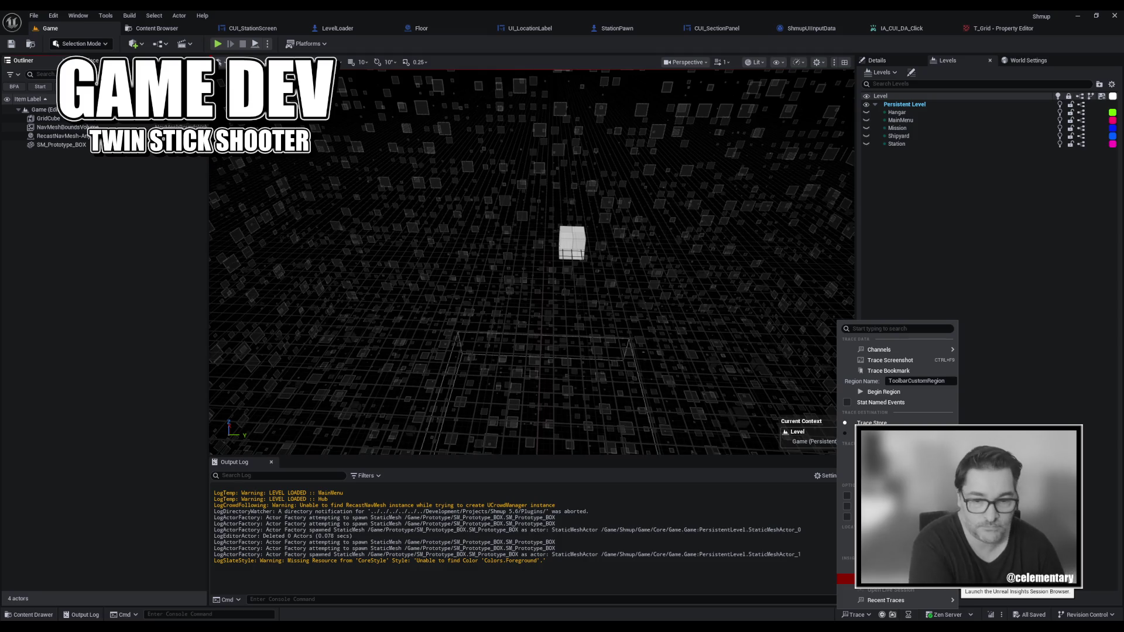
key(Escape)
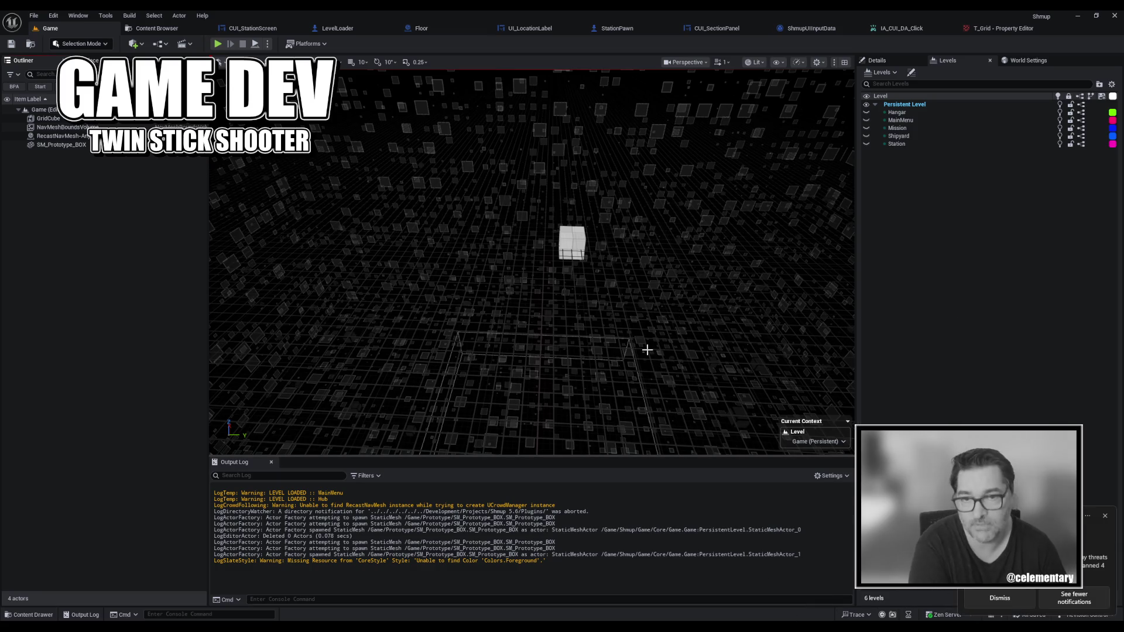
drag(648, 350, 646, 349)
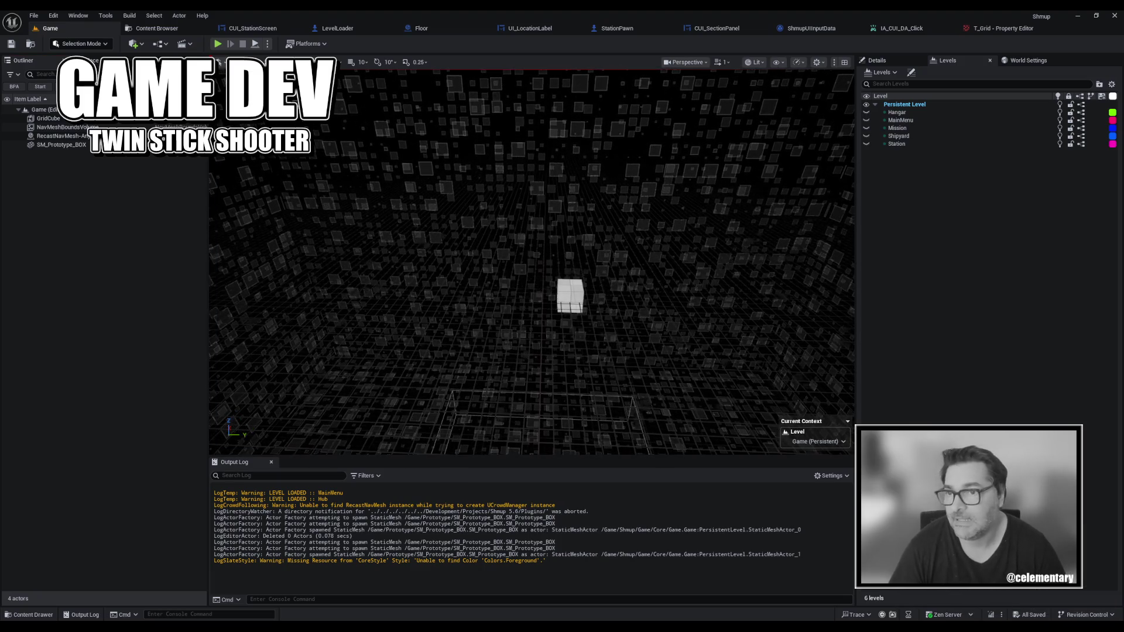
click(152, 28)
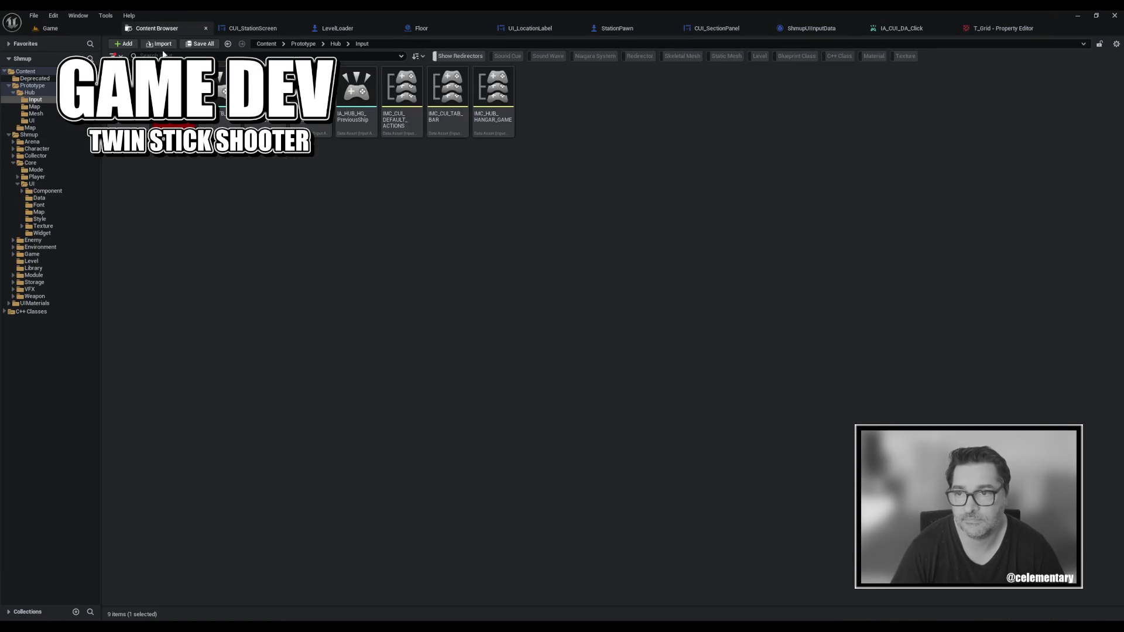
Clear the selection, close the T_Grid property editor, and switch to the ShmupUIInputData asset.
click(204, 216)
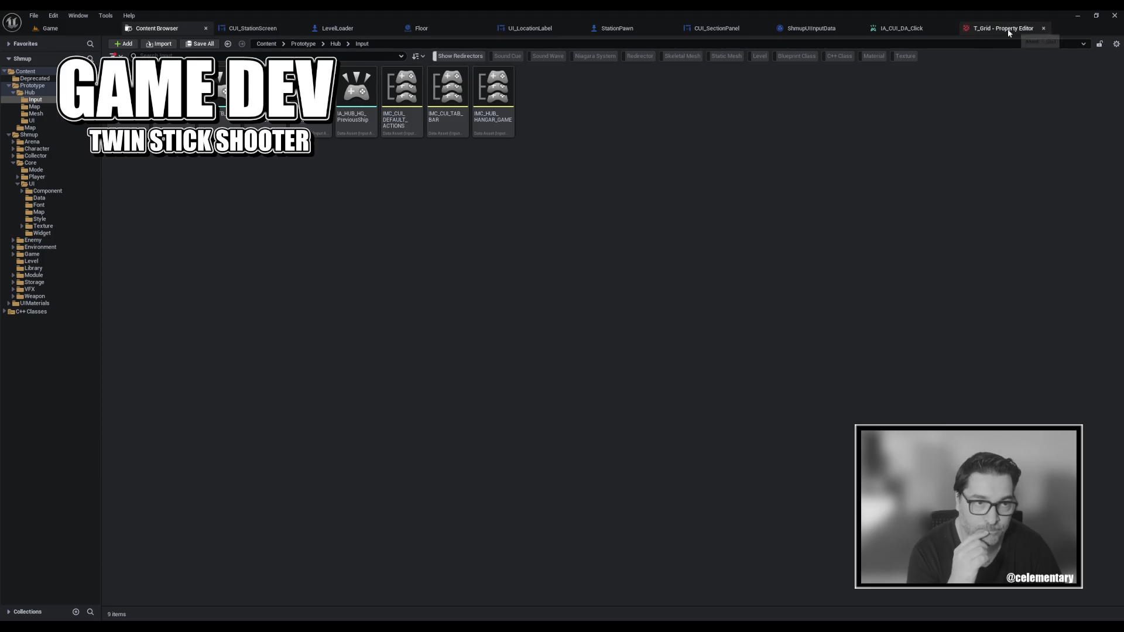
click(1048, 29)
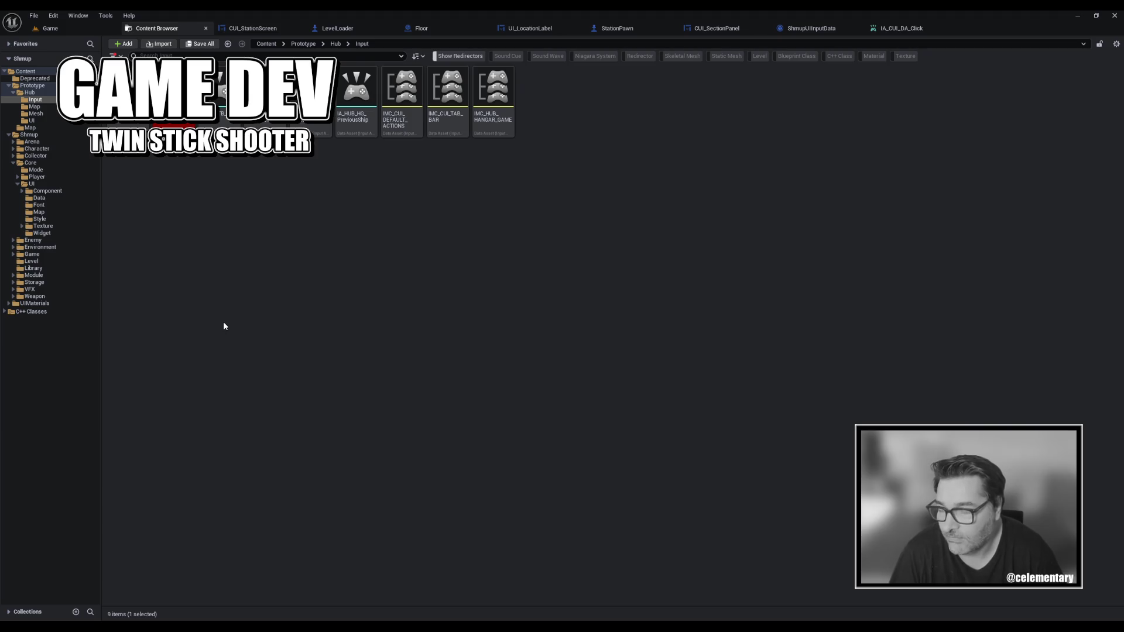
click(238, 309)
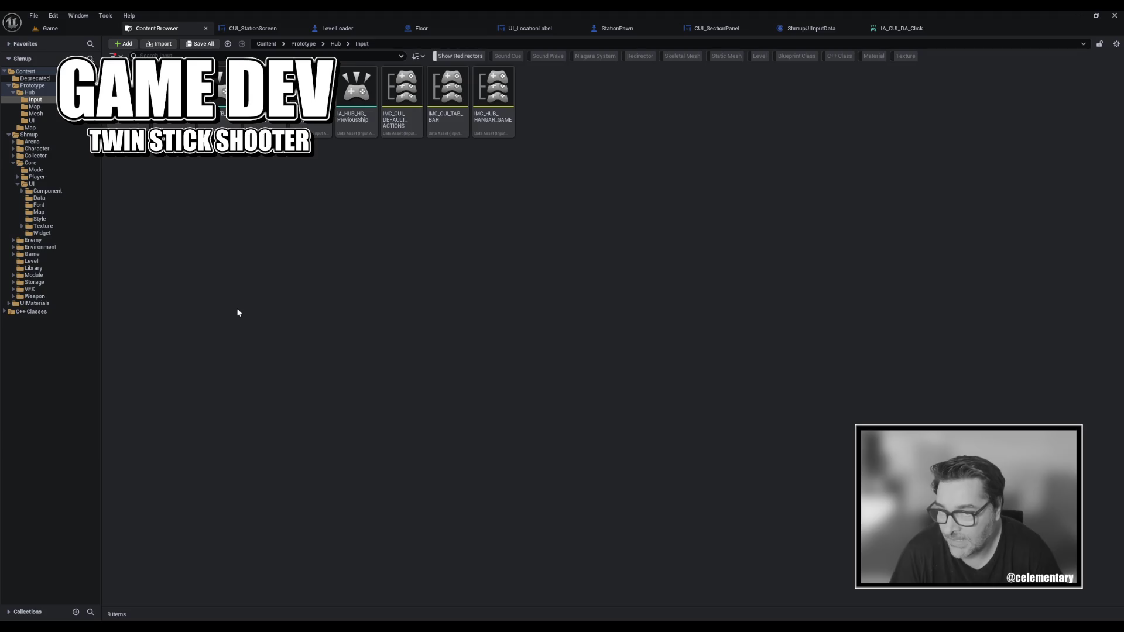
click(812, 29)
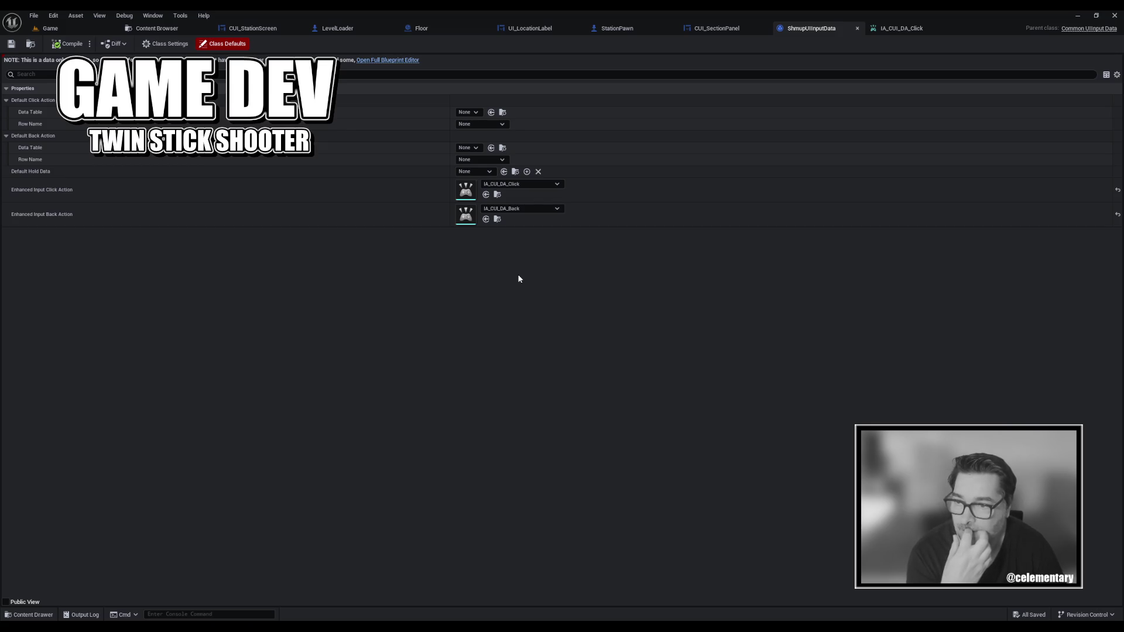
Open Project Settings from the Edit menu and show the Common Input Settings page.
click(720, 28)
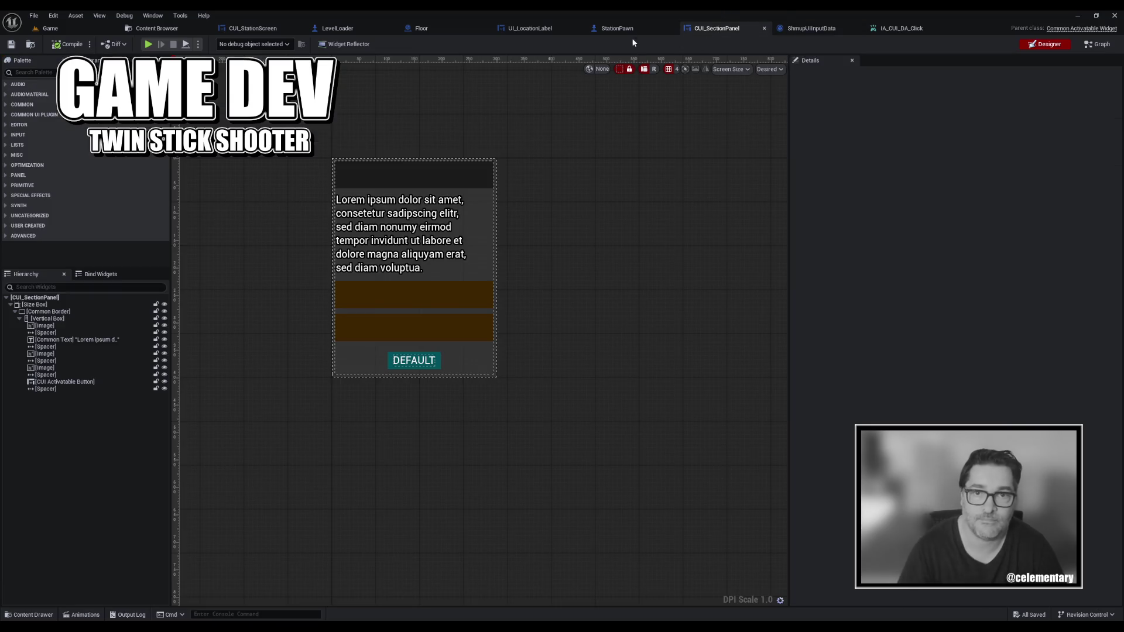
click(159, 28)
click(54, 16)
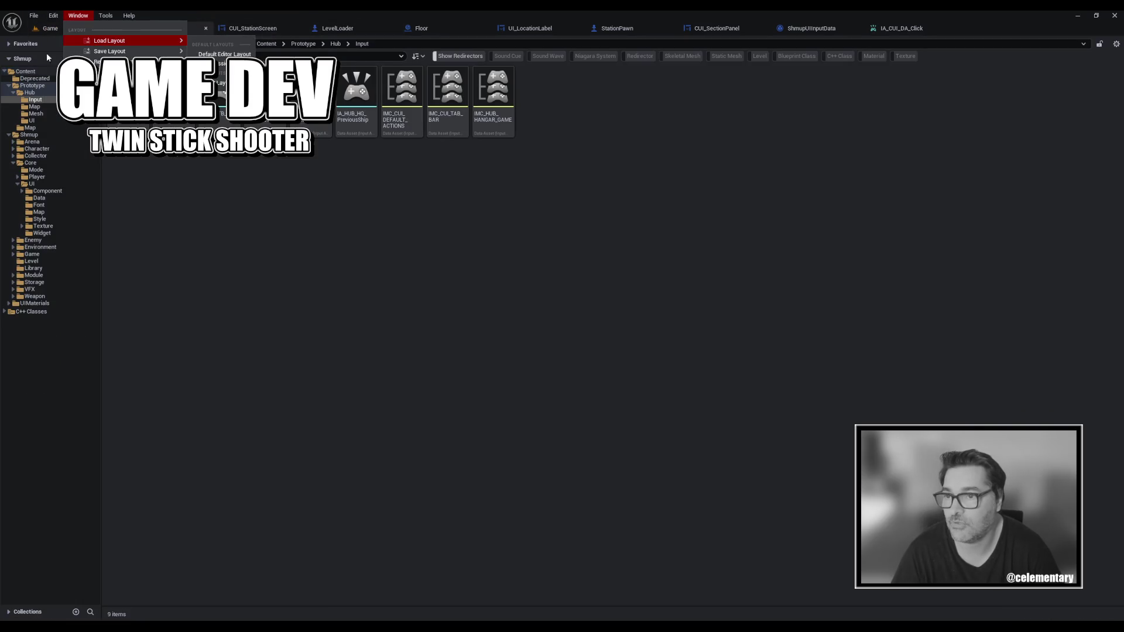
click(82, 86)
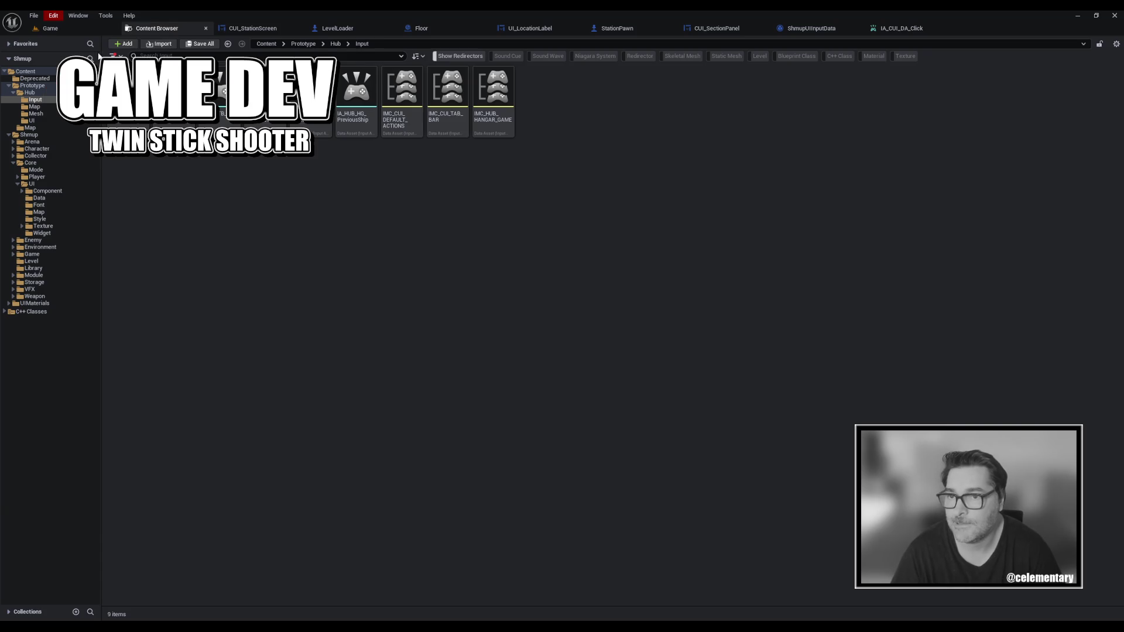
click(44, 224)
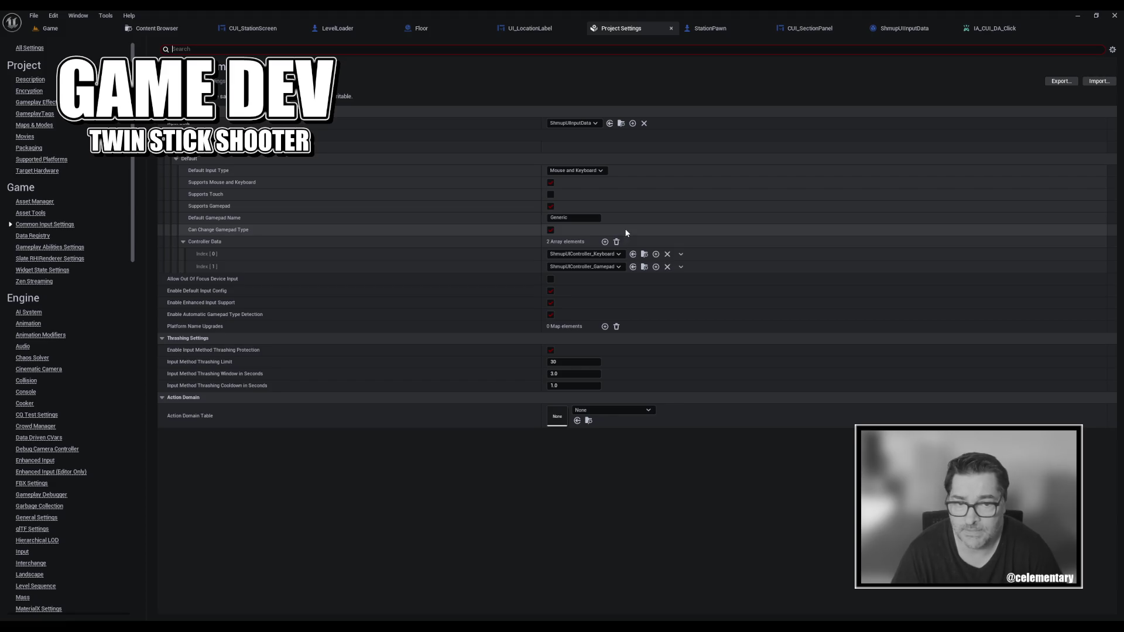
Open ShmupUIController_Keyboard from Controller Data Index[0], review its key images, then close it.
click(644, 256)
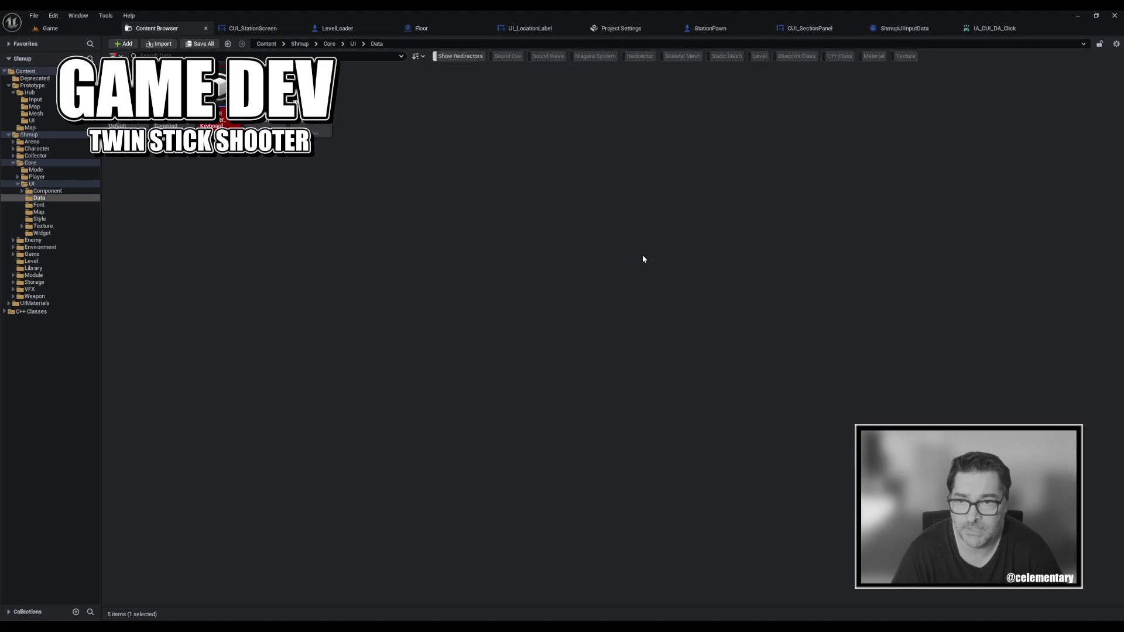
double_click(221, 113)
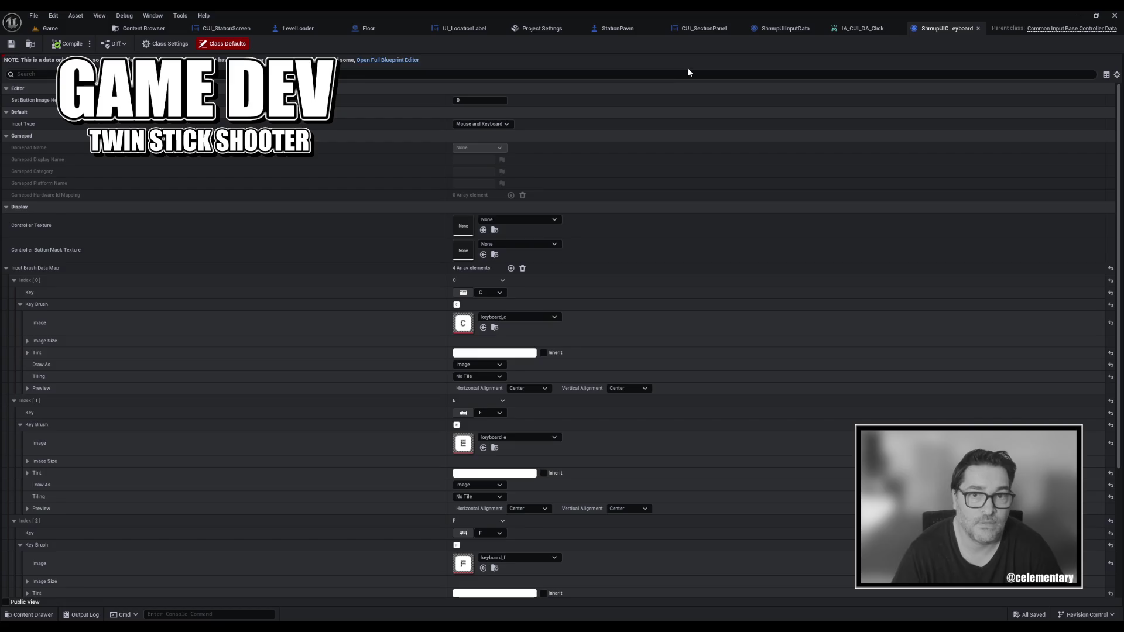
scroll(445, 337, down, 6)
scroll(445, 337, up, 6)
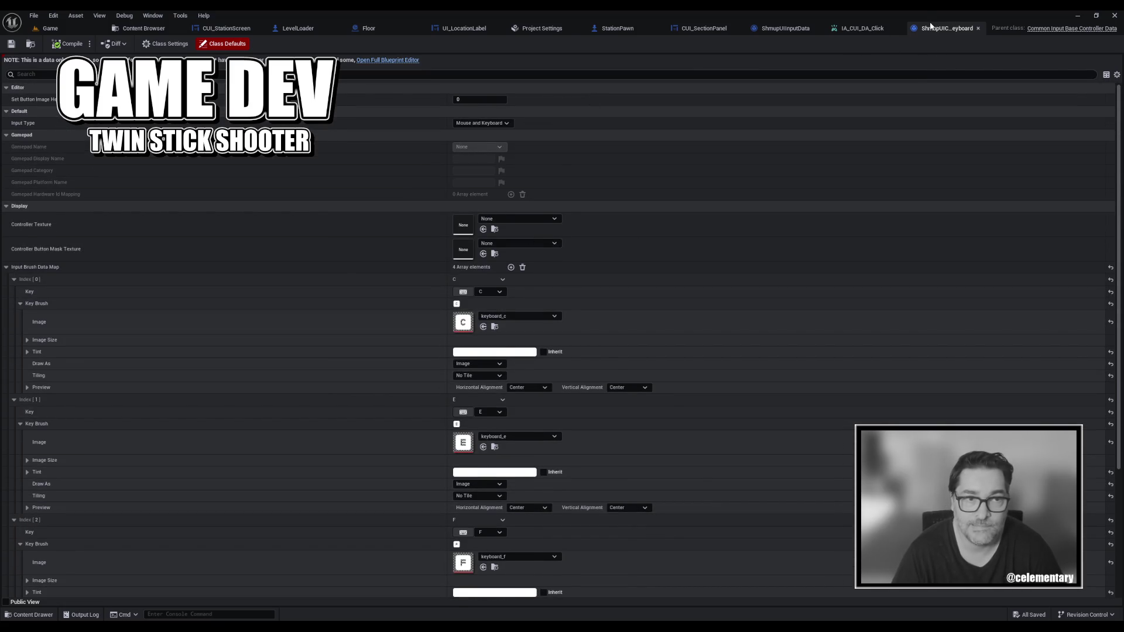
click(977, 28)
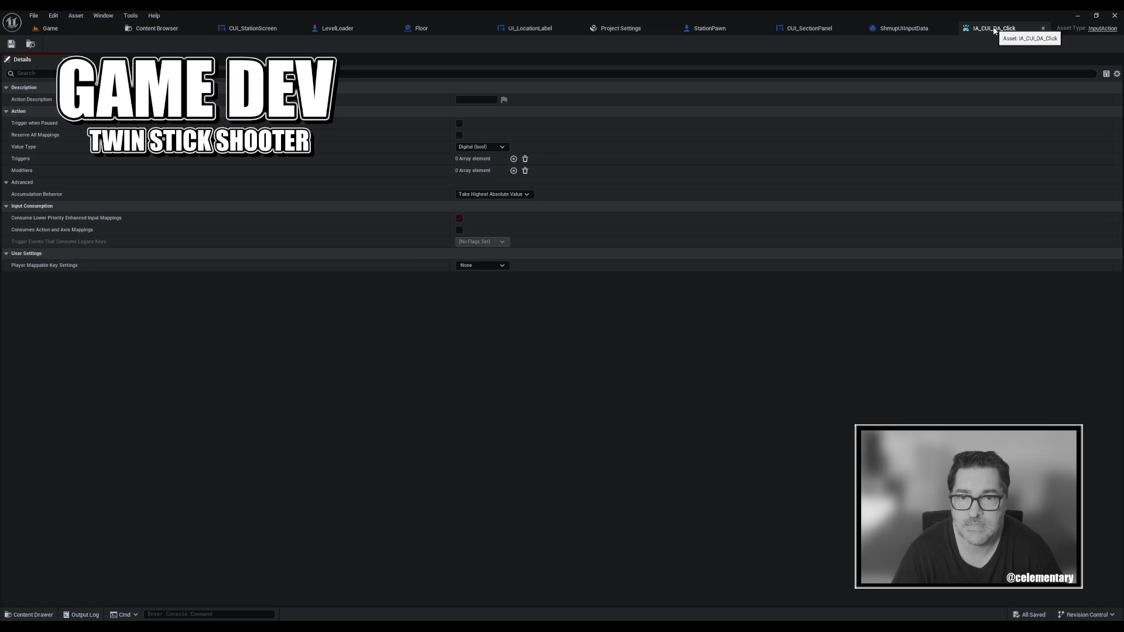
Close the IA_CUI_DA_Click editor and return to the Project Settings tab.
middle_click(994, 31)
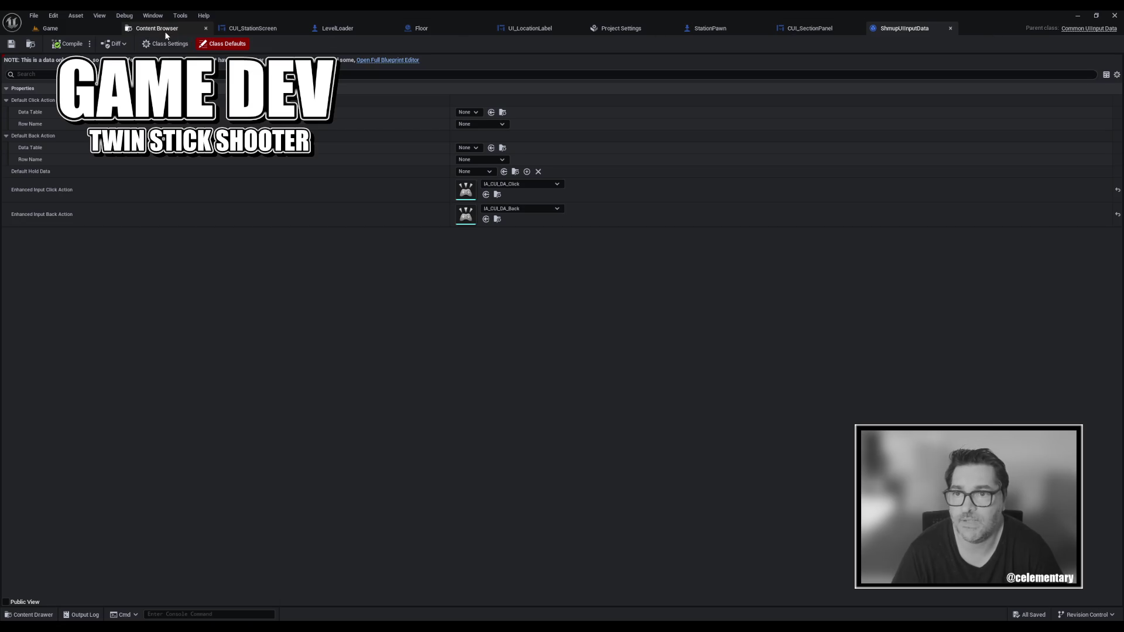
click(628, 30)
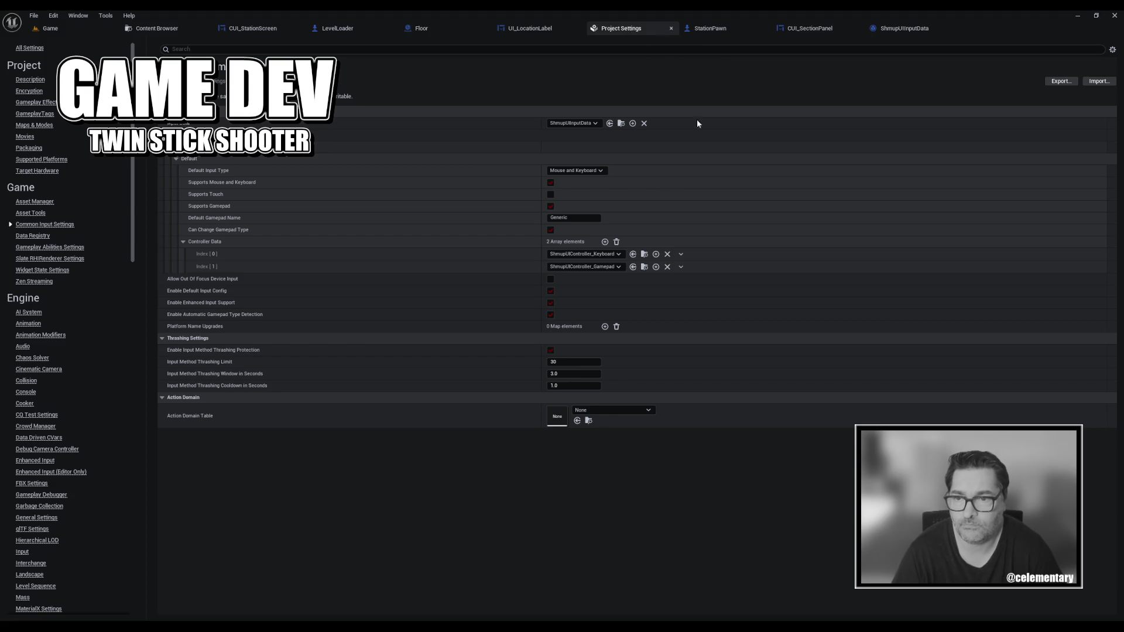
Find DT_ShmupUIDataTable_Default beside the Keyboard controller asset and open its Reference Viewer.
click(645, 255)
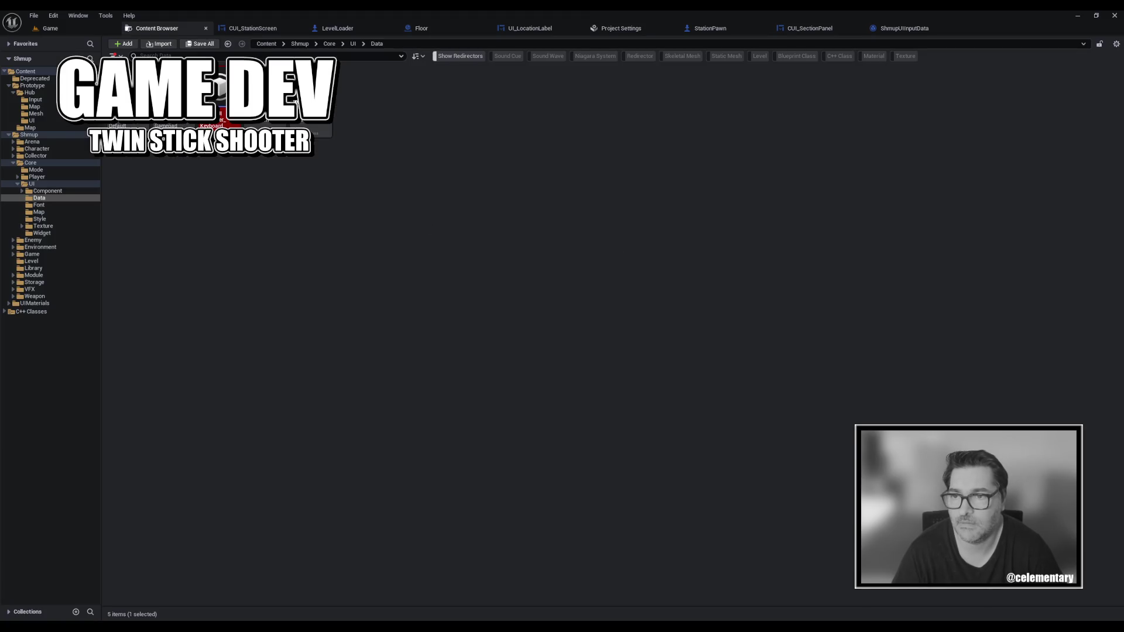
click(126, 103)
right_click(126, 102)
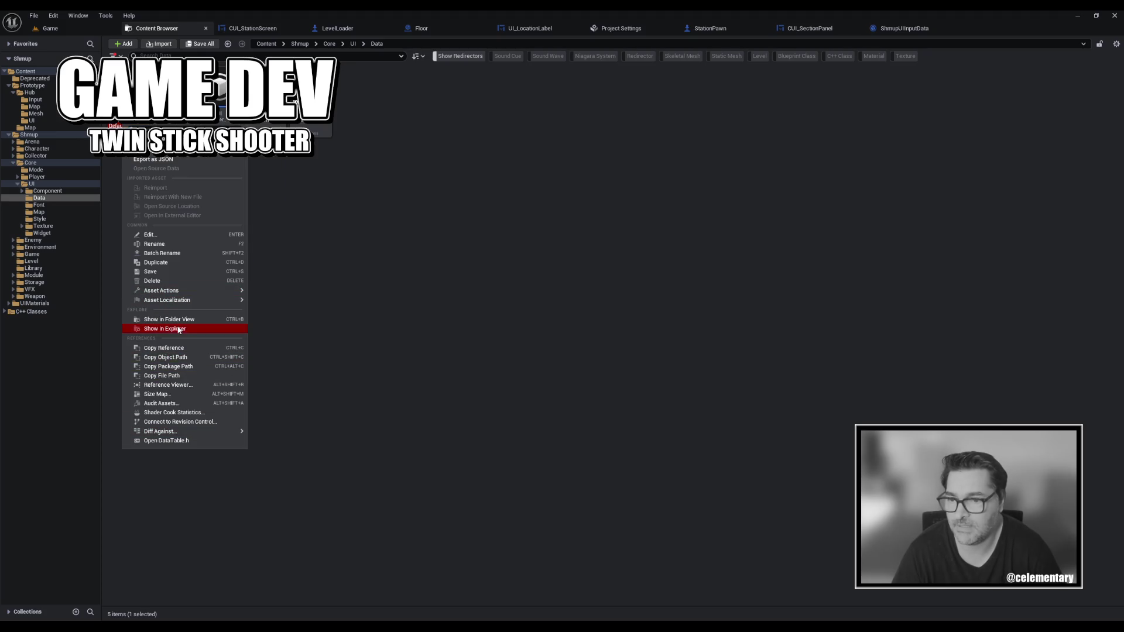
click(173, 385)
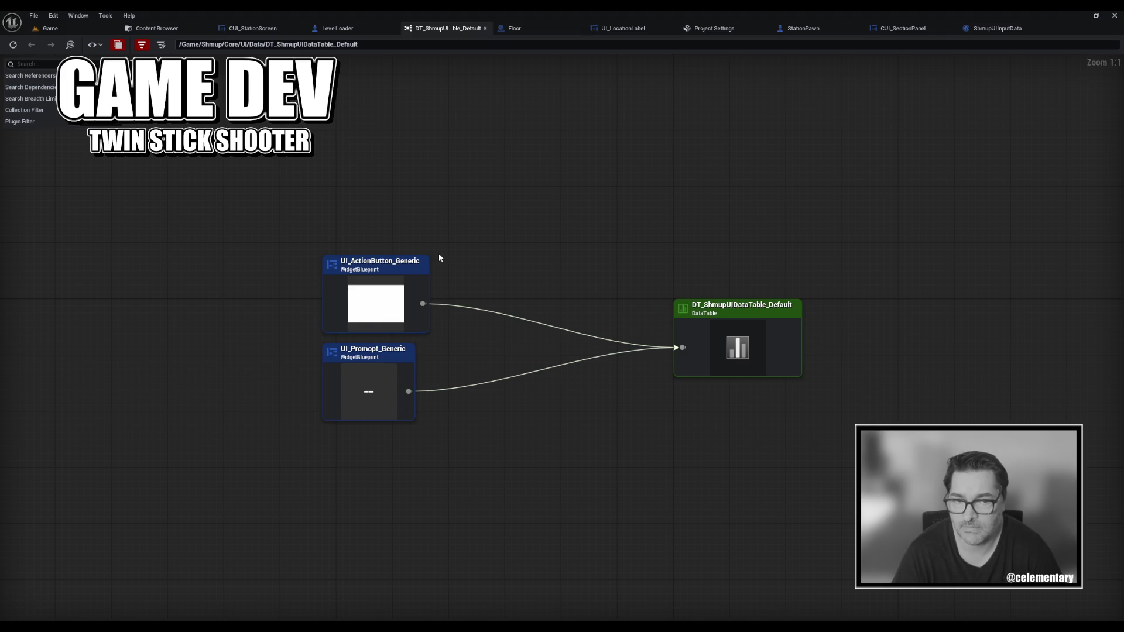
Inspect the UI_ActionButton_Generic, UI_Promopt_Generic and data table nodes, then close the Reference Viewer.
click(350, 275)
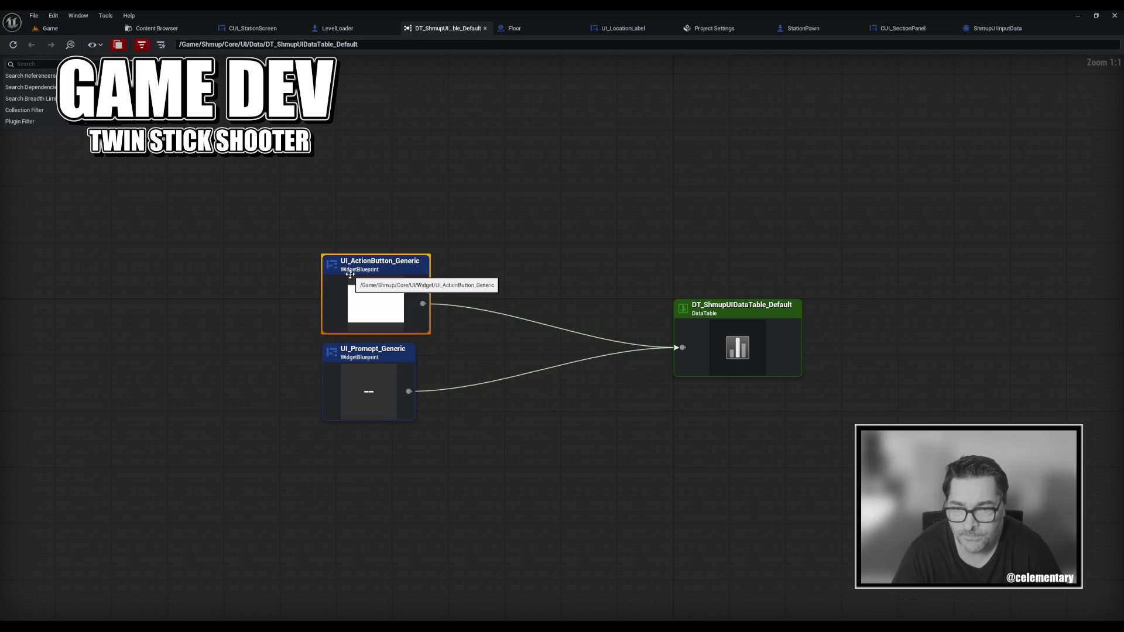
click(357, 388)
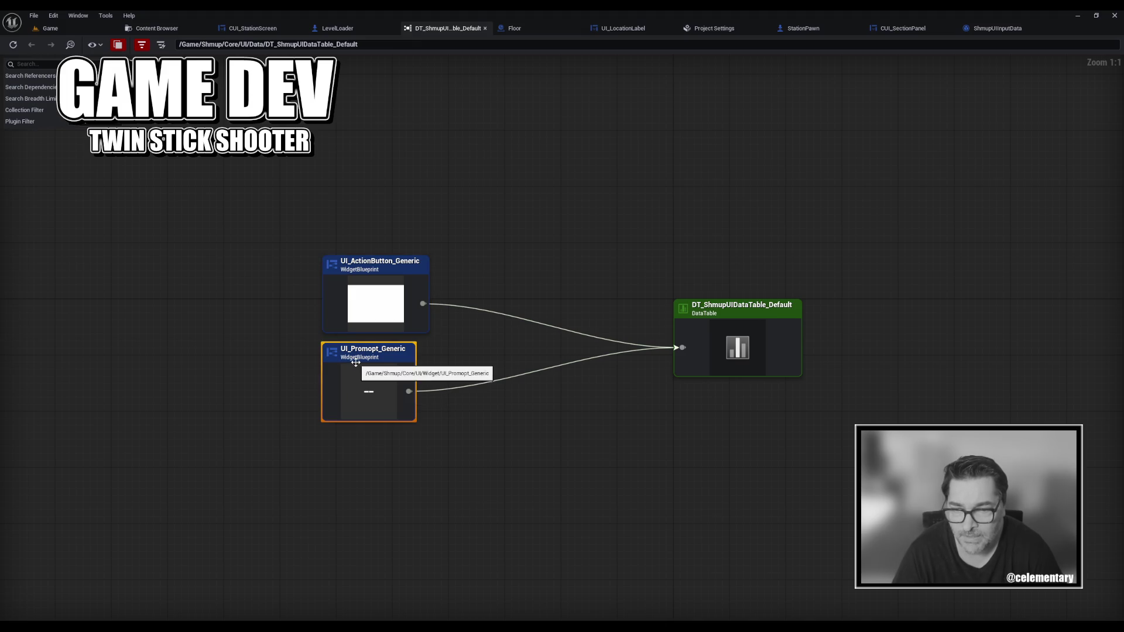
click(739, 339)
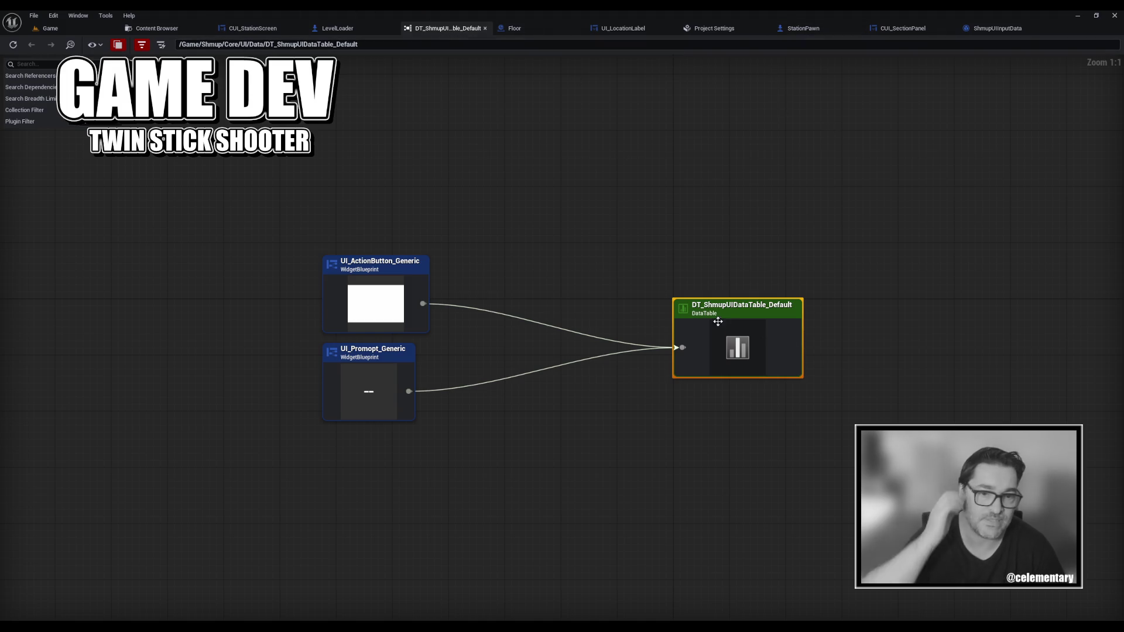
click(484, 28)
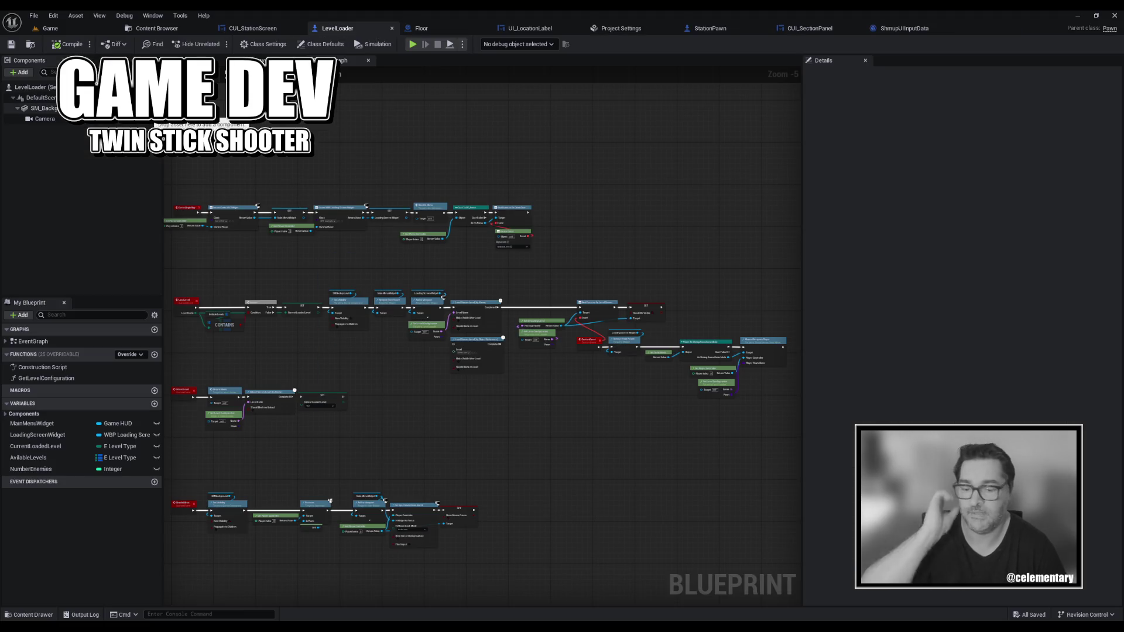
Locate ShmupUIInputData in Shmup/Core/UI/Data and open DT_ShmupUIDataTable_Default from there.
key(ctrl+space)
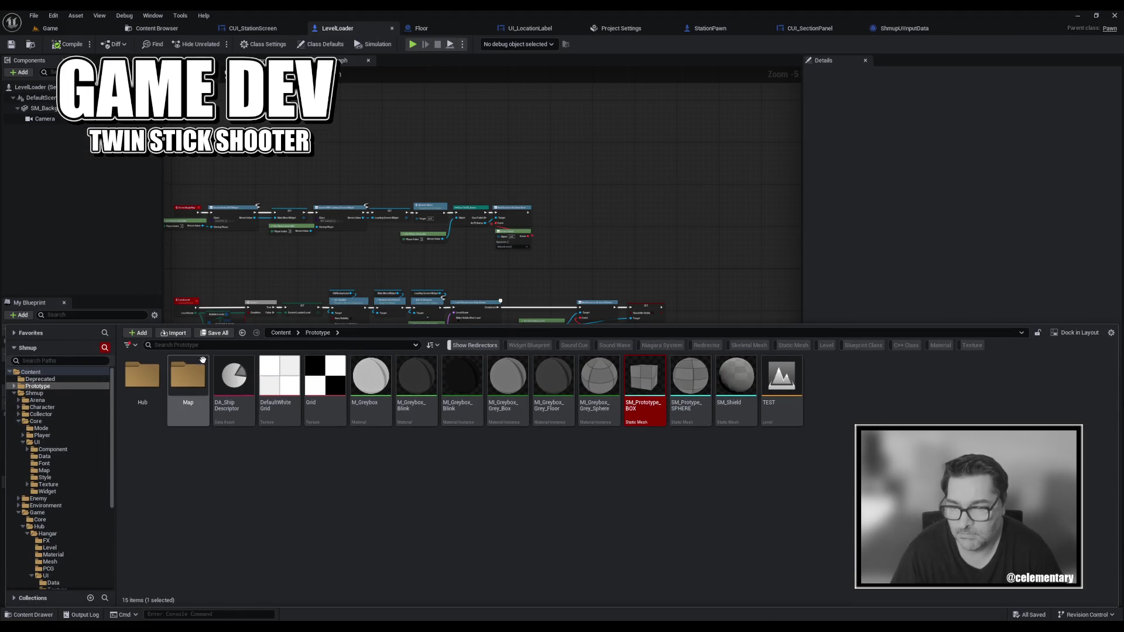
click(905, 28)
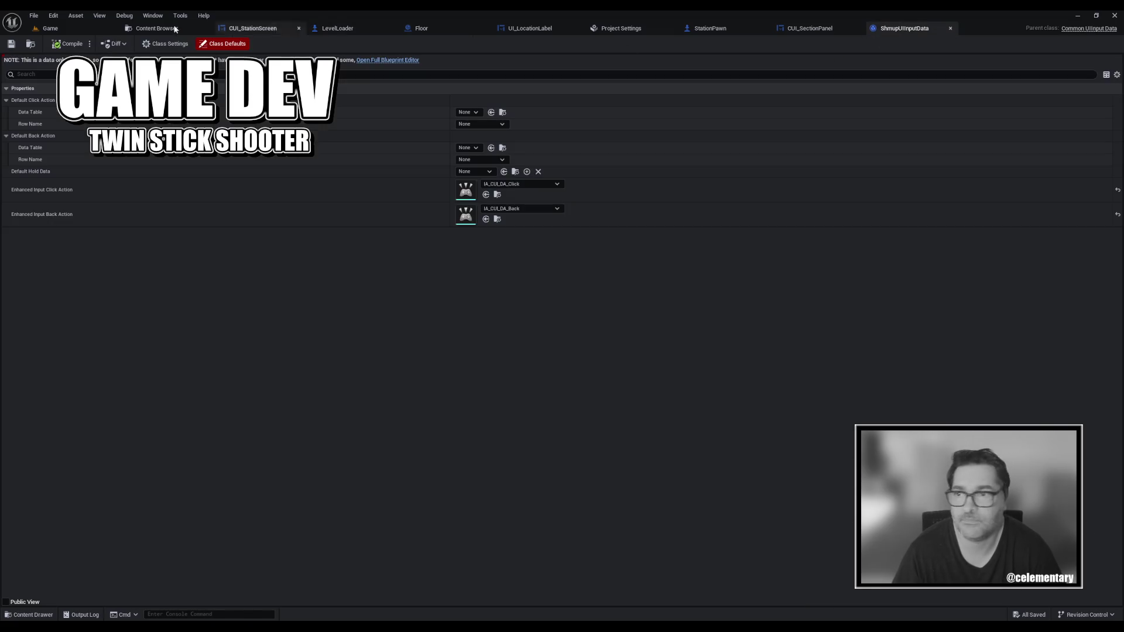
click(31, 45)
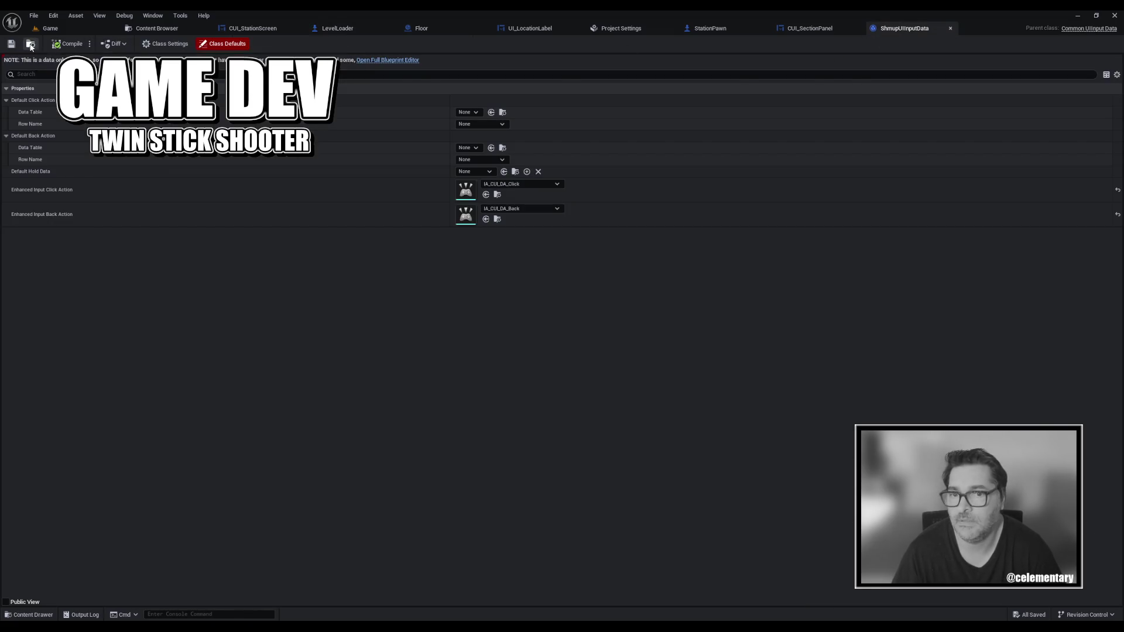
double_click(117, 102)
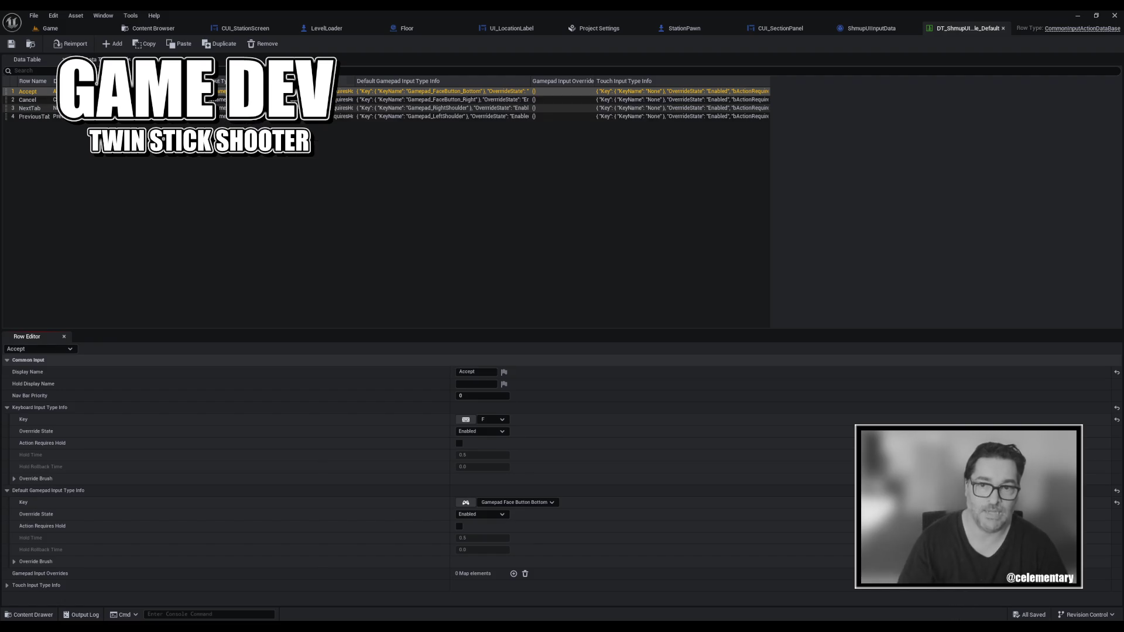
Close the UI data table, save all open assets, and return to Project Settings.
middle_click(952, 31)
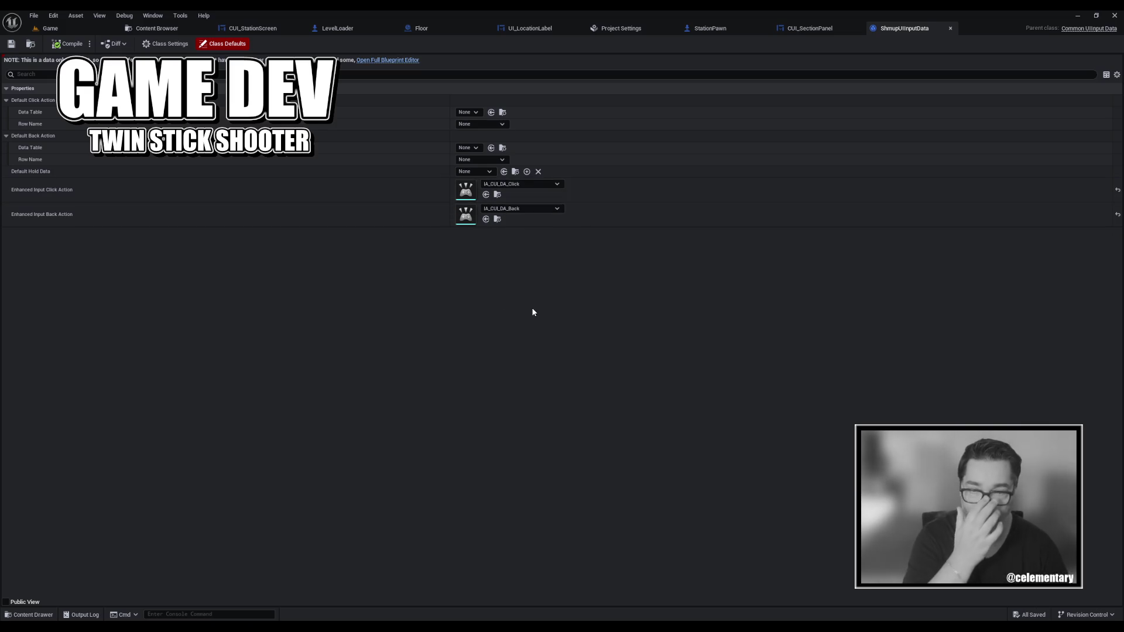
key(ctrl+s)
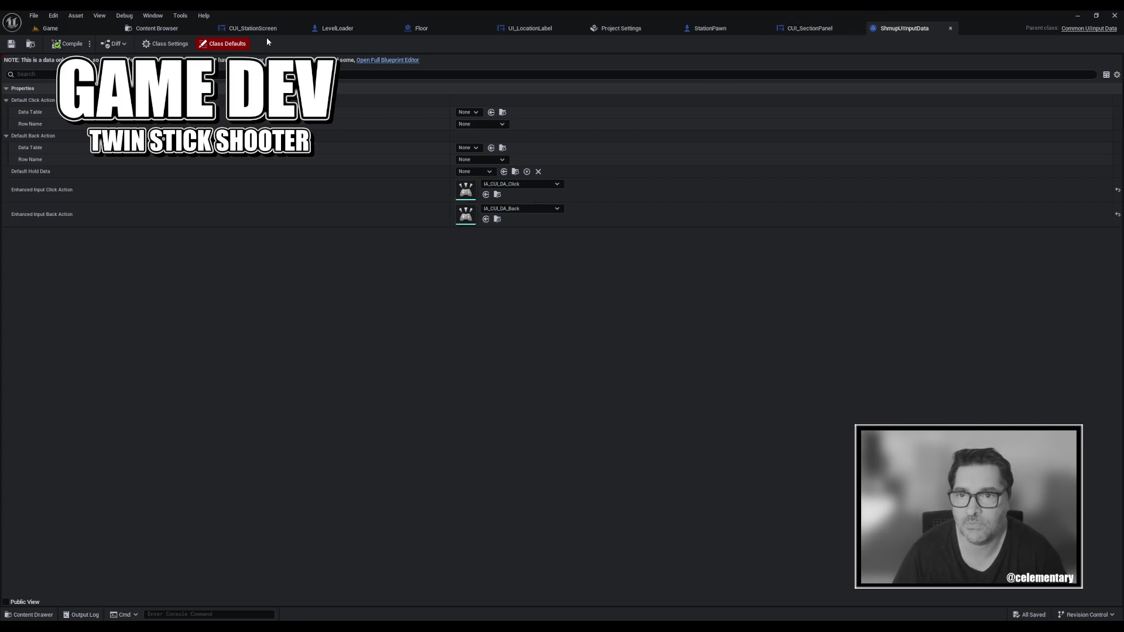
click(621, 28)
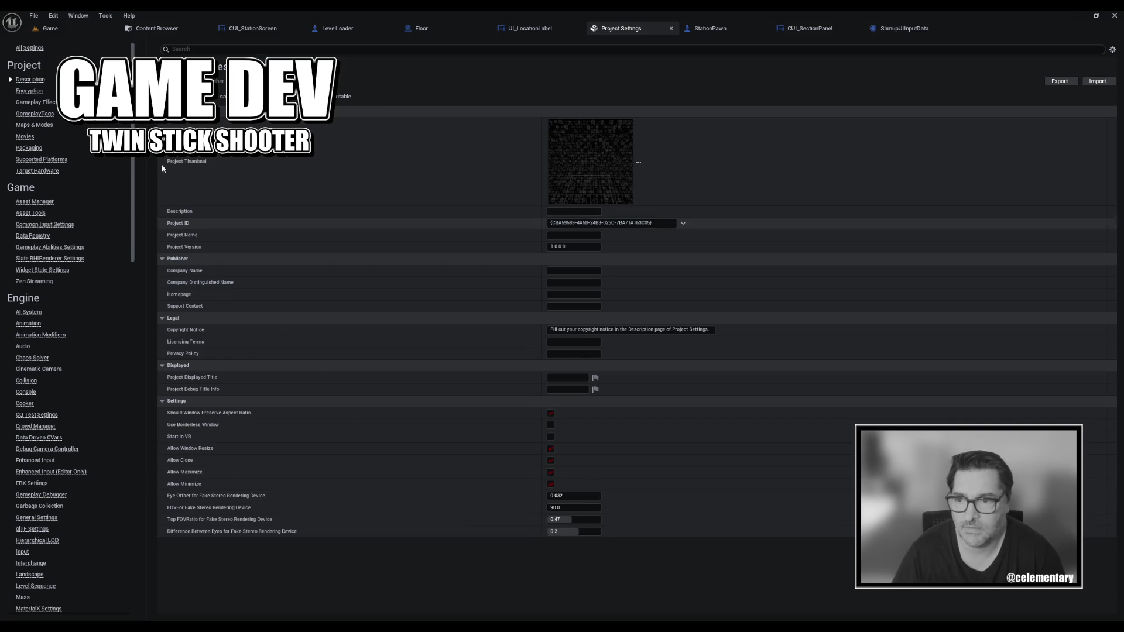
Browse from Common Input Settings to the controller data folder and briefly open the confirm hold asset.
click(44, 224)
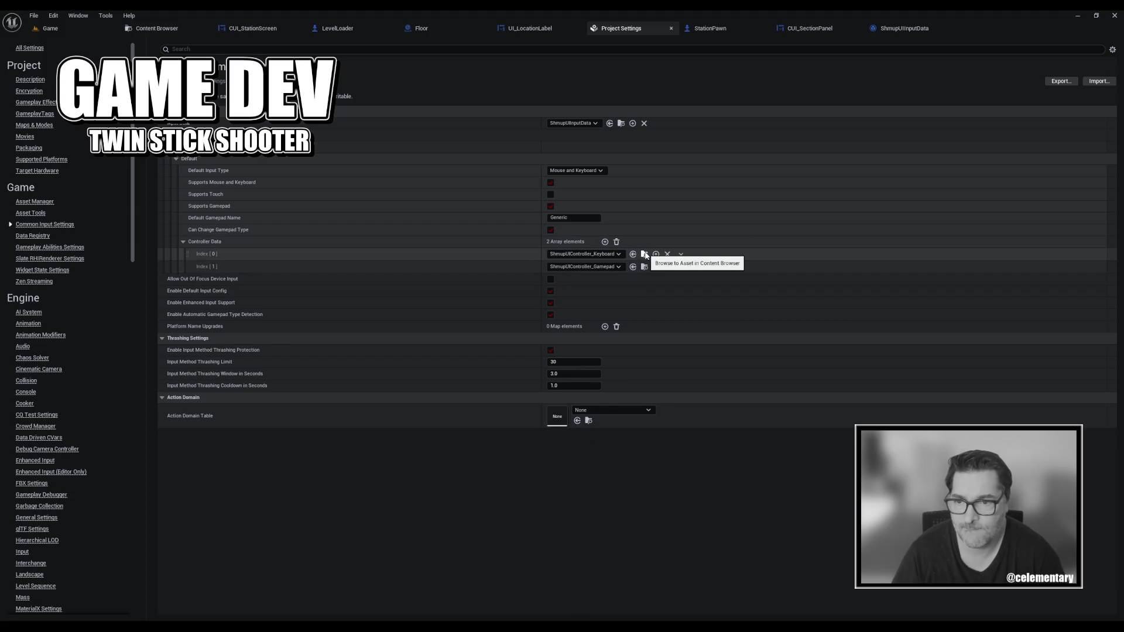
click(644, 254)
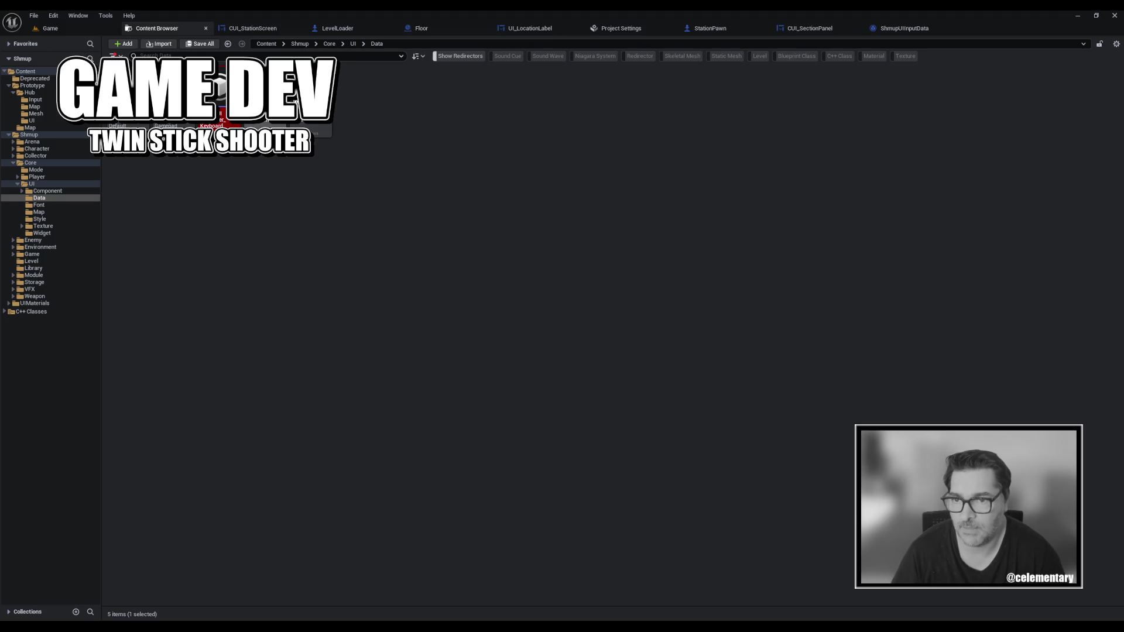
click(265, 114)
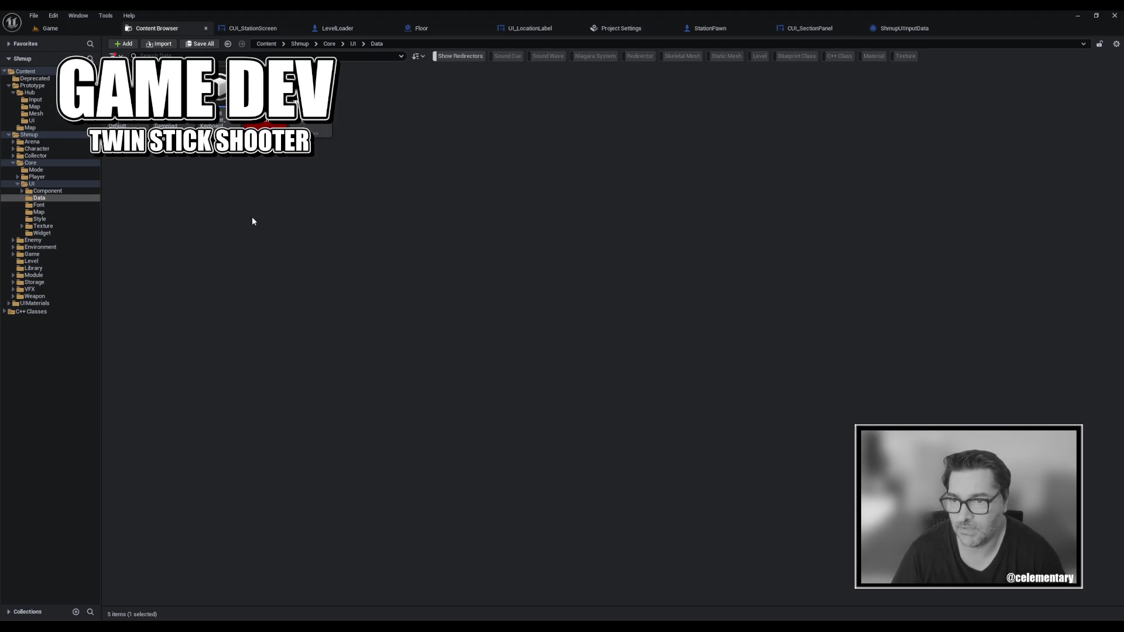
double_click(261, 122)
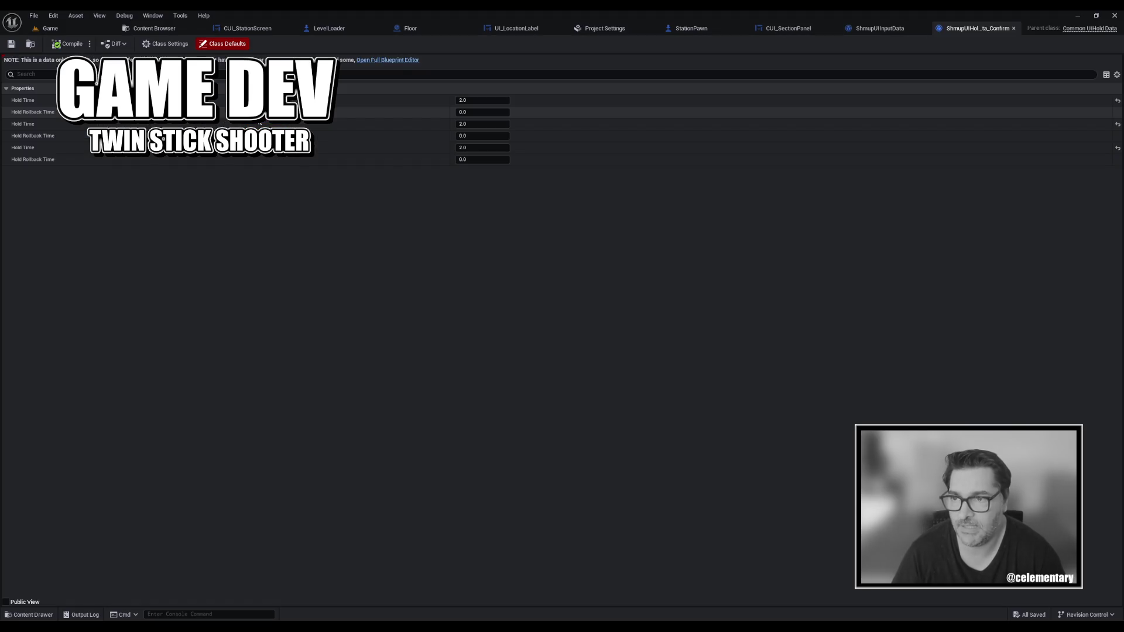
click(1013, 29)
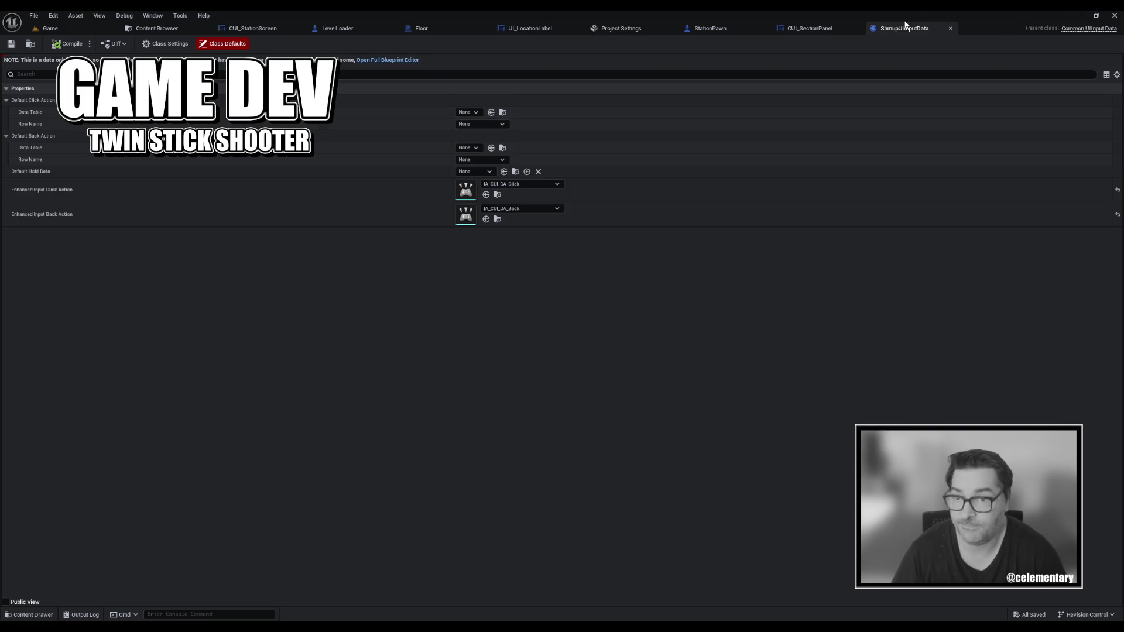
Return to the UI Data folder and reopen the ShmupUIController_Keyboard data asset.
click(810, 29)
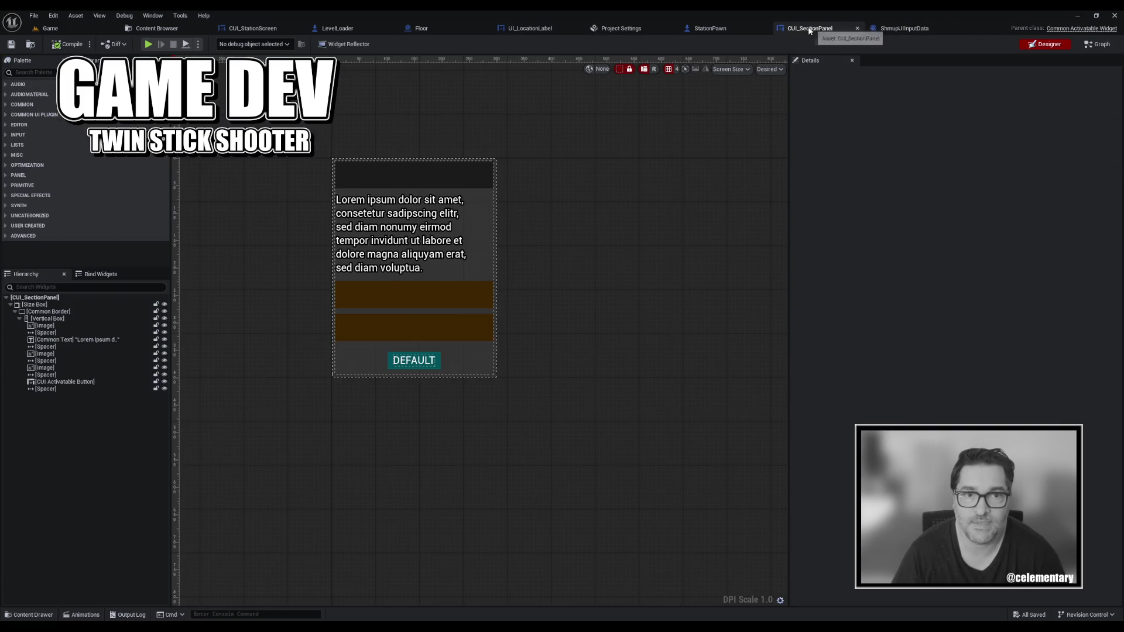
click(644, 28)
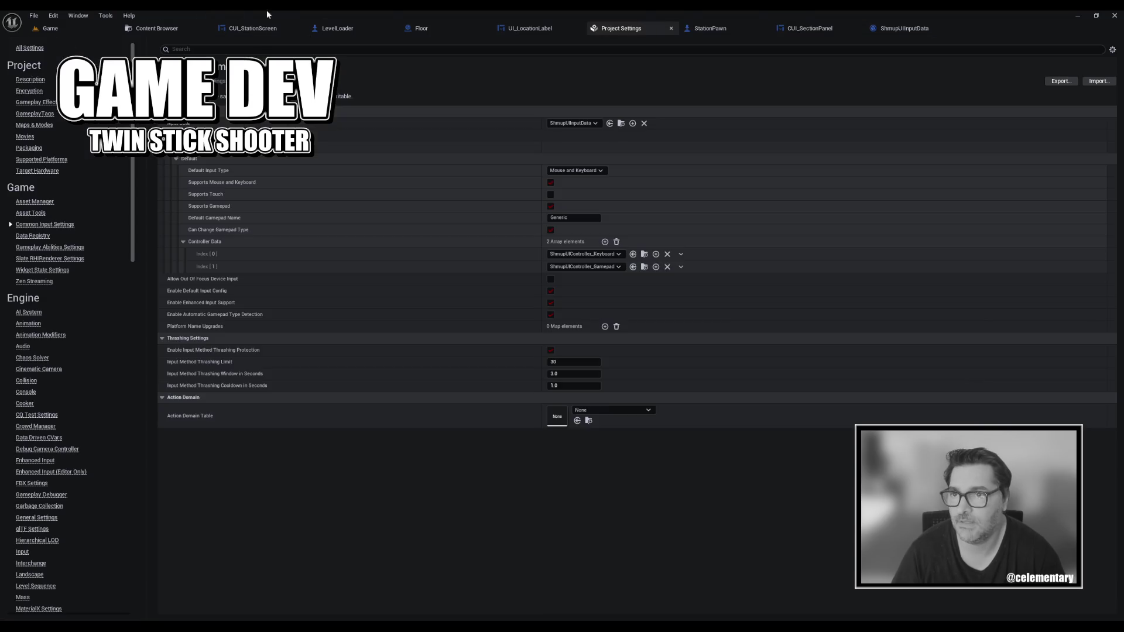
click(157, 28)
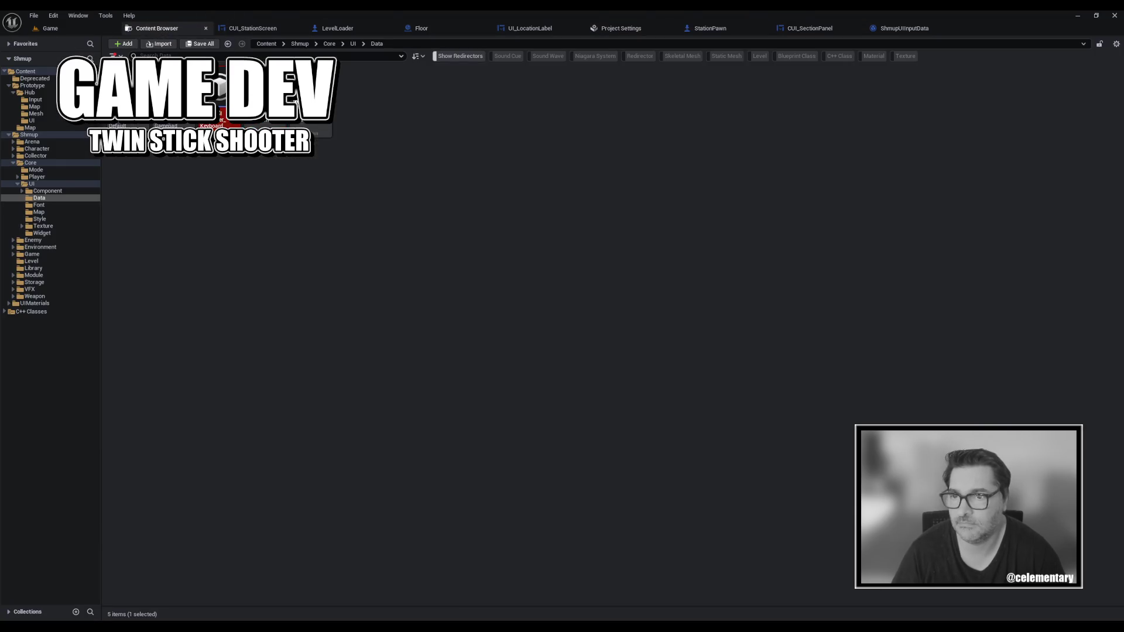
double_click(220, 117)
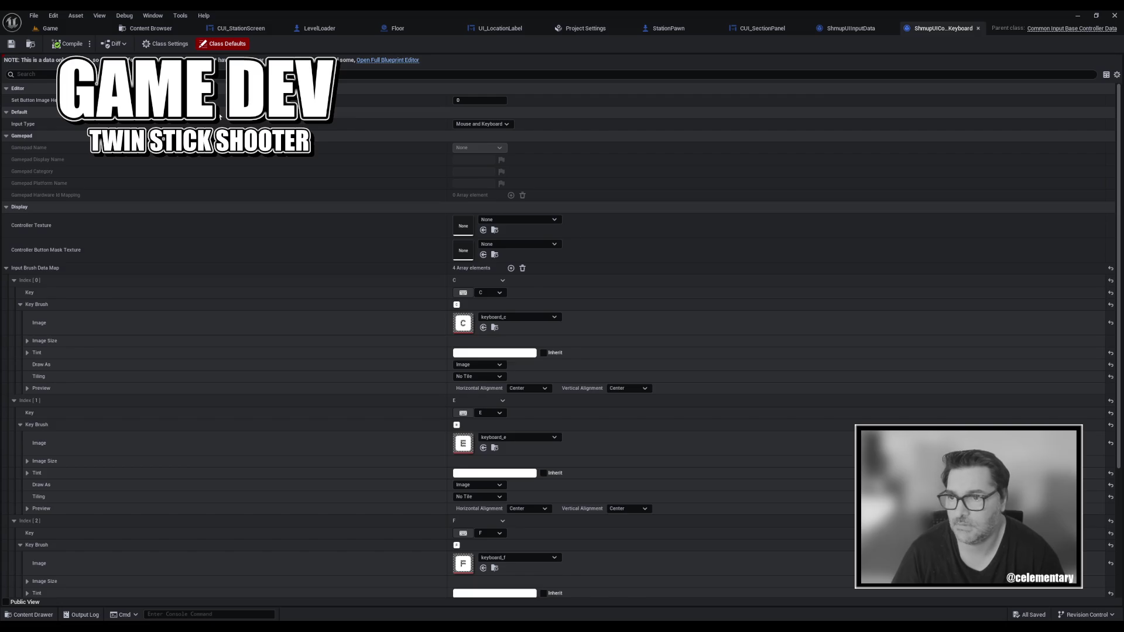
Review the C, E, F and Q key images, close the asset, and return to Common Input Settings.
scroll(220, 117, down, 5)
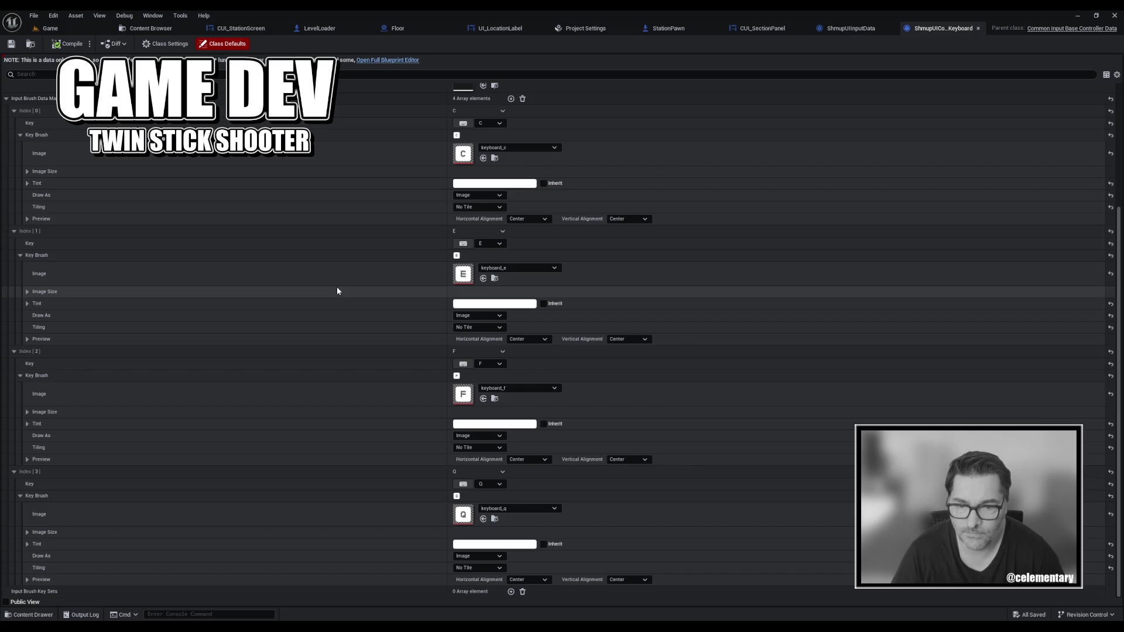
click(977, 28)
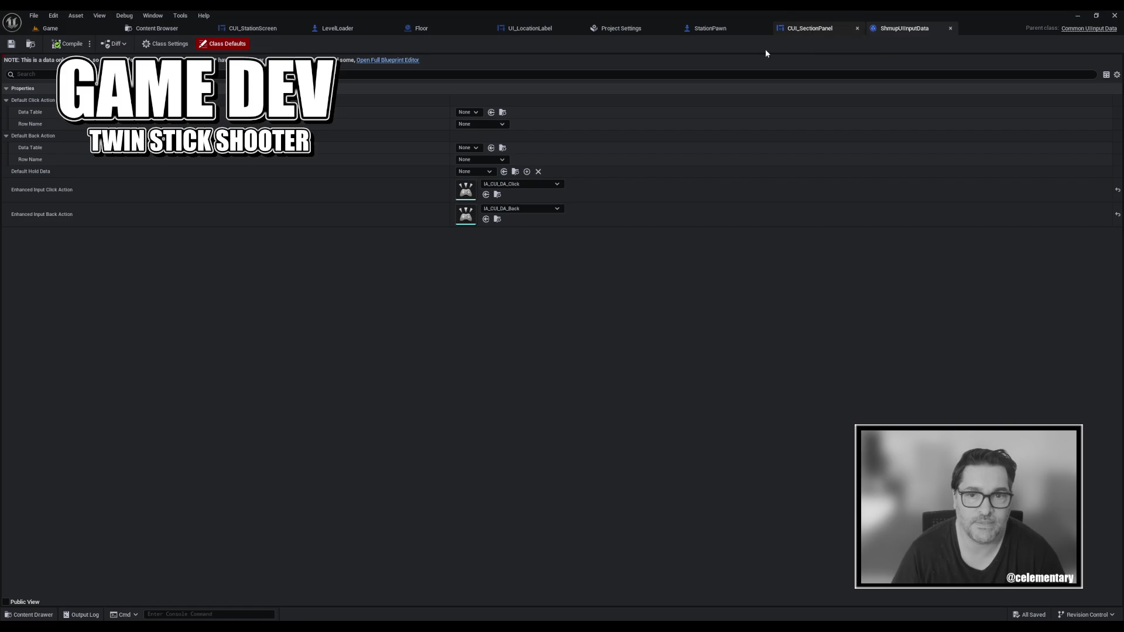
click(622, 29)
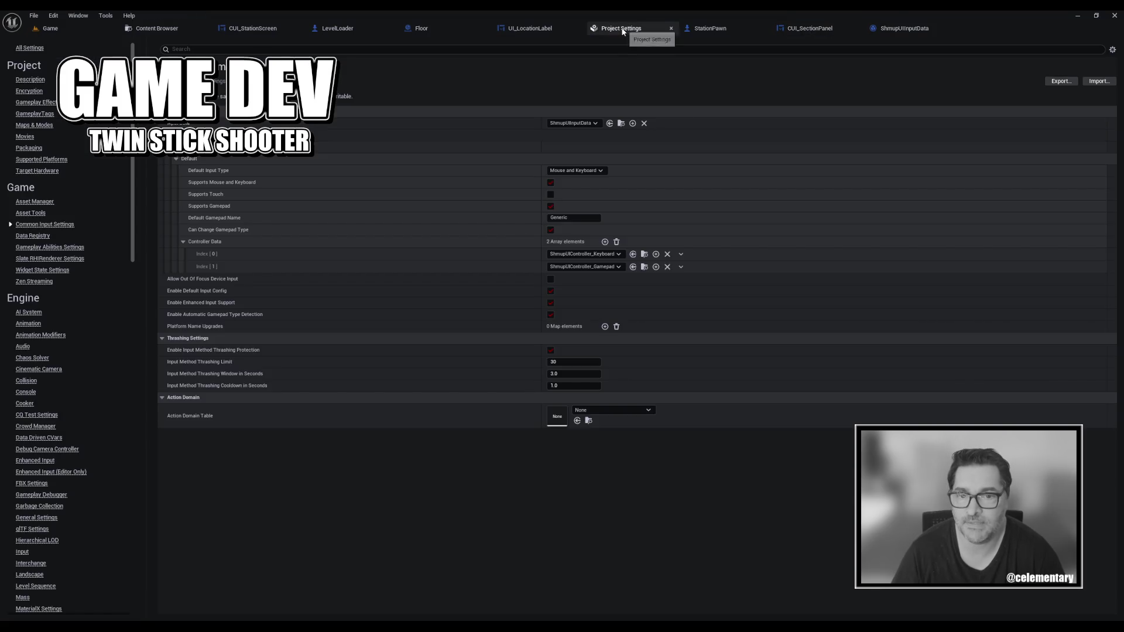
Inspect the Gamepad controller data's Xbox button images, then return to Project Settings.
click(645, 268)
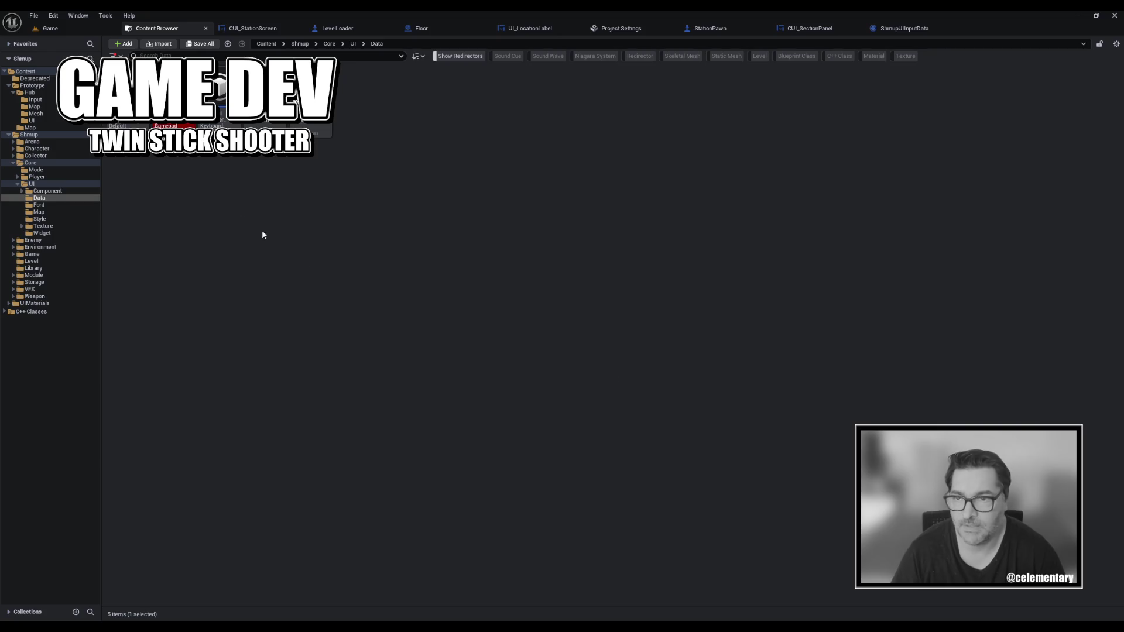
double_click(167, 100)
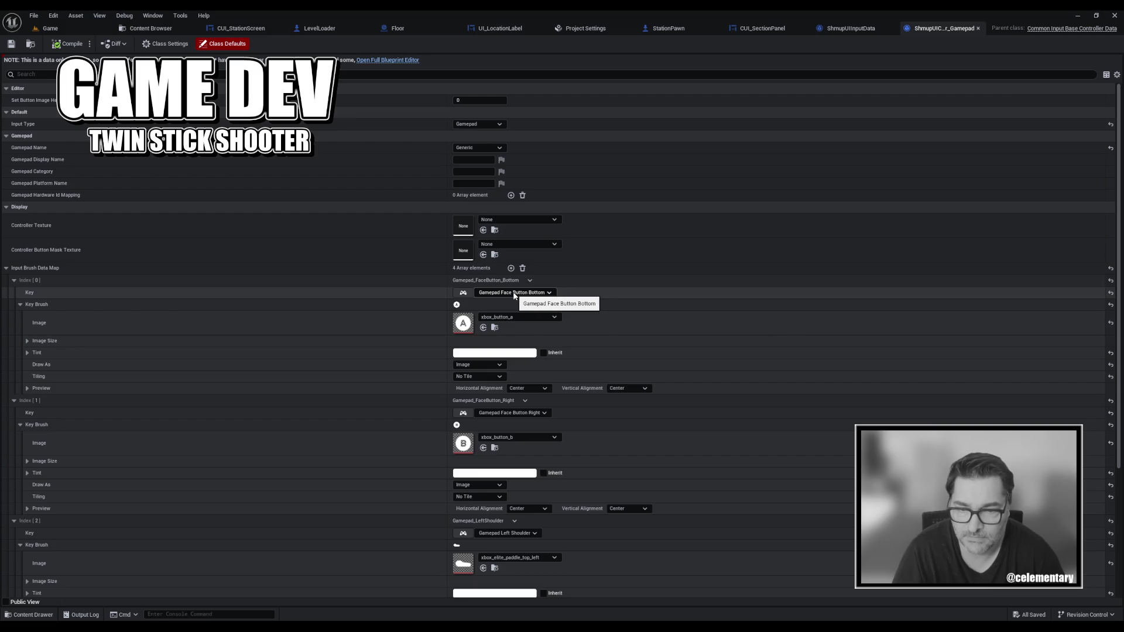
scroll(514, 295, down, 6)
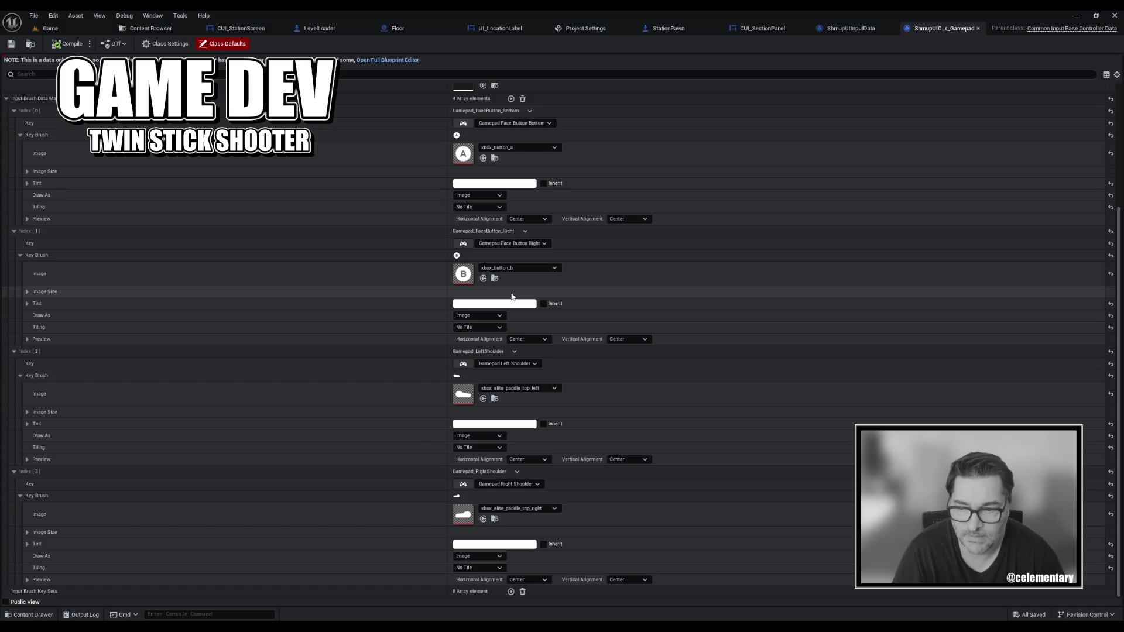
scroll(511, 295, up, 6)
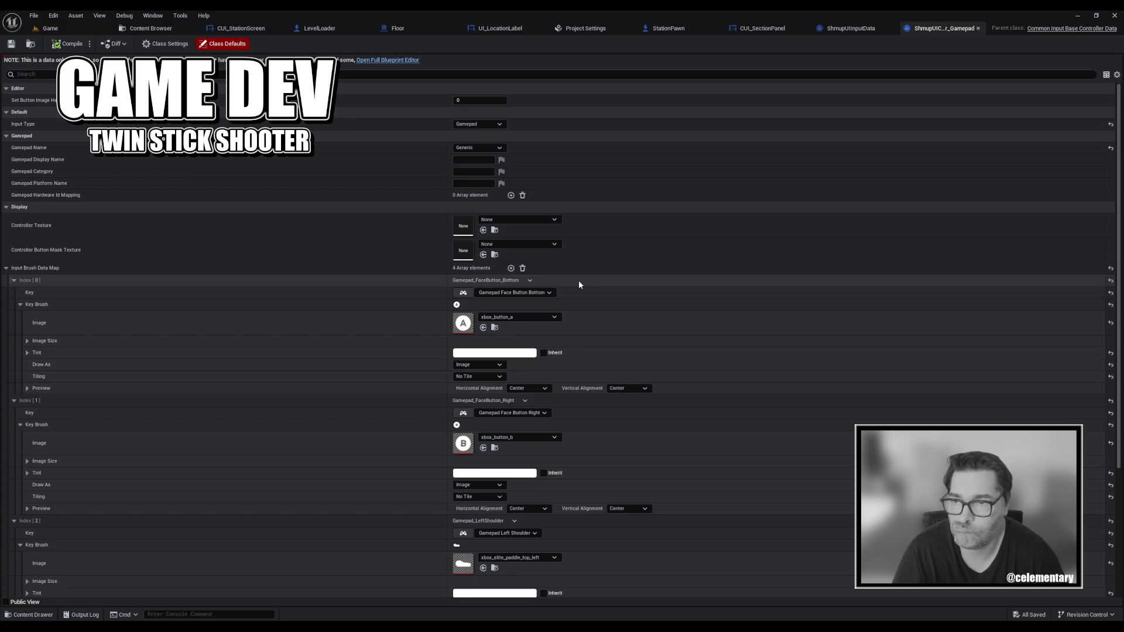
click(568, 28)
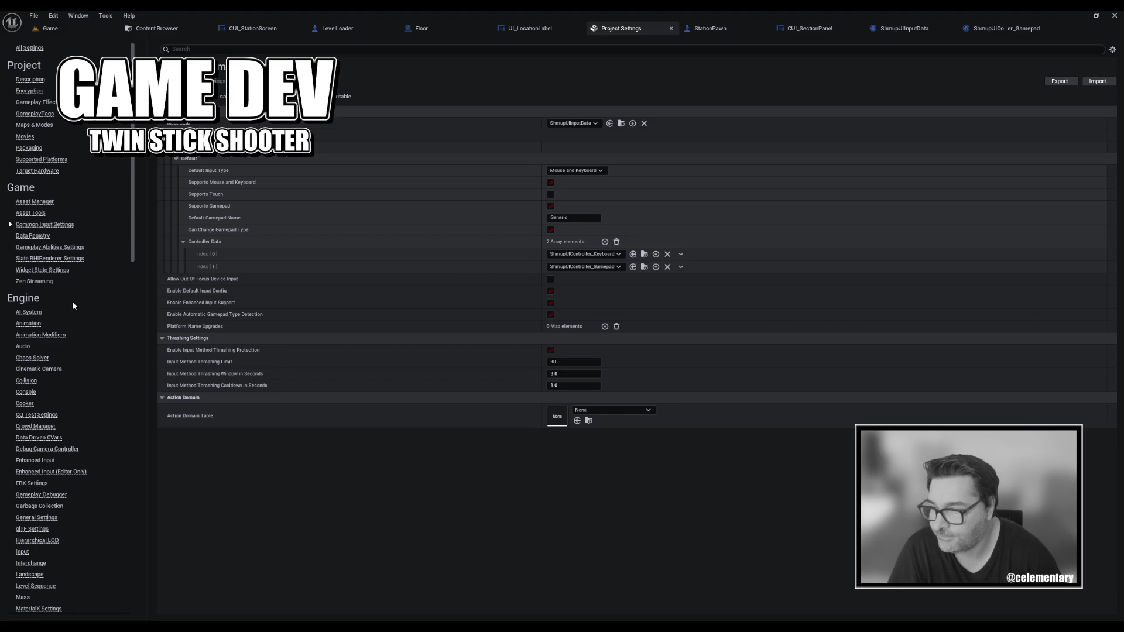
Open Common UI Input Settings and try adding, then removing, an input action entry.
scroll(69, 295, down, 10)
scroll(65, 300, down, 15)
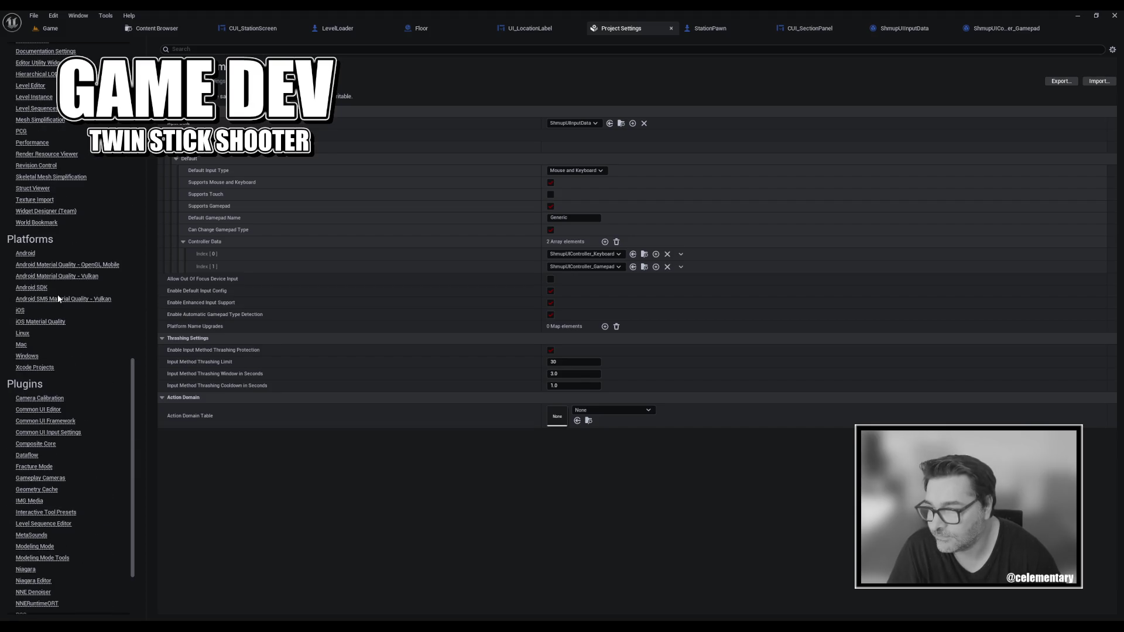
scroll(58, 297, down, 3)
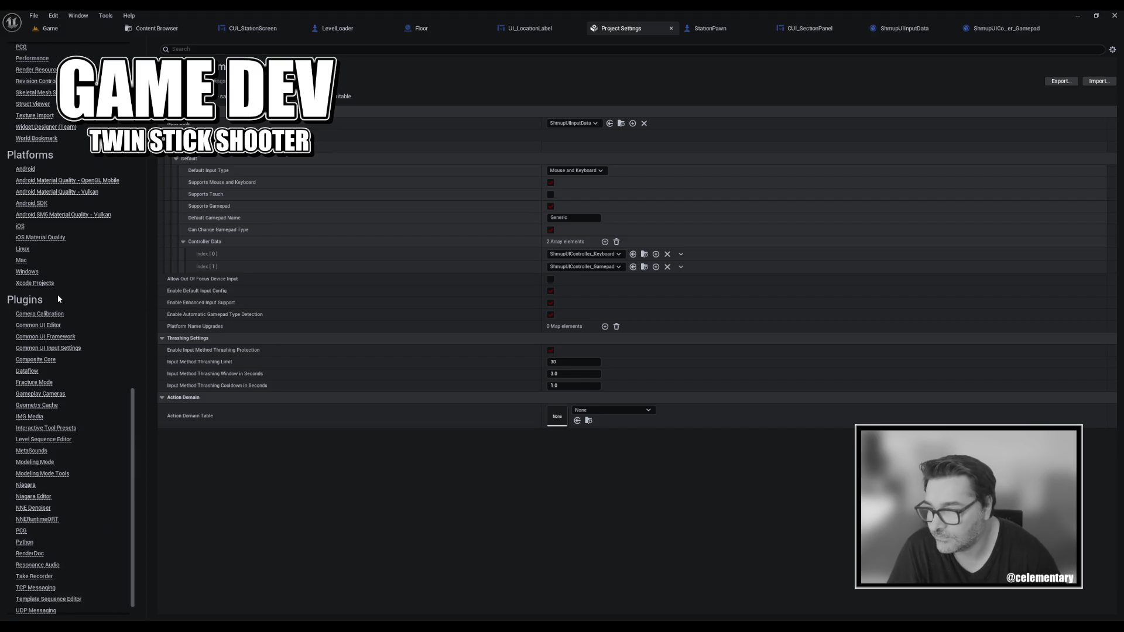
click(51, 349)
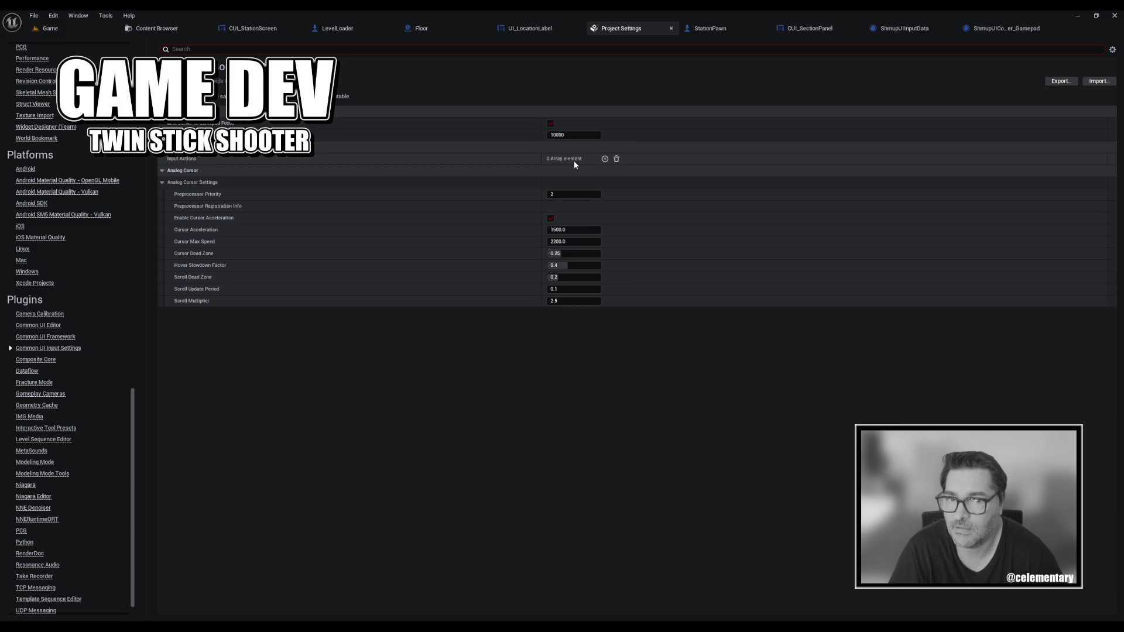
click(606, 159)
click(171, 172)
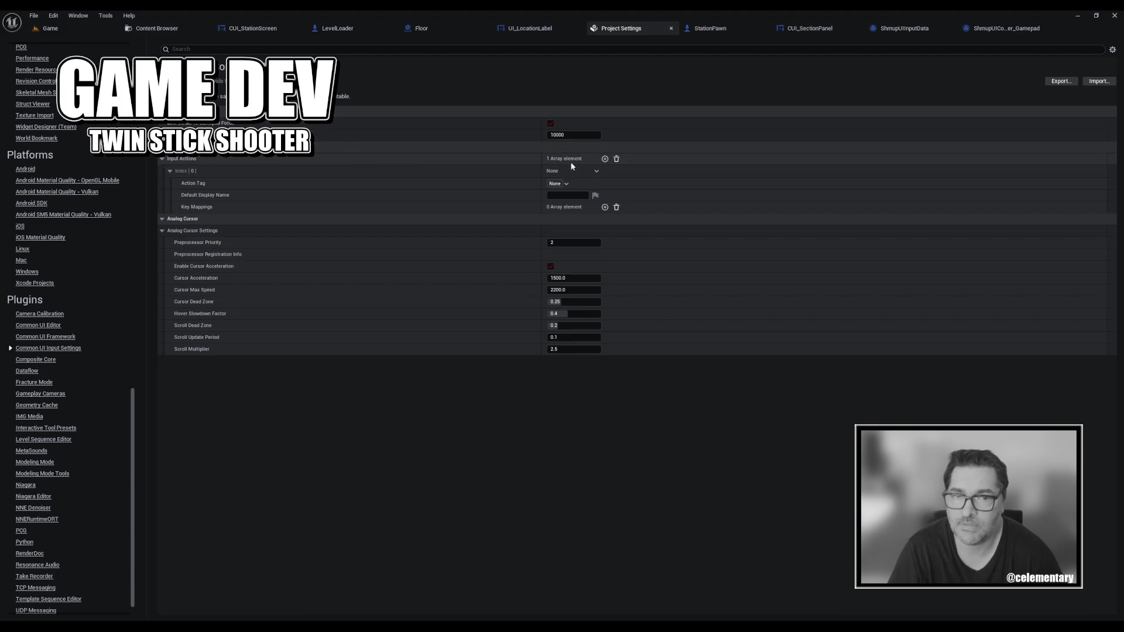
click(616, 159)
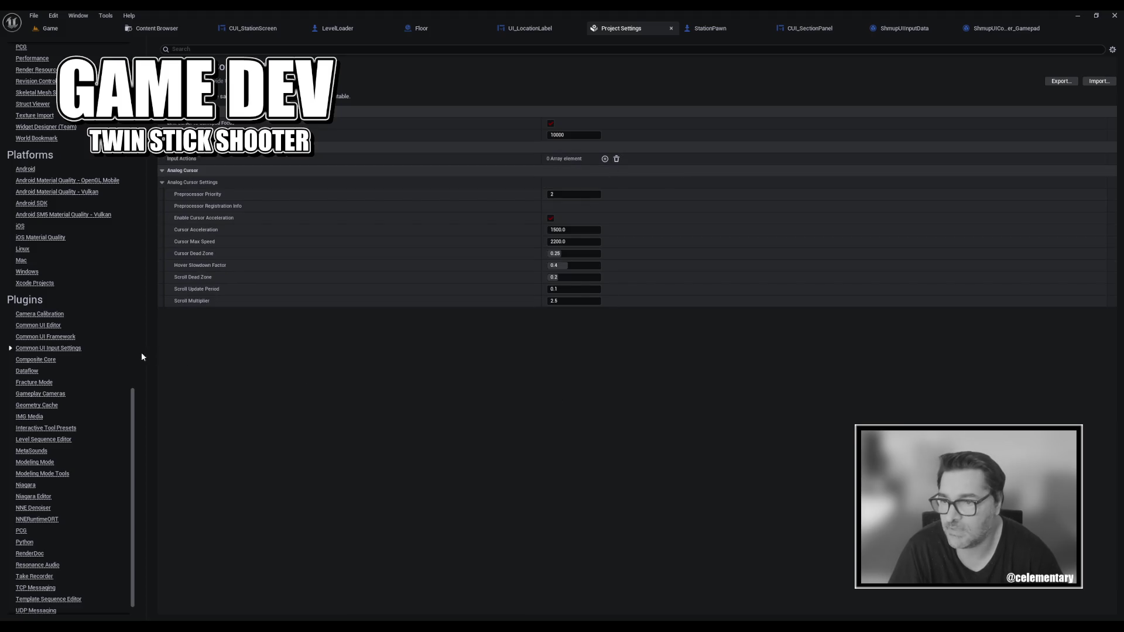
Look over the Common UI Framework and Editor settings before returning to Input Settings.
click(62, 338)
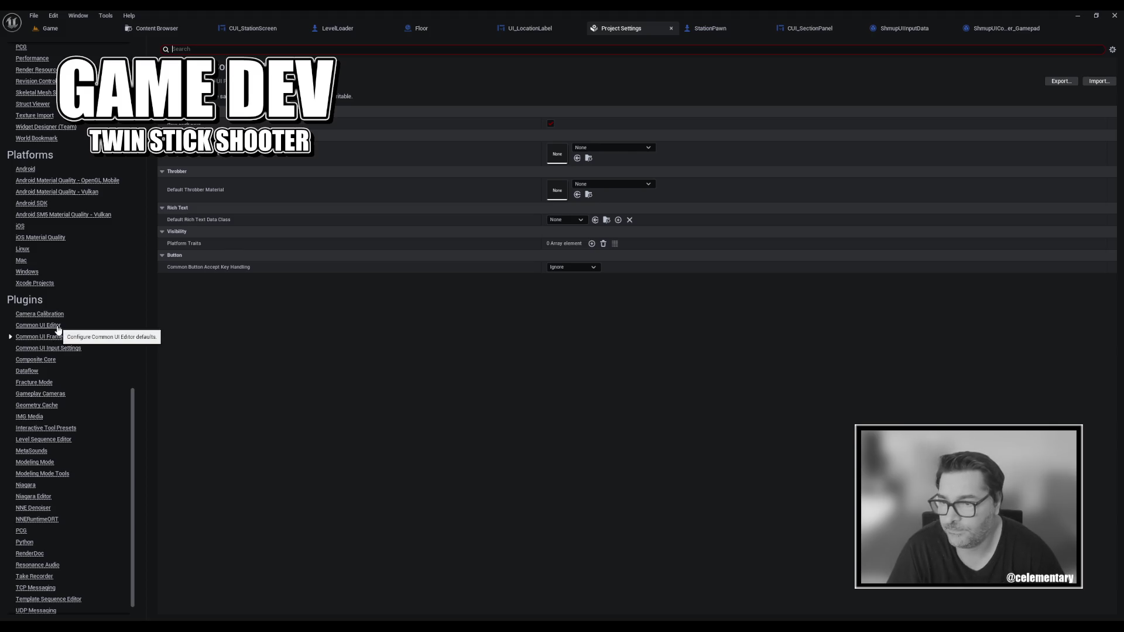
click(57, 327)
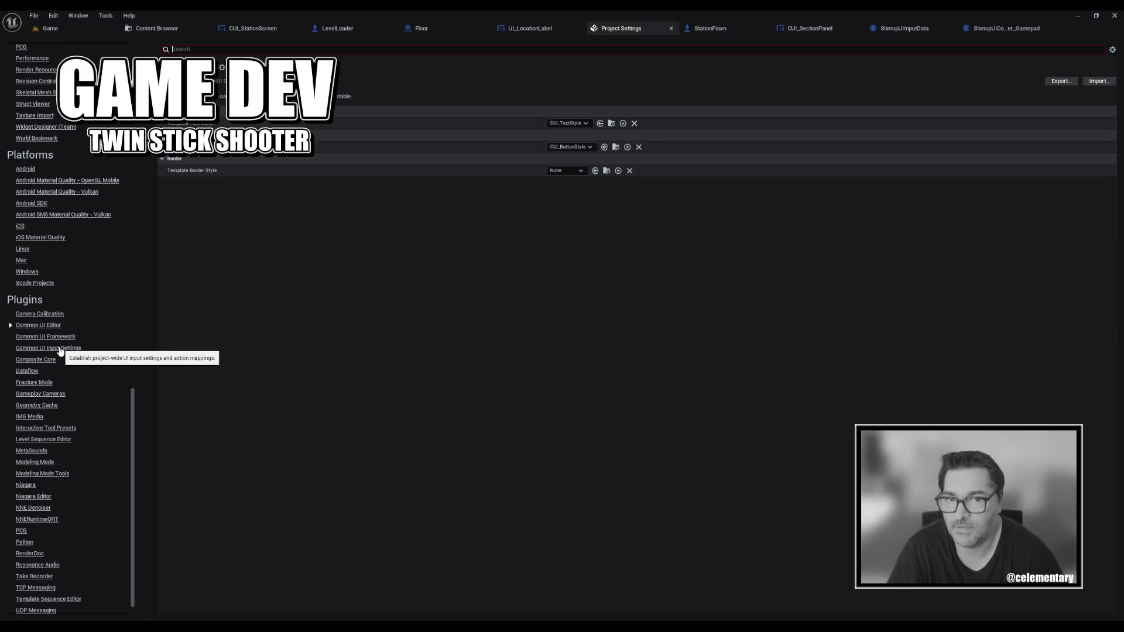
click(60, 349)
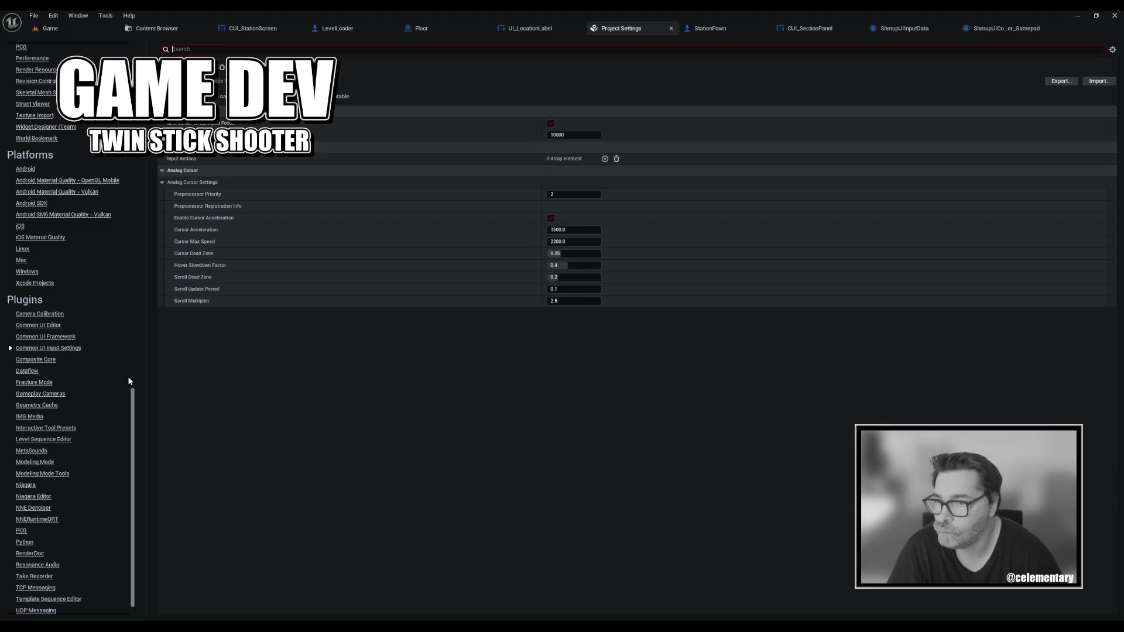
Open Game > Common Input Settings, then switch to the ShmupUIInputData asset.
scroll(121, 381, down, 1)
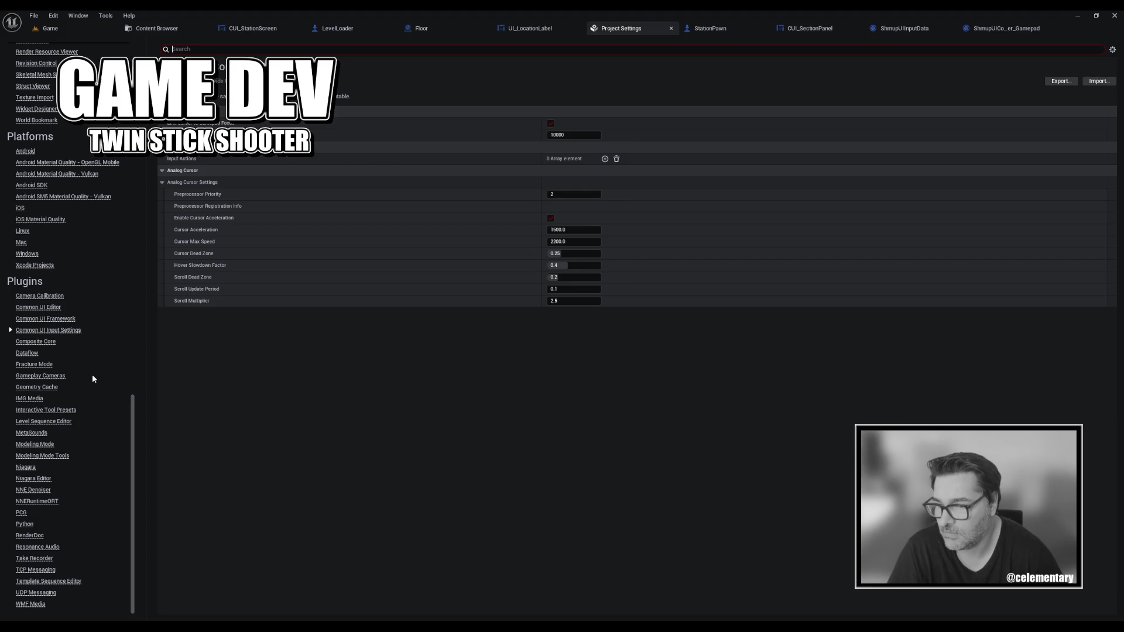
scroll(92, 376, up, 10)
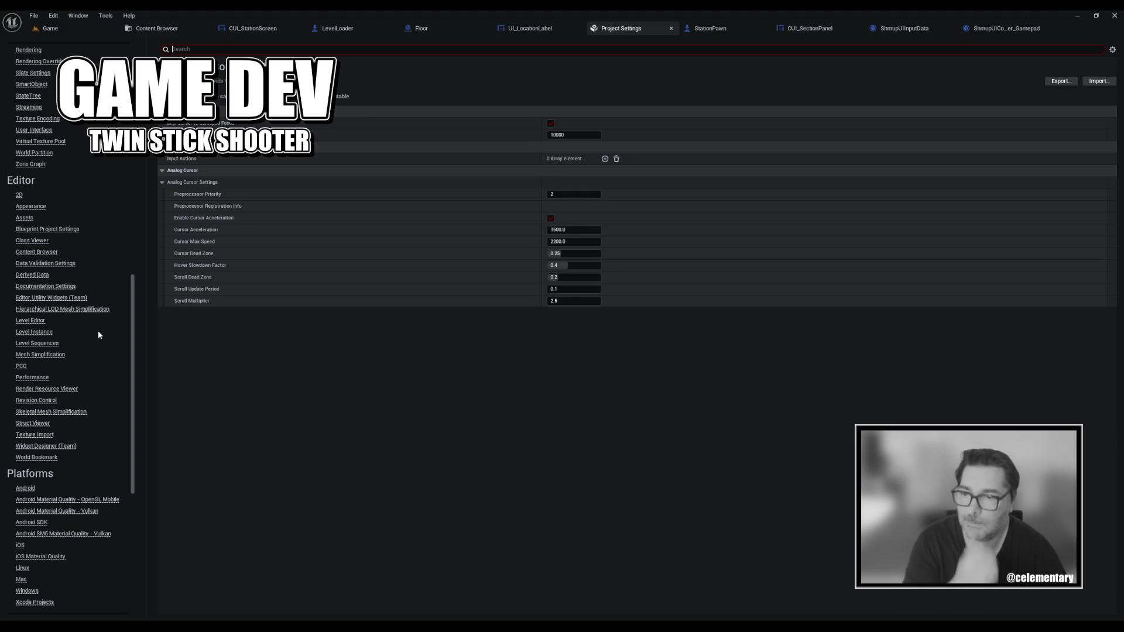
scroll(85, 277, up, 3)
scroll(85, 280, up, 15)
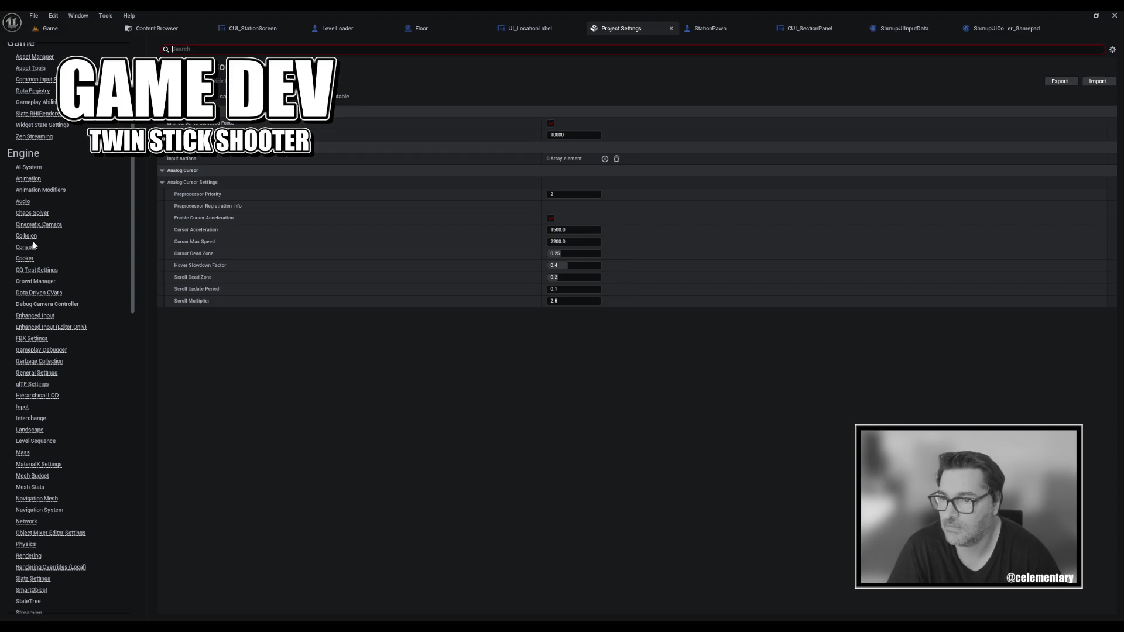
scroll(34, 222, up, 5)
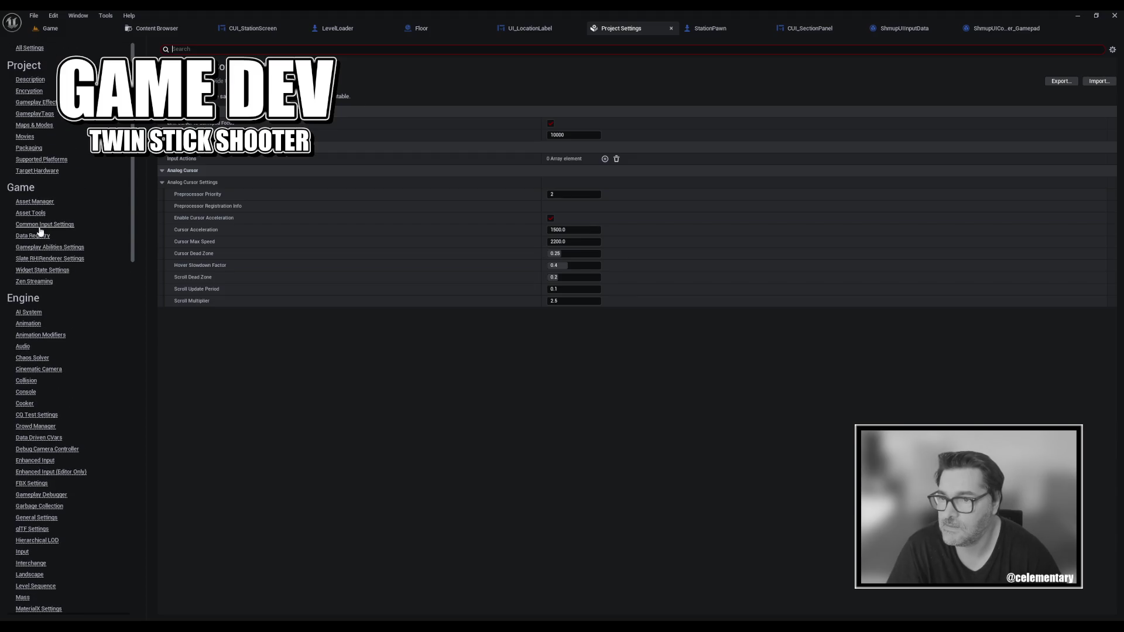
click(41, 225)
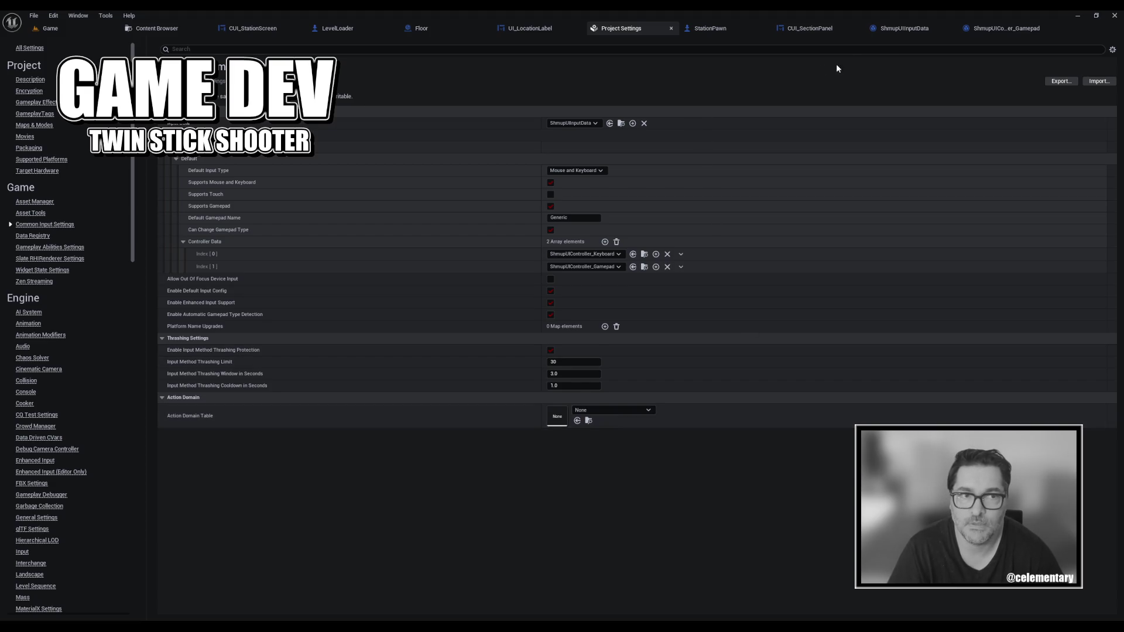
click(901, 28)
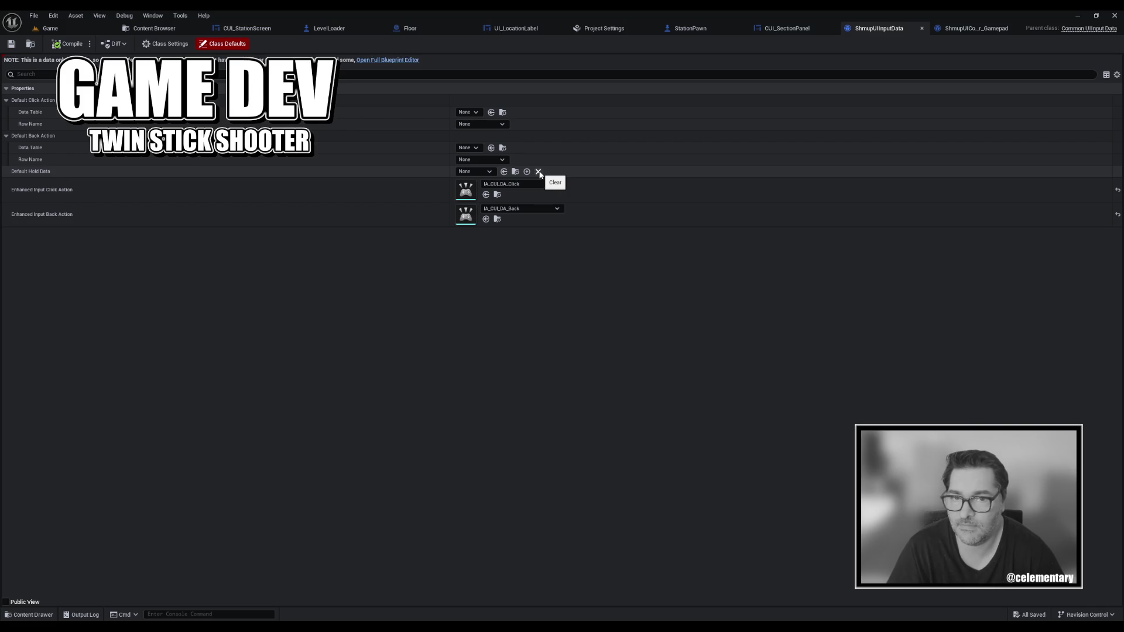
Confirm in the Reference Viewer that IMC_CUI_DEFAULT_ACTIONS uses IA_CUI_DA_Back and IA_CUI_DA_Click.
click(497, 194)
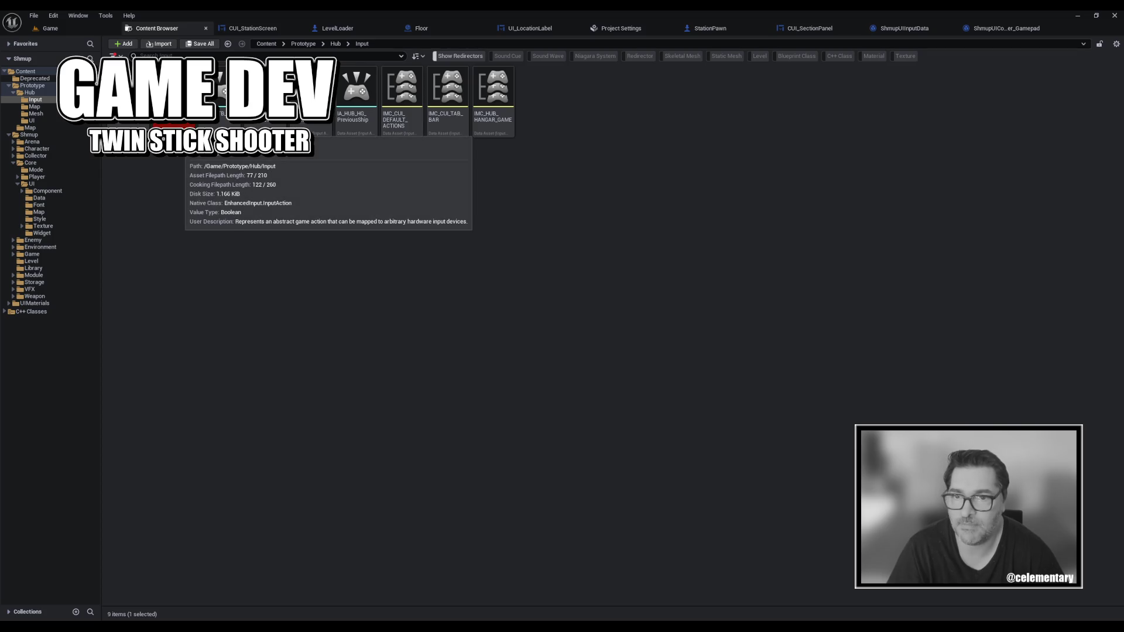
click(412, 122)
right_click(413, 123)
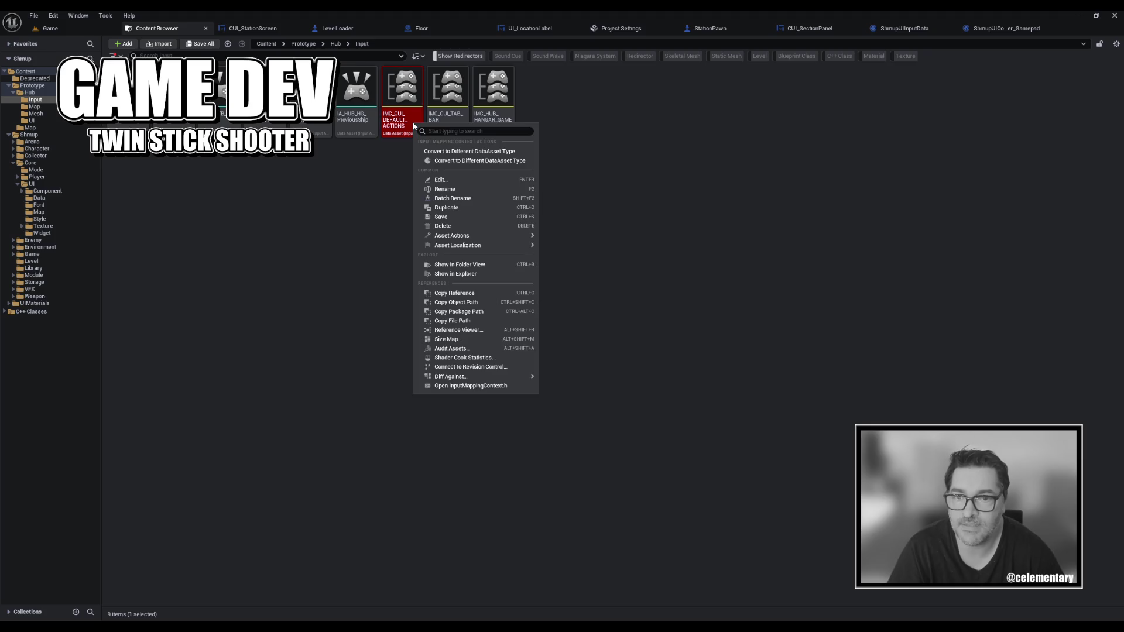
click(463, 330)
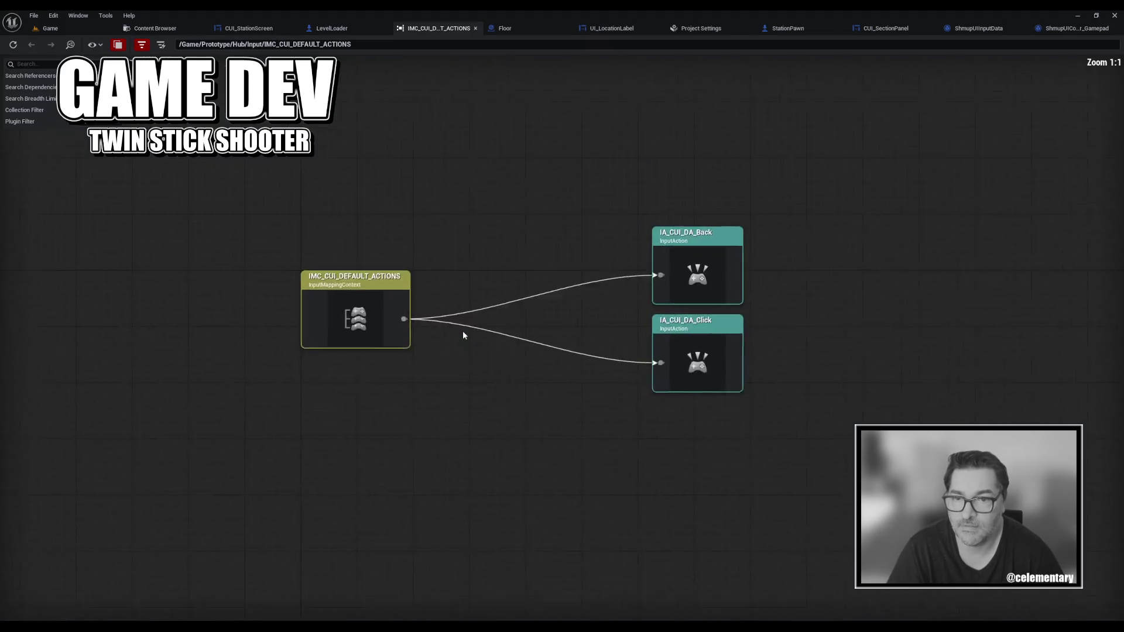
mouse_move(822, 226)
mouse_down()
mouse_move(807, 486)
mouse_move(613, 466)
mouse_up()
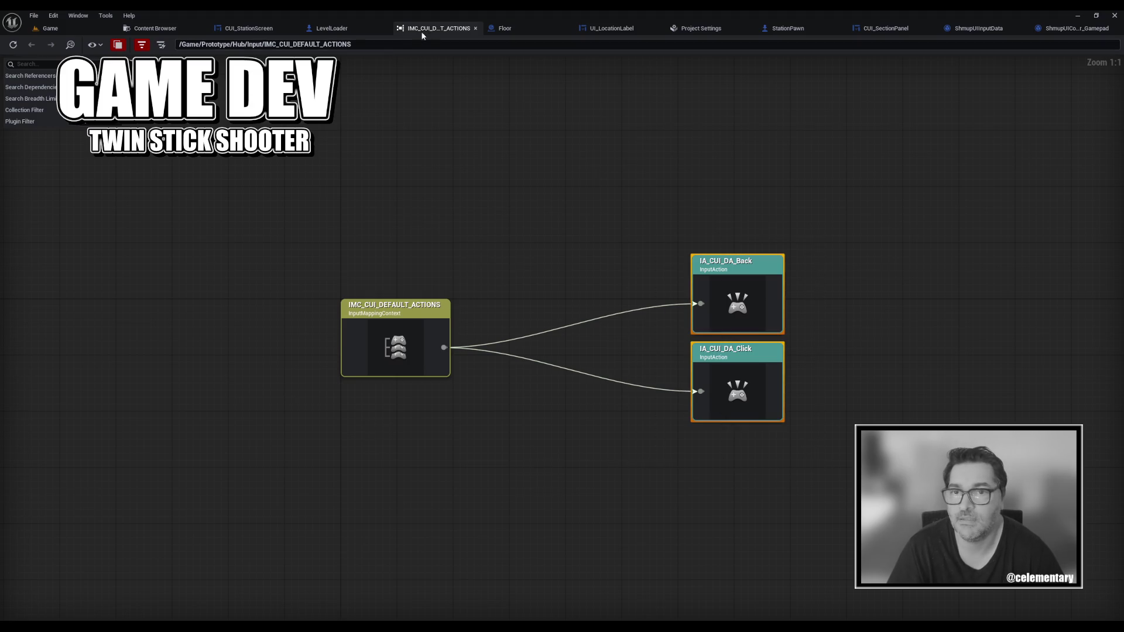
middle_click(421, 33)
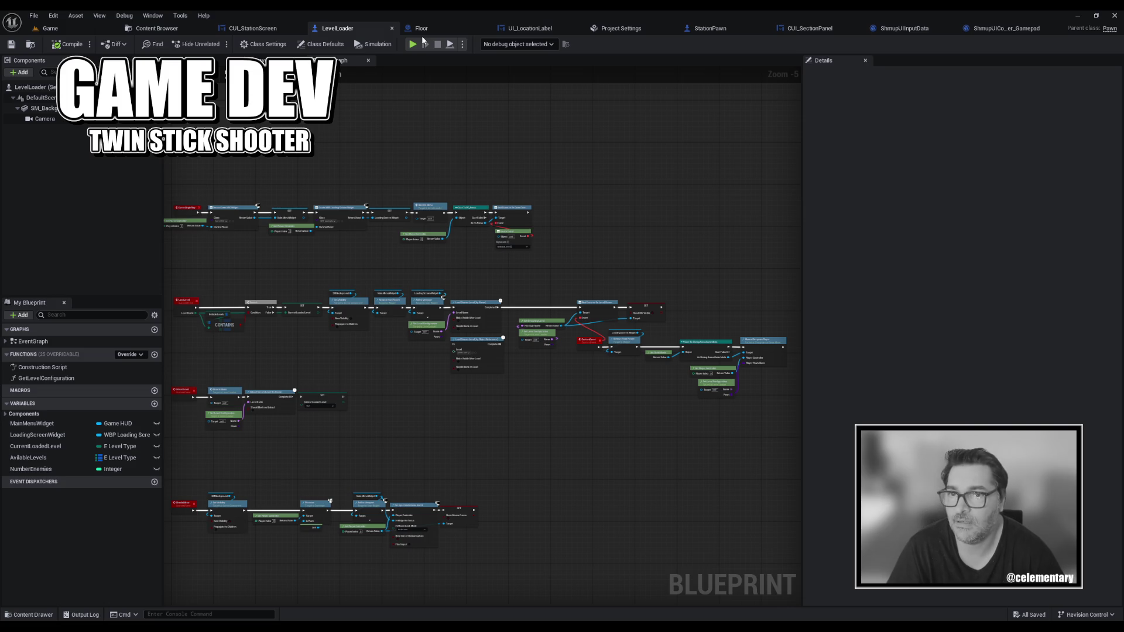
Return to the Hub Input folder and open IMC_CUI_DEFAULT_ACTIONS for editing.
key(ctrl+space)
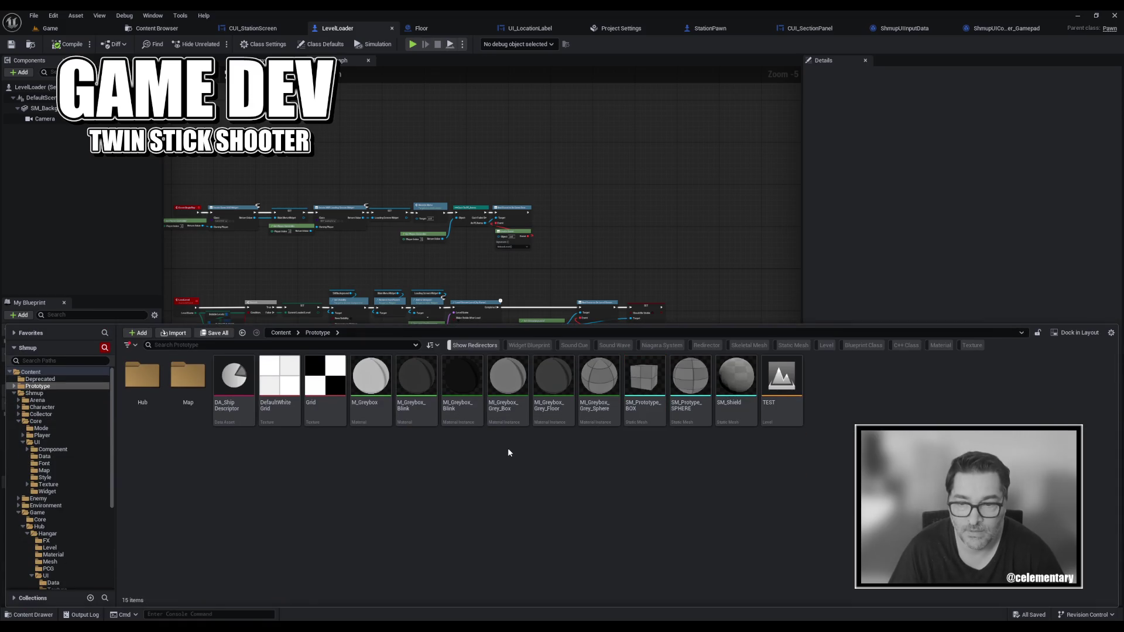
click(905, 28)
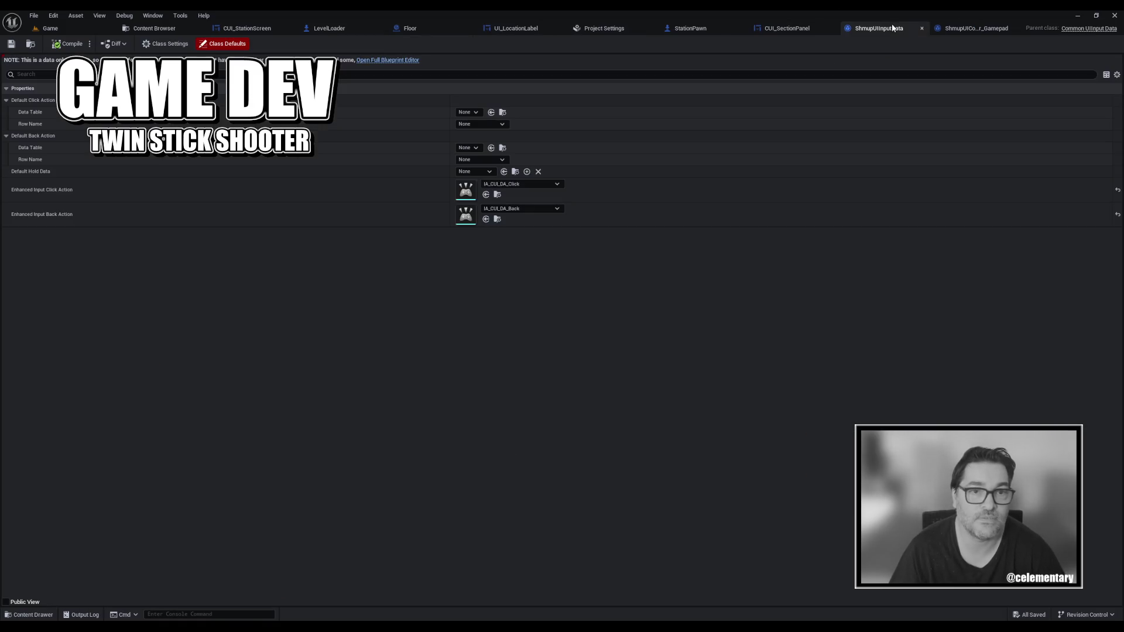
click(148, 31)
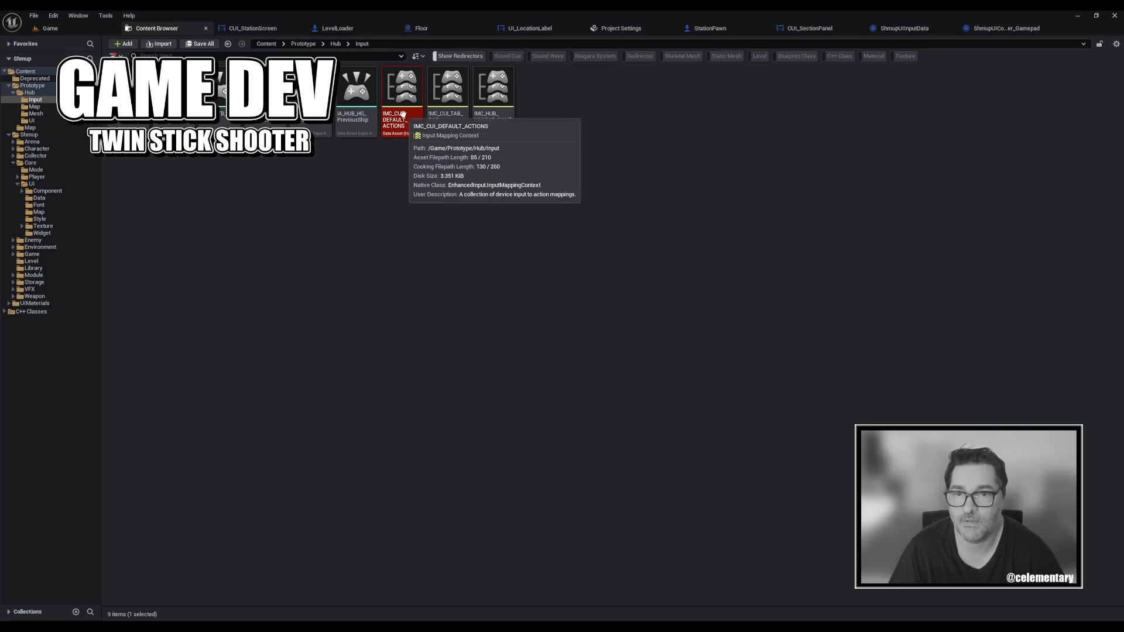
double_click(403, 114)
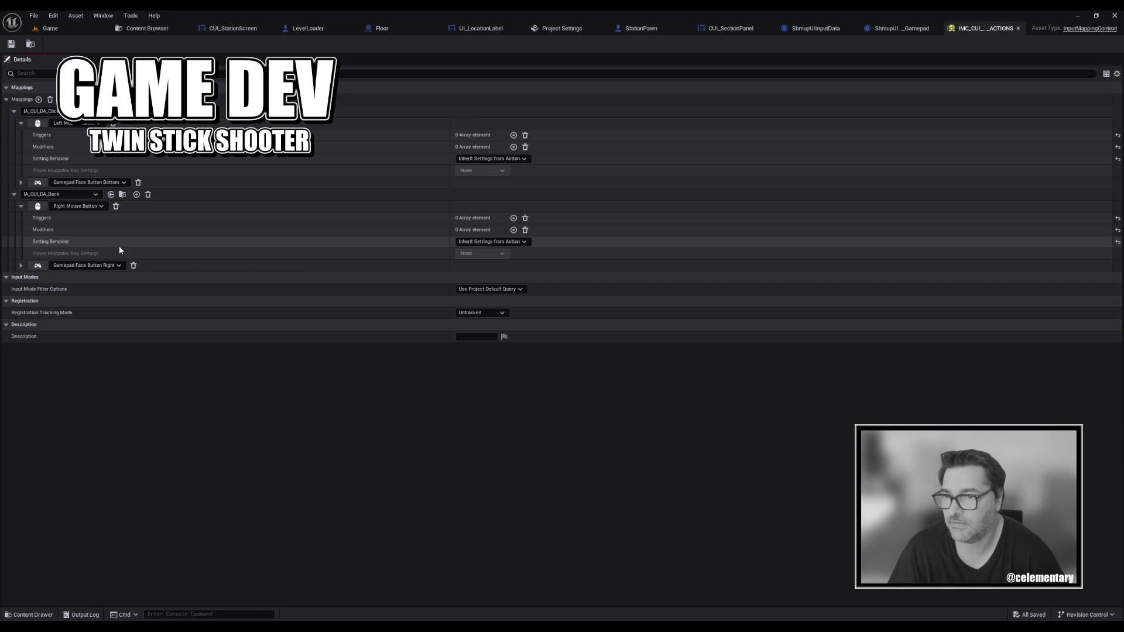
Review the Gamepad Face Button Right and Bottom mappings, then close the mapping editor.
click(21, 265)
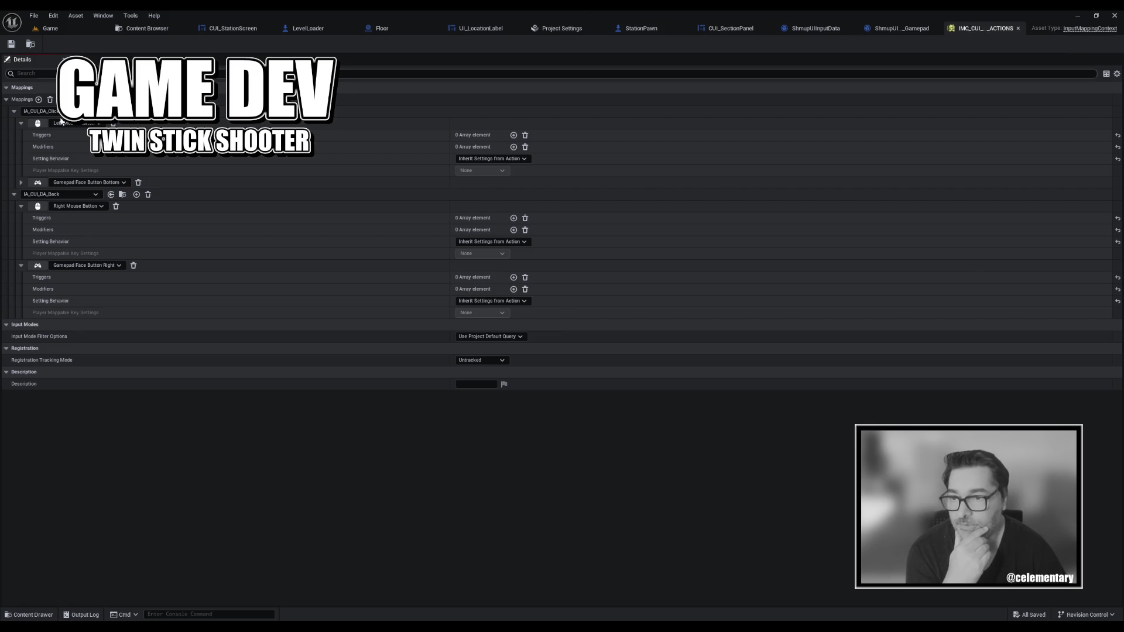
click(21, 183)
click(21, 183)
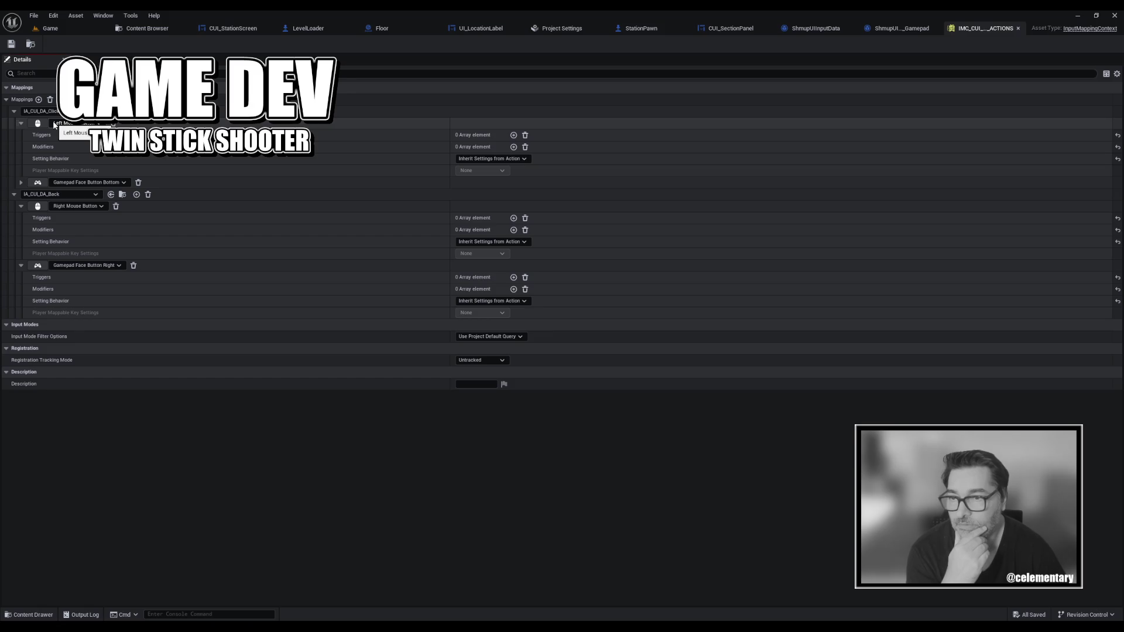
middle_click(984, 29)
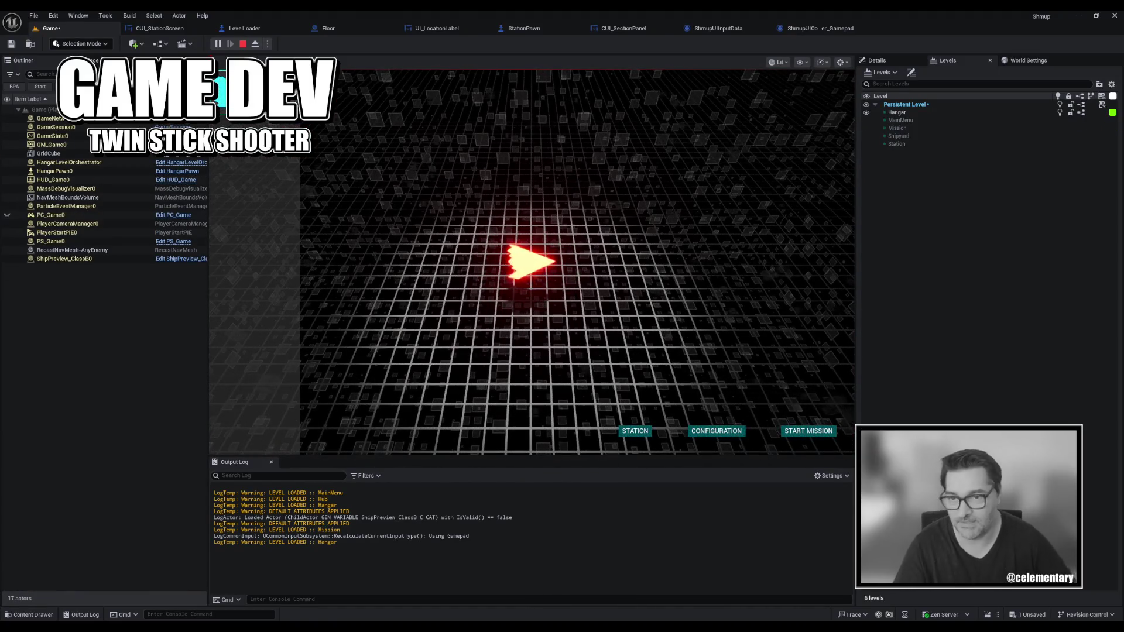
Travel from the hangar to STATION through the loading screen, then stop the session.
click(641, 436)
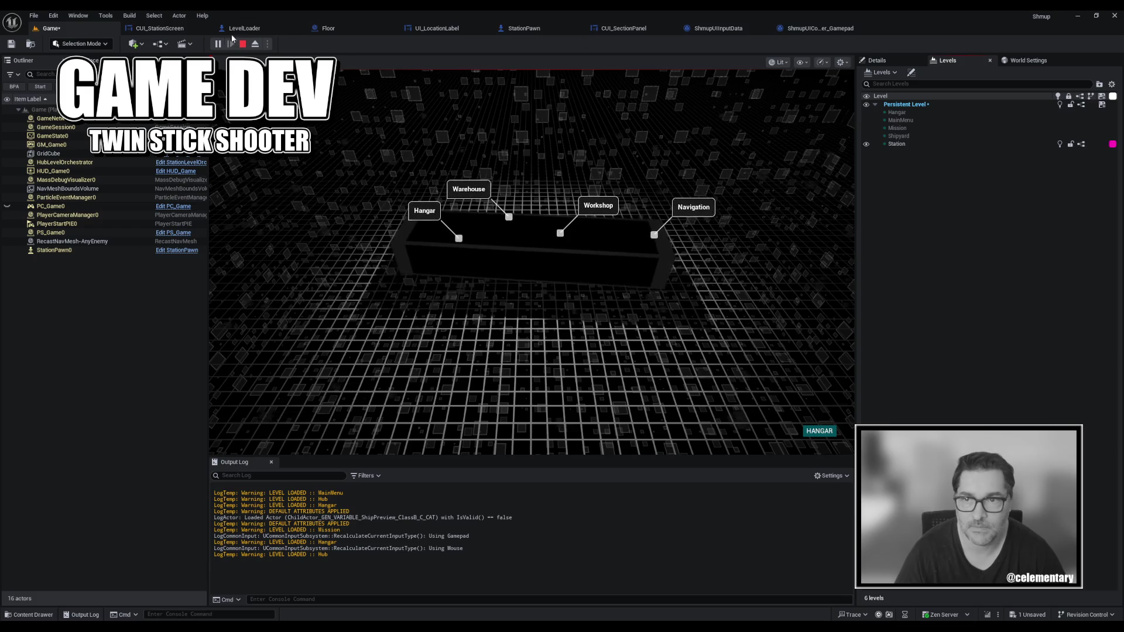
key(Escape)
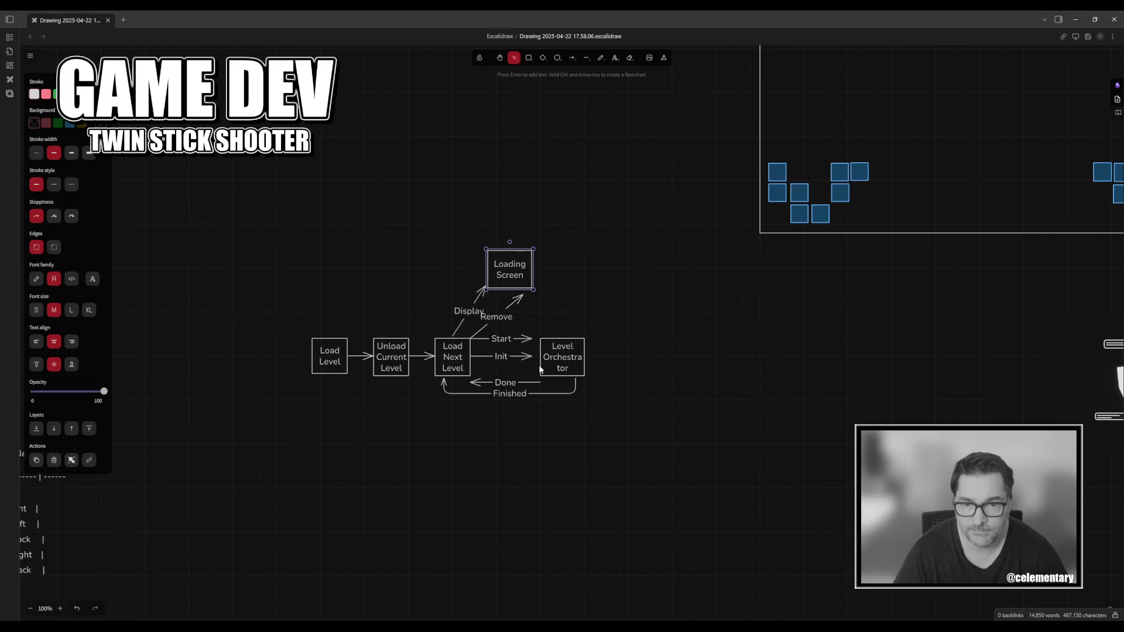
Pan across the level-loading flowchart to see where the Loading Screen branch sits.
scroll(634, 333, down, 2)
scroll(624, 339, down, 3)
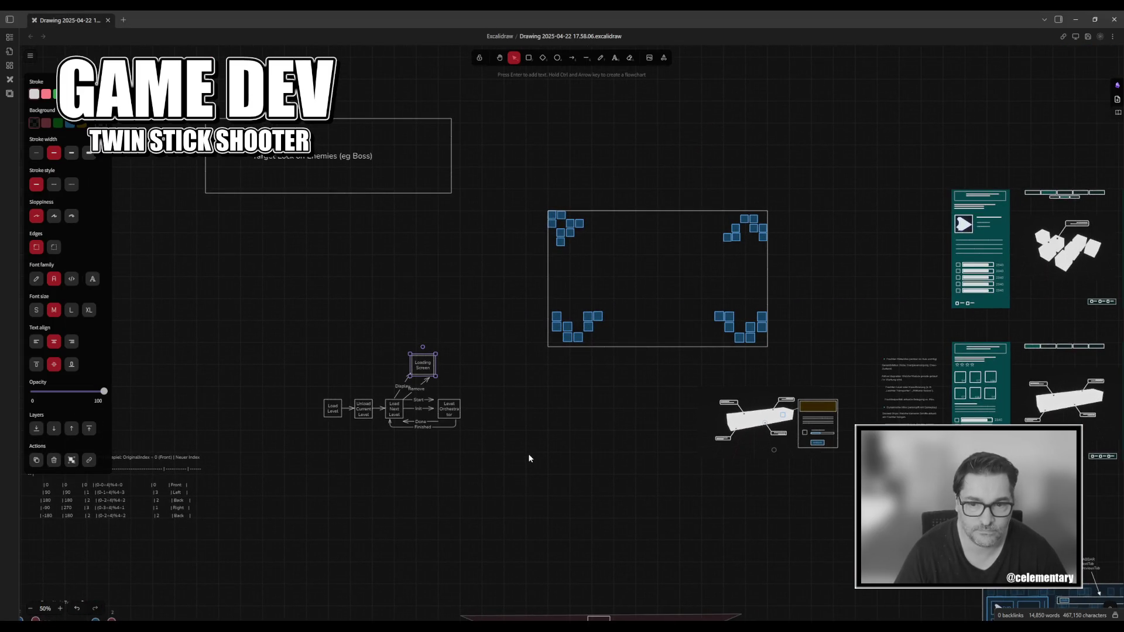
scroll(529, 459, right, 6)
scroll(412, 419, right, 1)
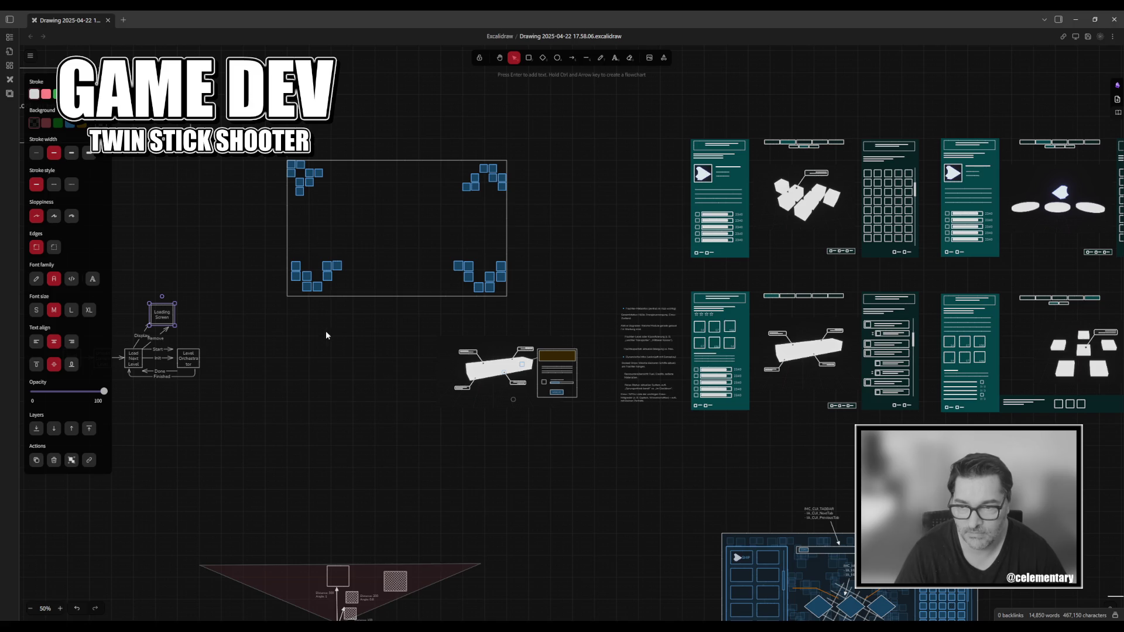
click(278, 354)
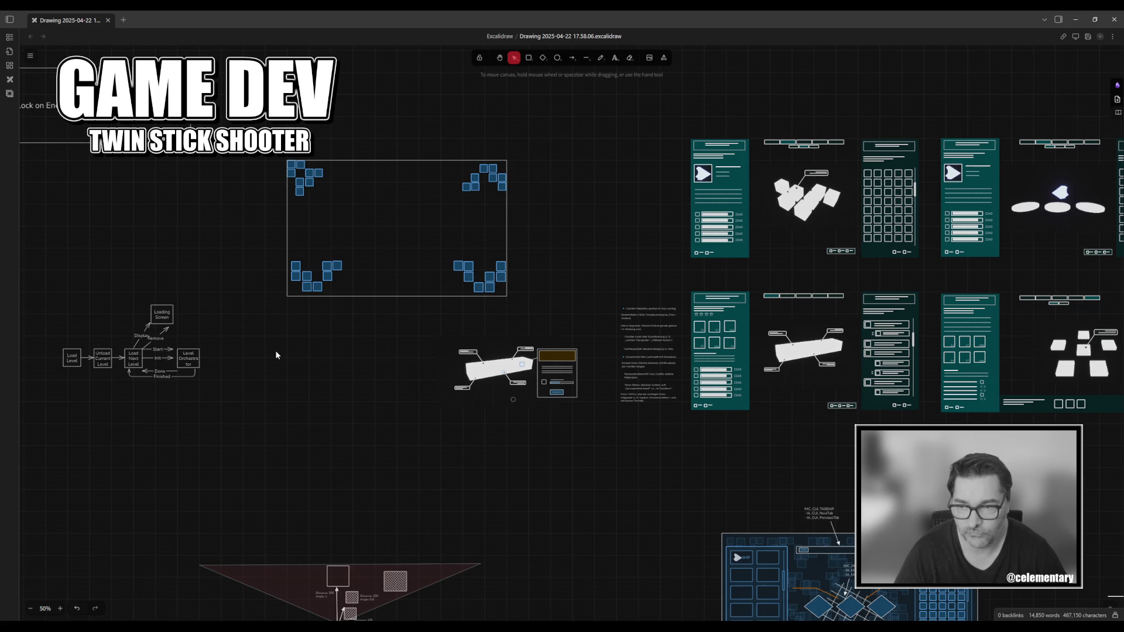
drag(438, 398, 418, 403)
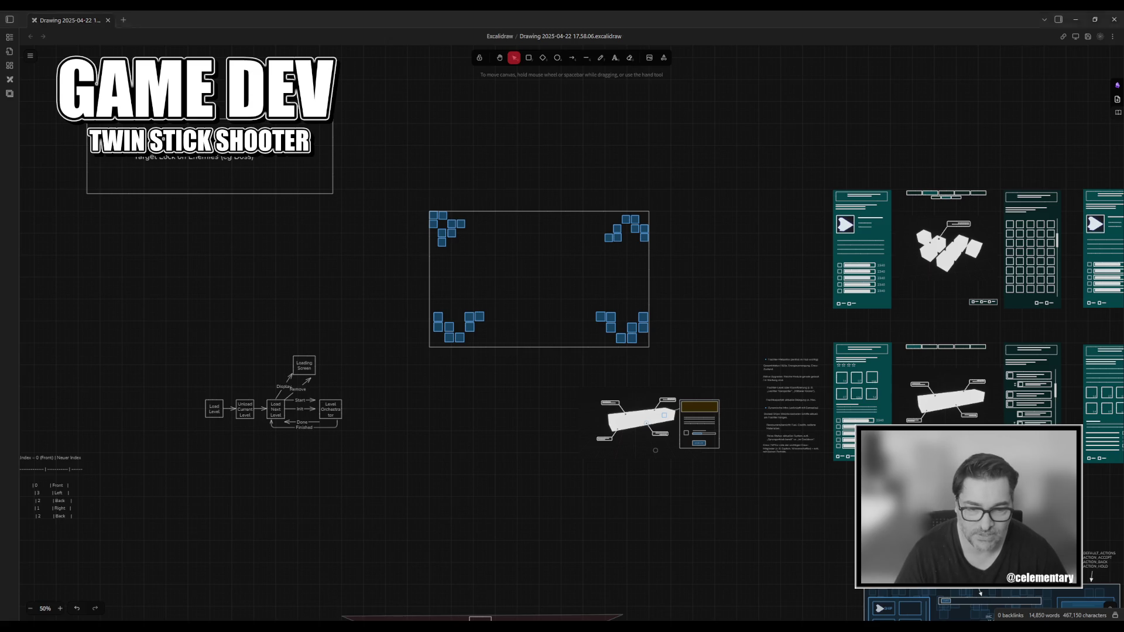
key(alt+Tab)
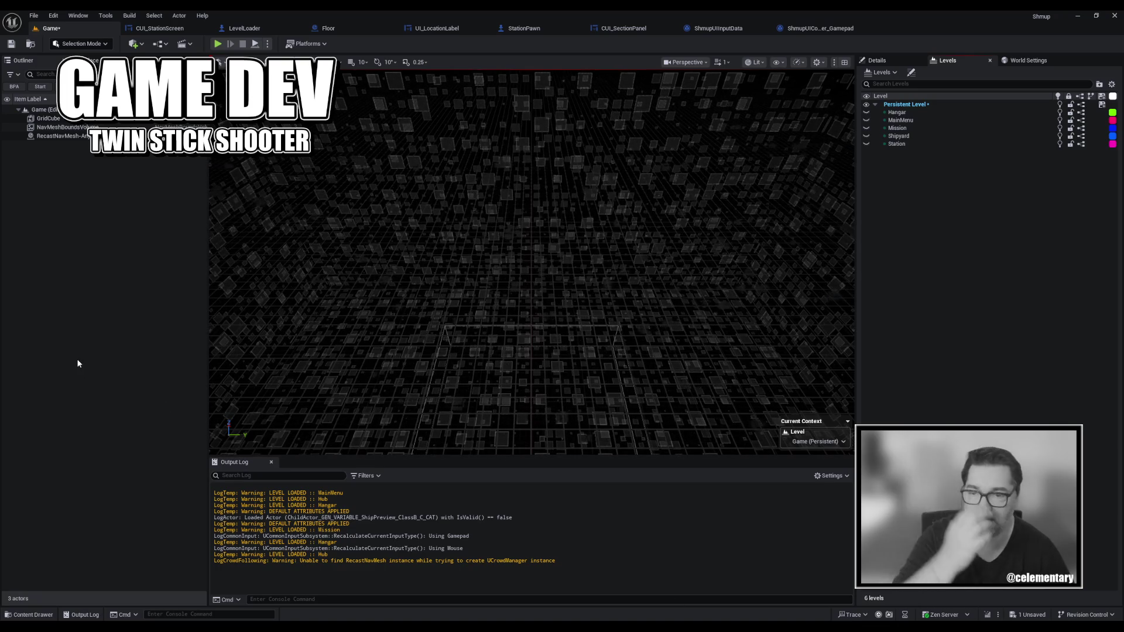
Browse the Content Drawer to the Shmup/Game/Core folder.
key(ctrl+space)
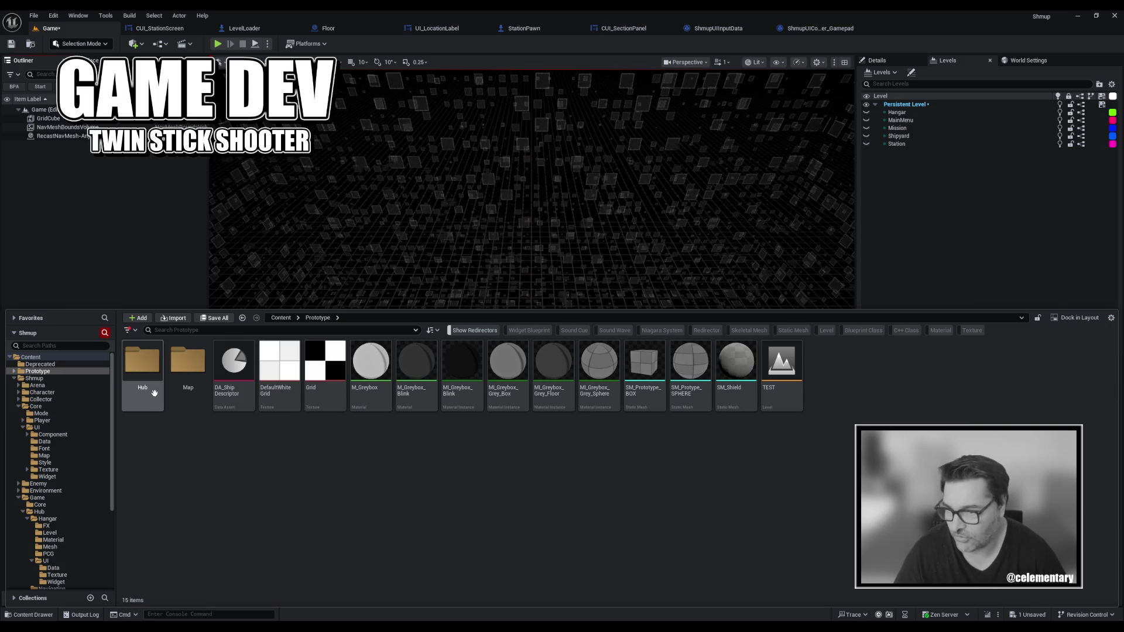
click(18, 407)
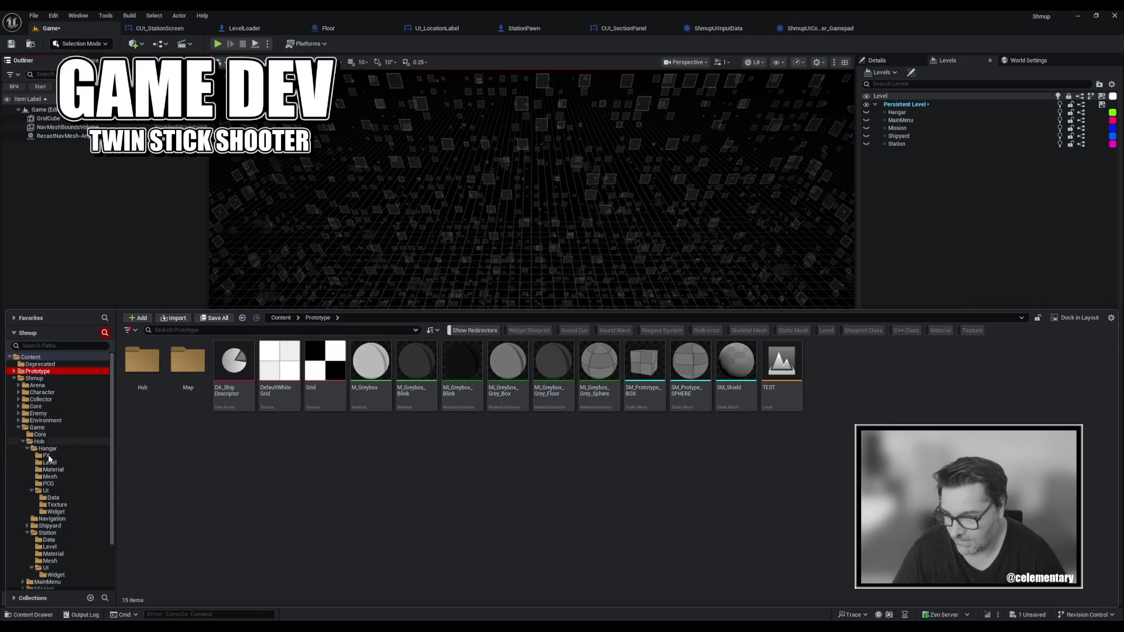
click(38, 427)
click(48, 449)
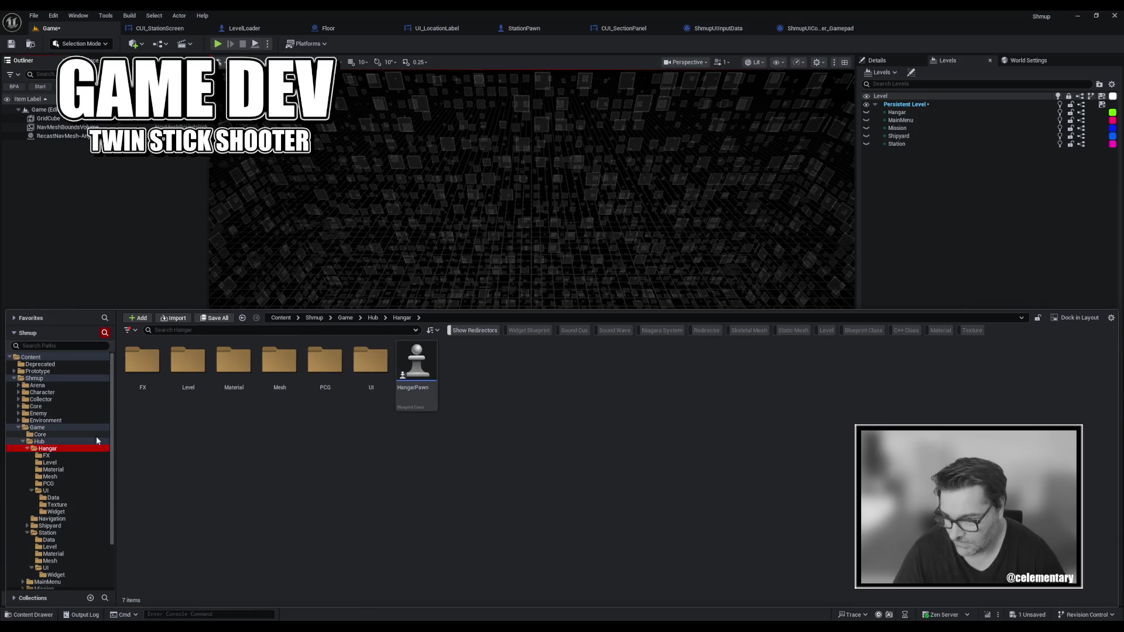
scroll(83, 445, down, 3)
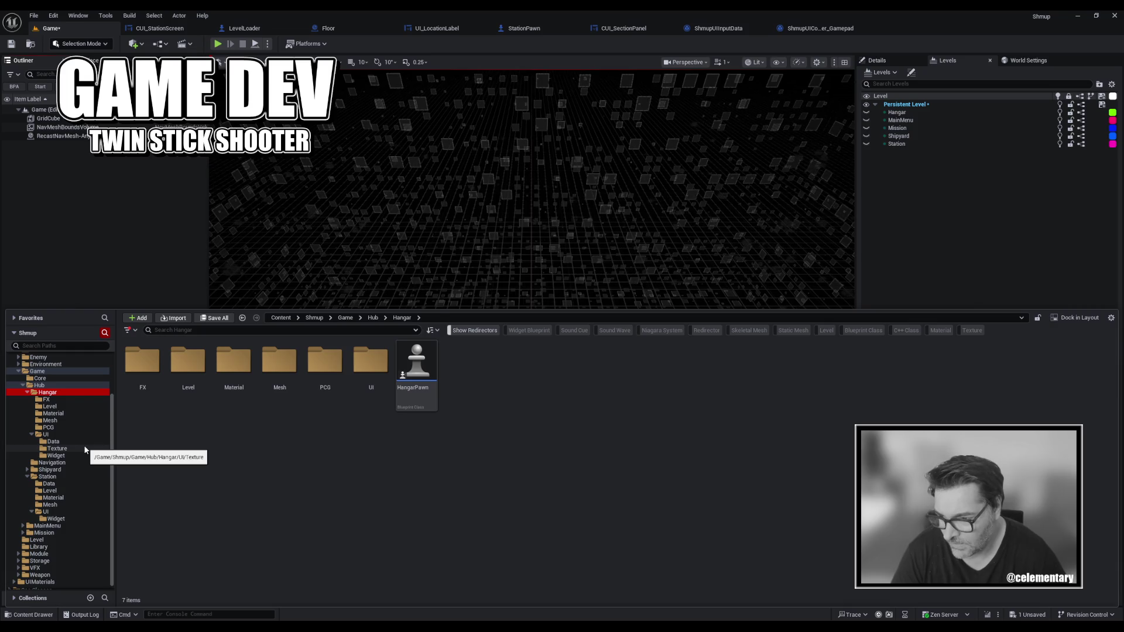
click(85, 449)
click(82, 442)
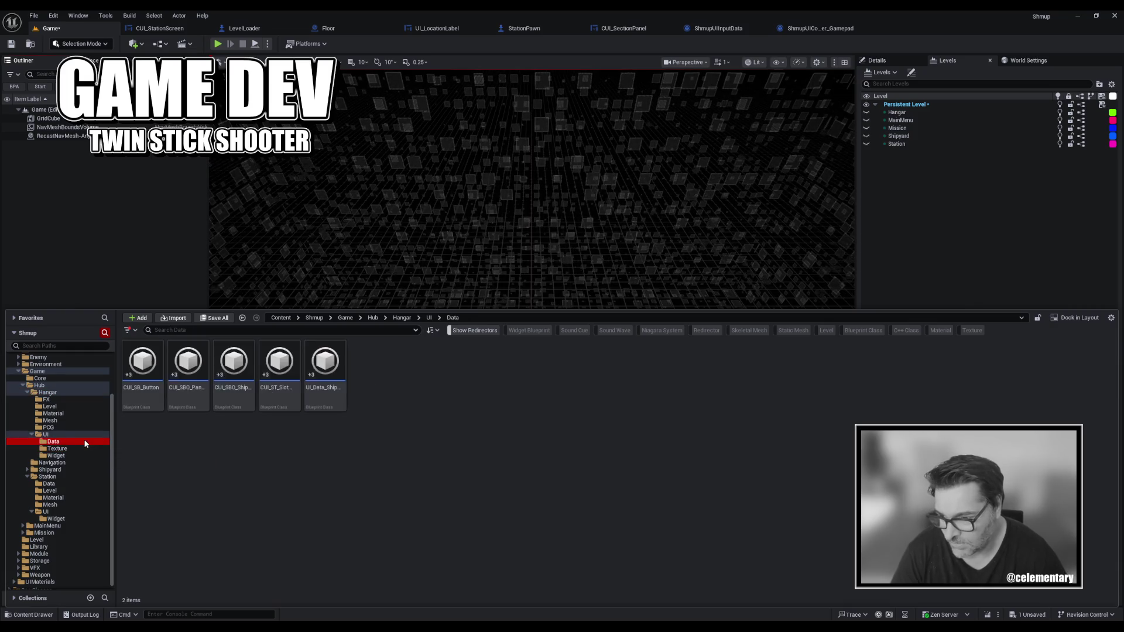
click(71, 435)
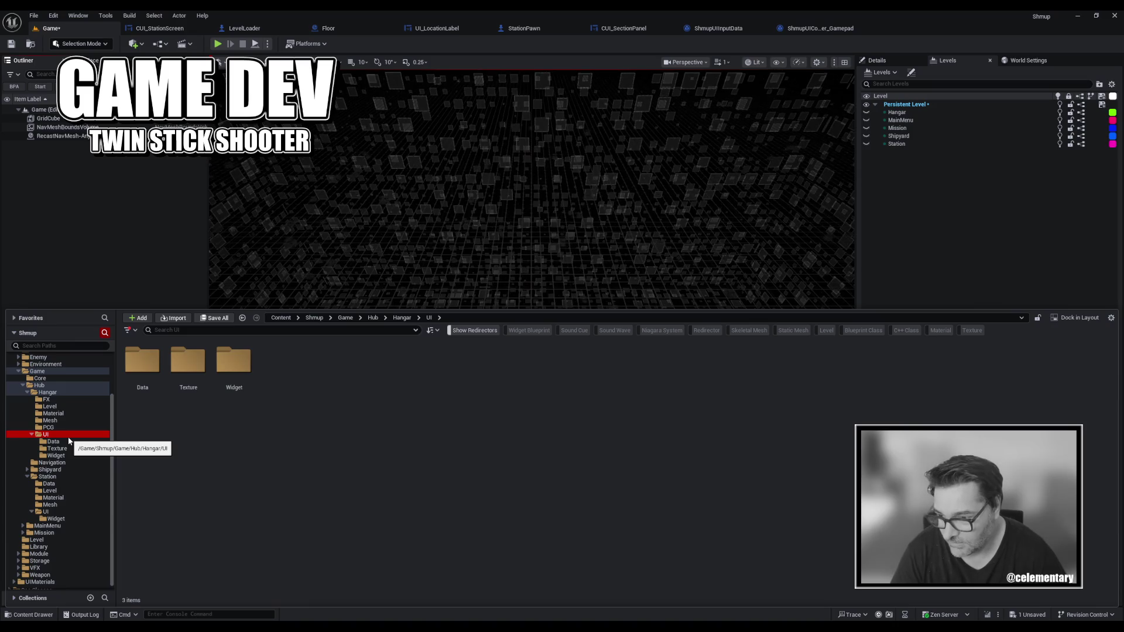
click(39, 378)
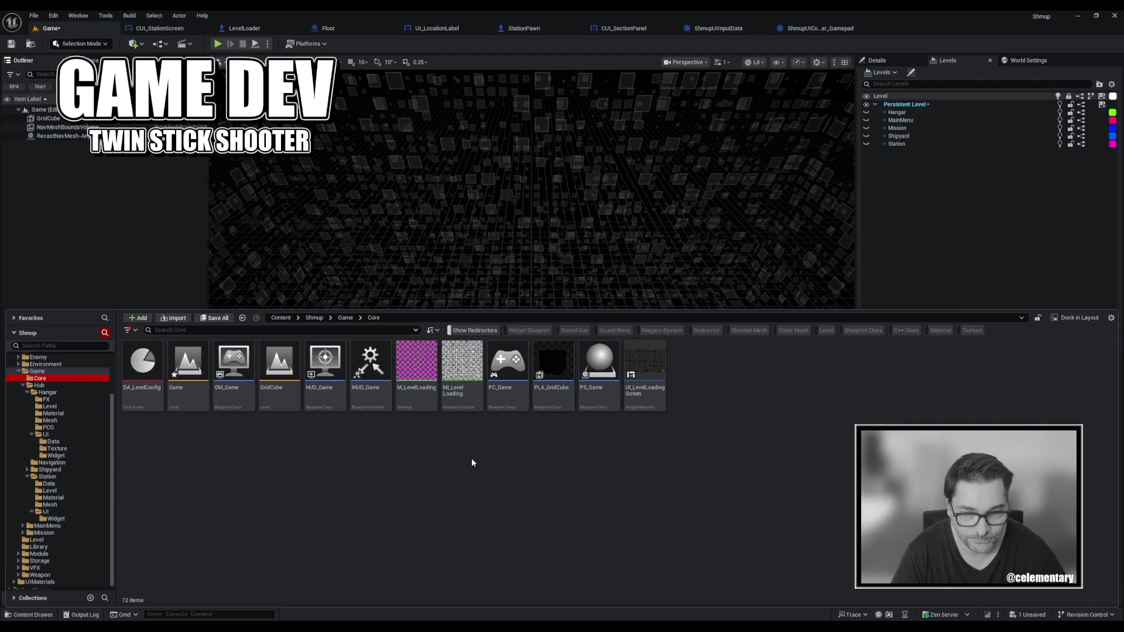
Open the UI_LevelLoadingScreen widget and save it.
double_click(630, 389)
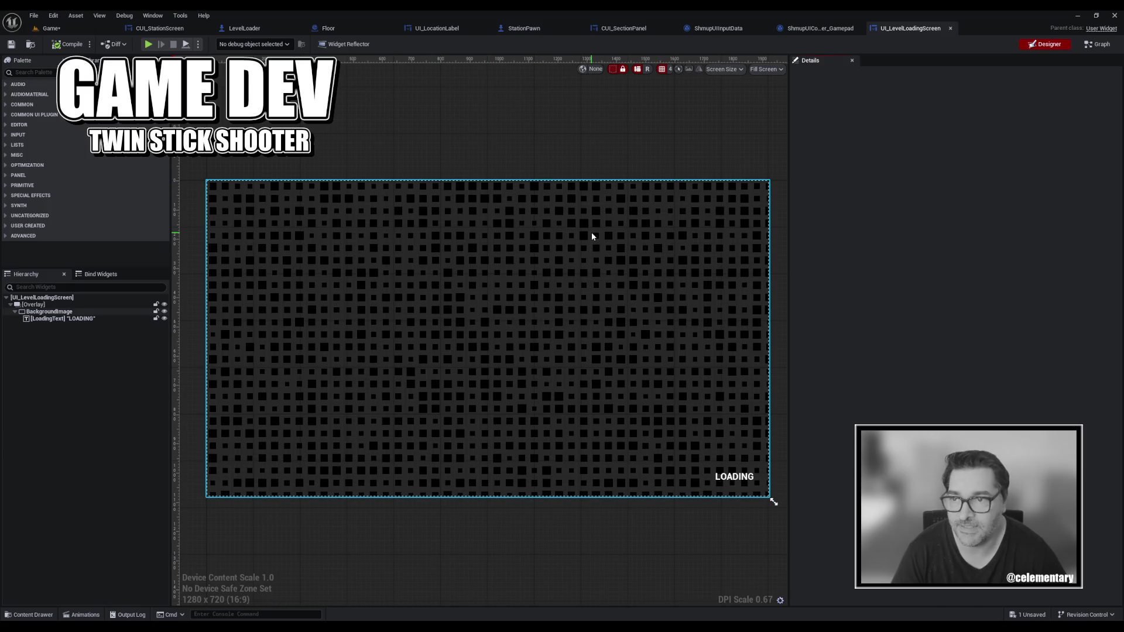
click(12, 45)
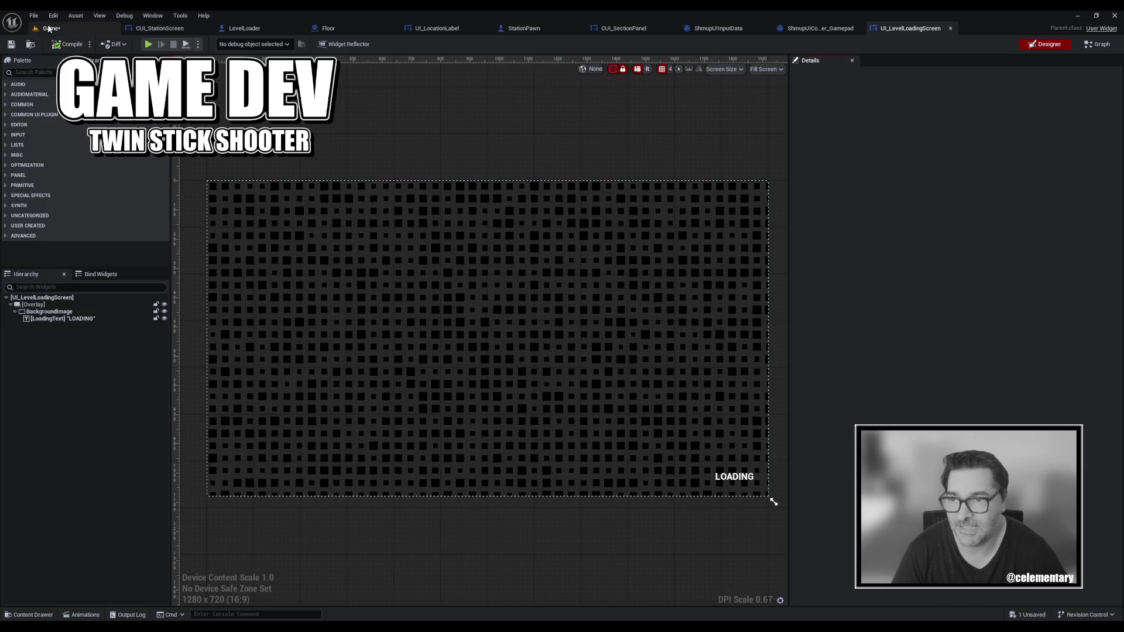
click(51, 29)
Save the Game level, then playtest from the saved profile into Hub, Hangar and back to Station.
click(12, 44)
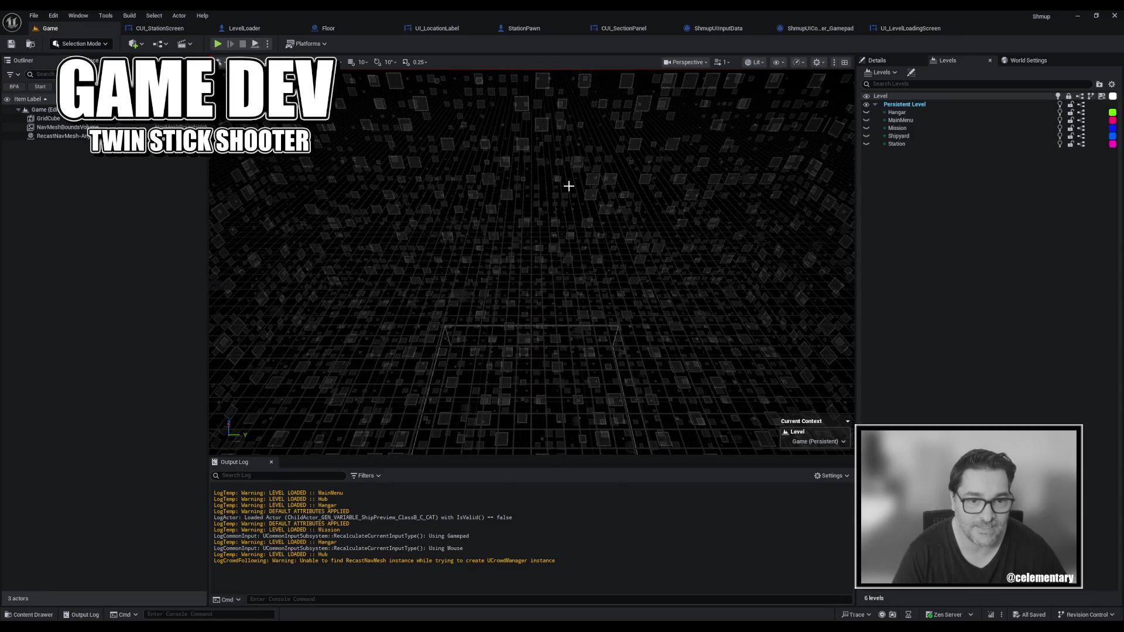
click(217, 44)
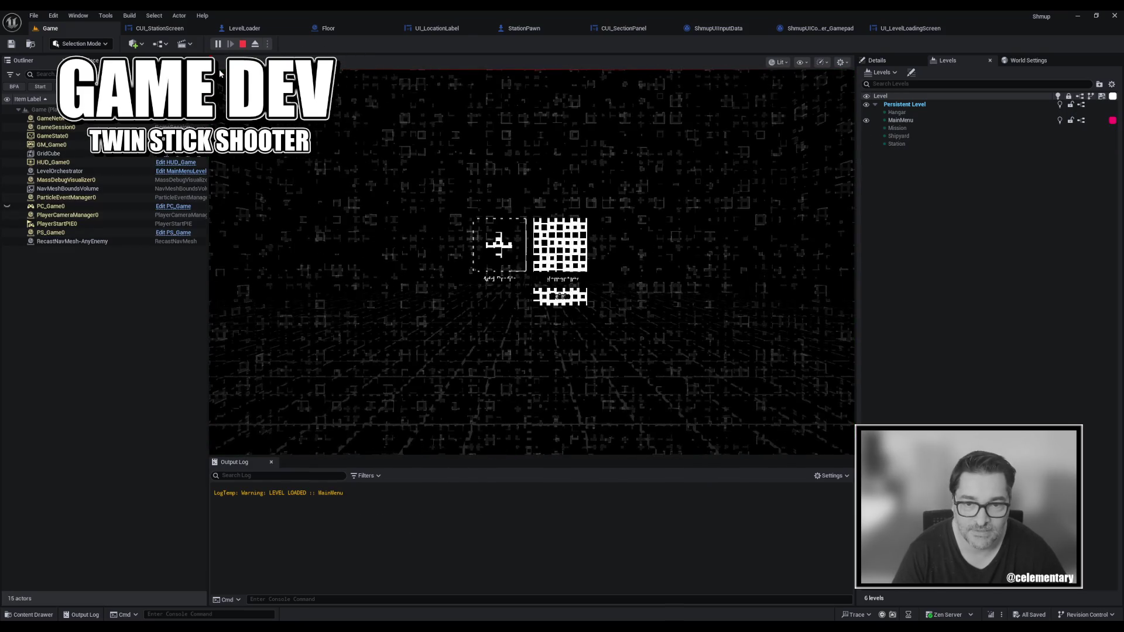
click(578, 244)
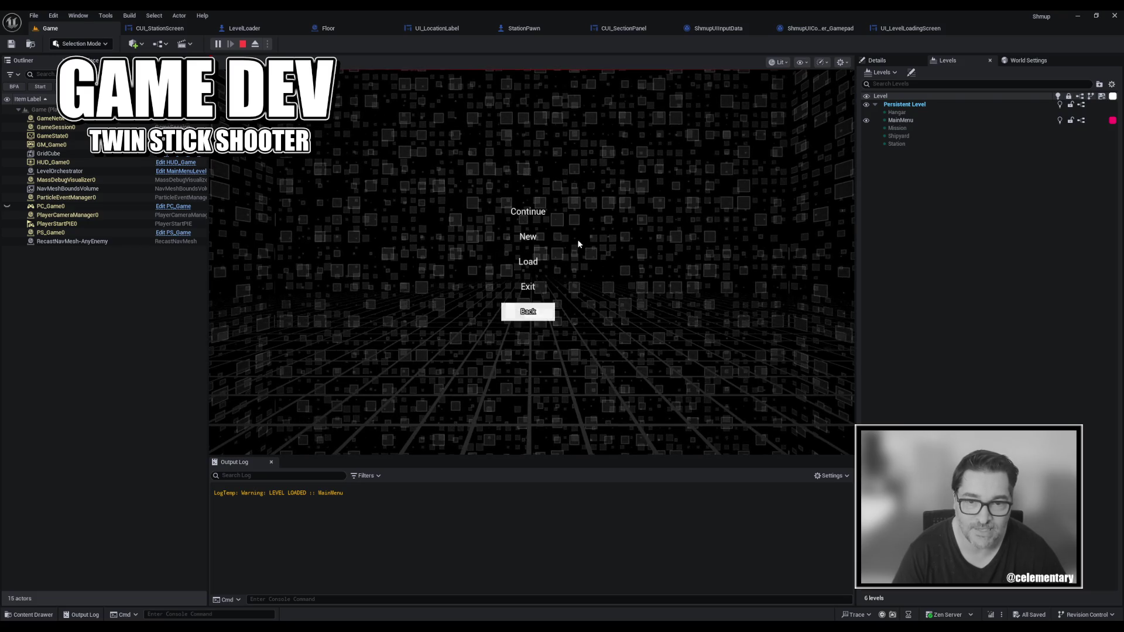
click(540, 219)
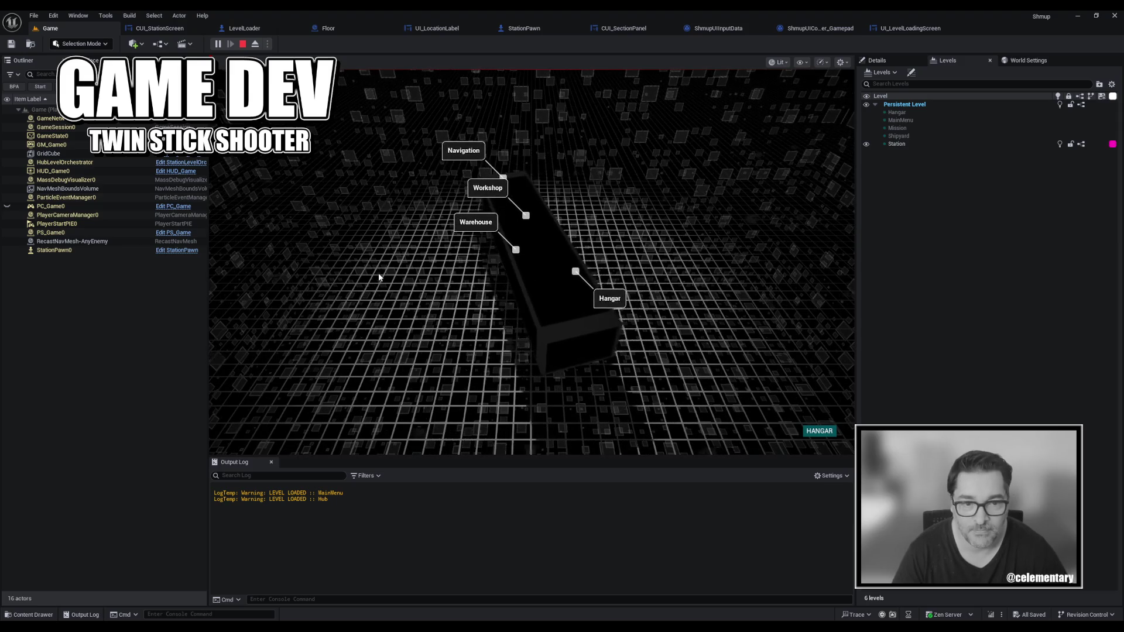
click(819, 431)
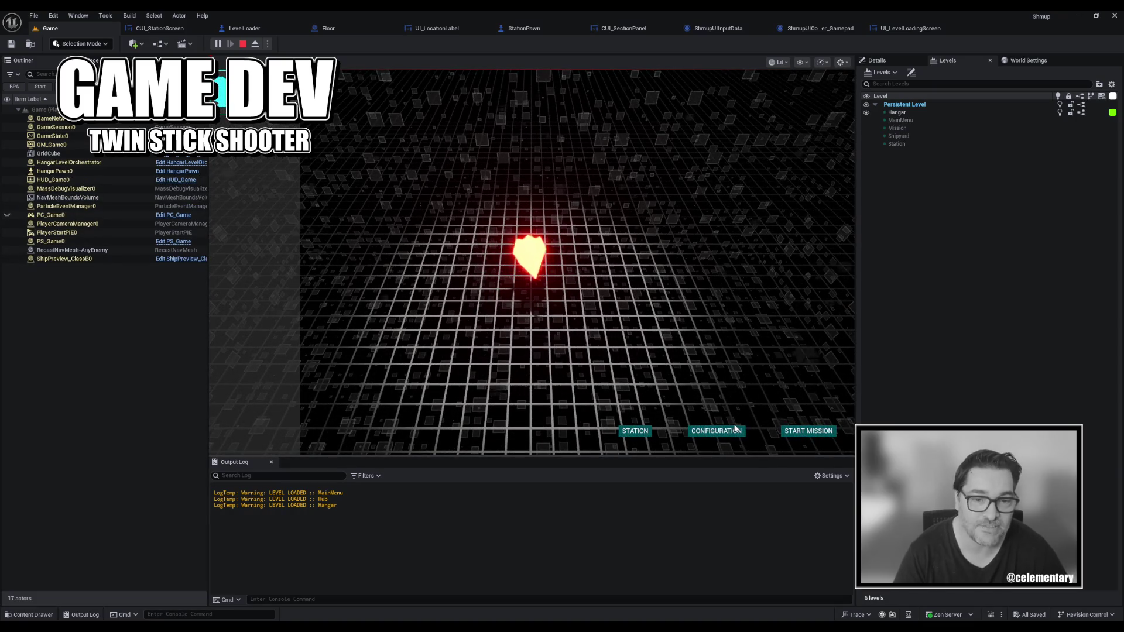
click(634, 432)
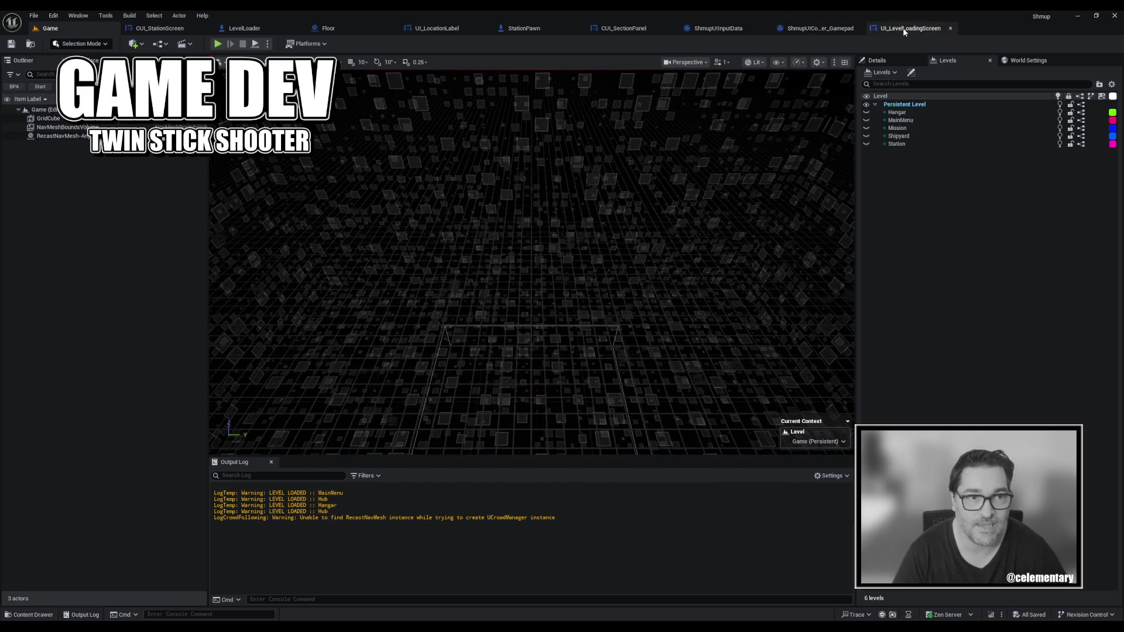
Select the loading screen's BackgroundImage and open the colour picker for its tint.
click(903, 27)
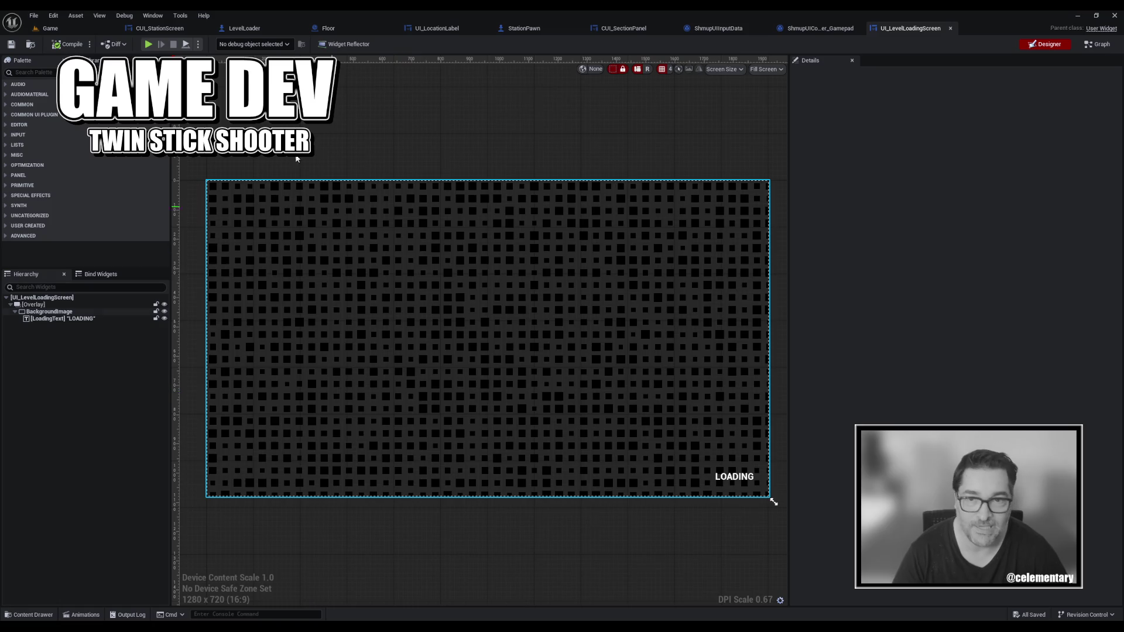
click(51, 28)
drag(647, 225, 635, 196)
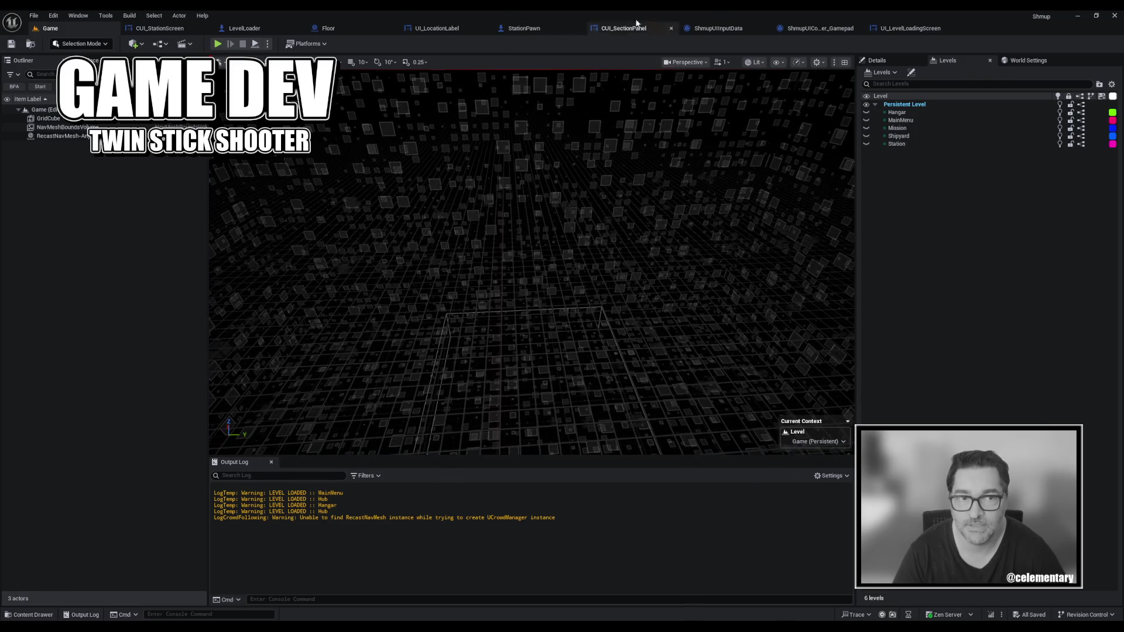
click(915, 30)
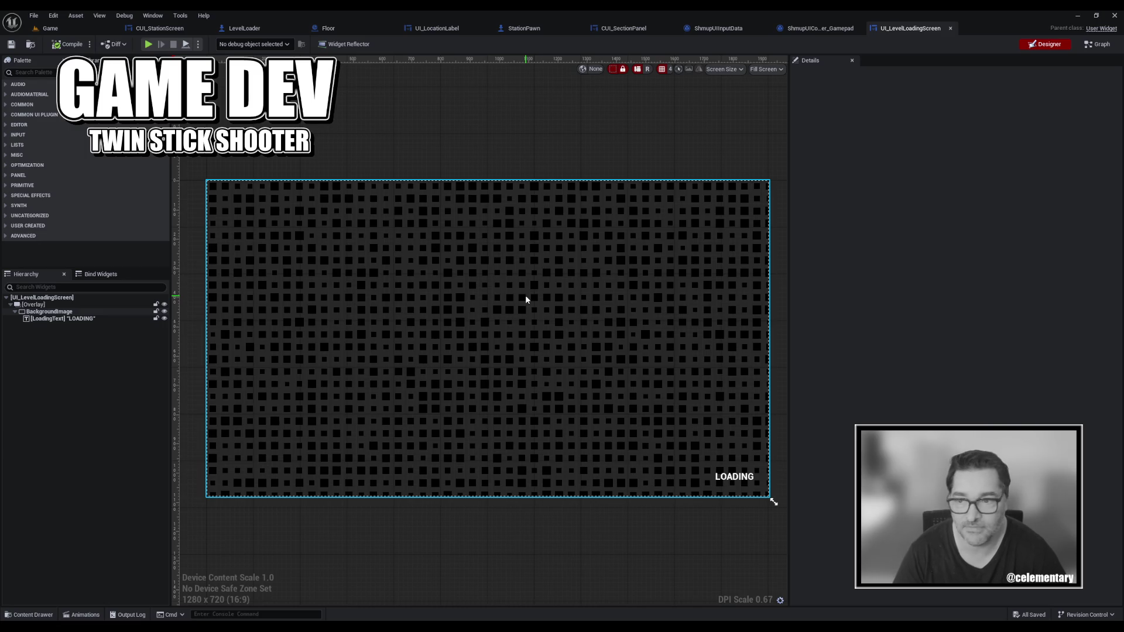
click(46, 313)
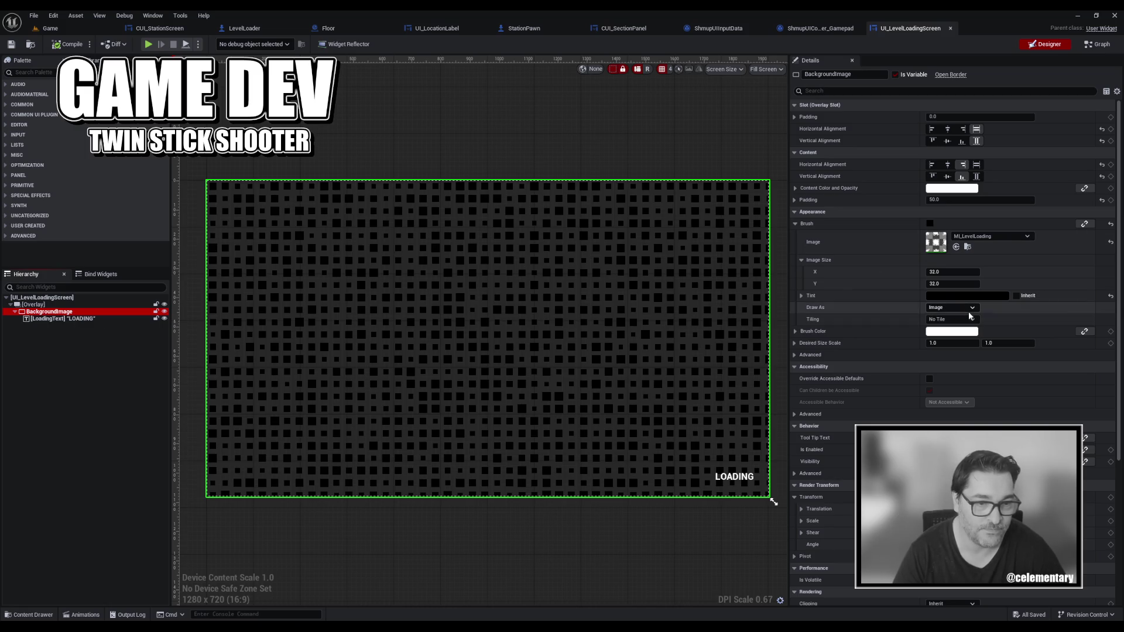
click(966, 296)
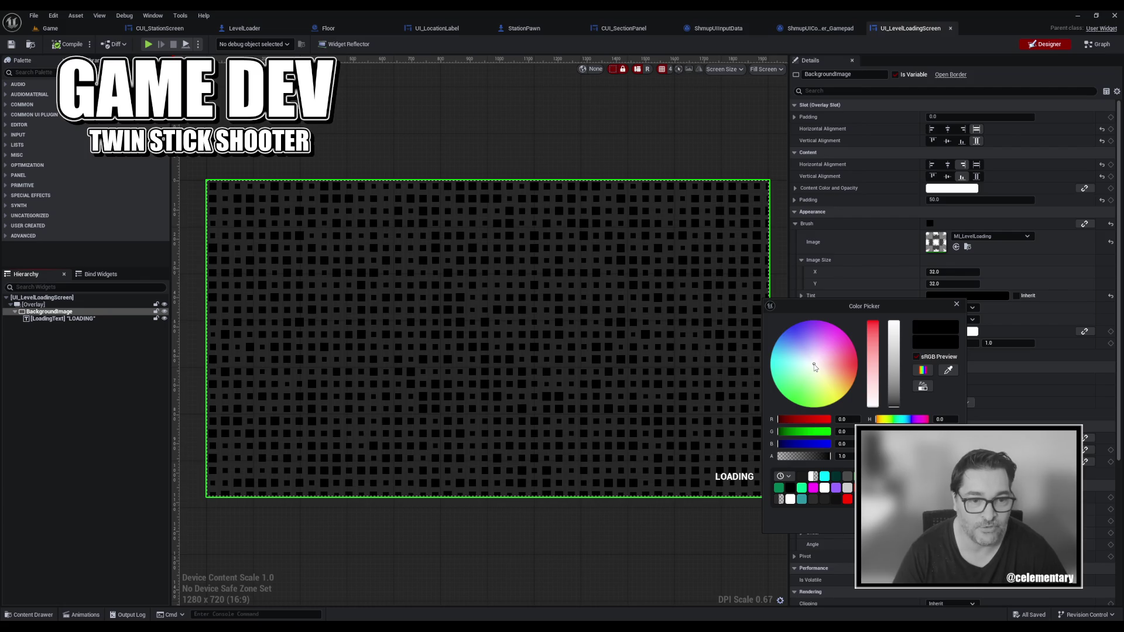
Change the background tint from black to cyan, darken it to teal, and close the picker.
drag(814, 367, 769, 360)
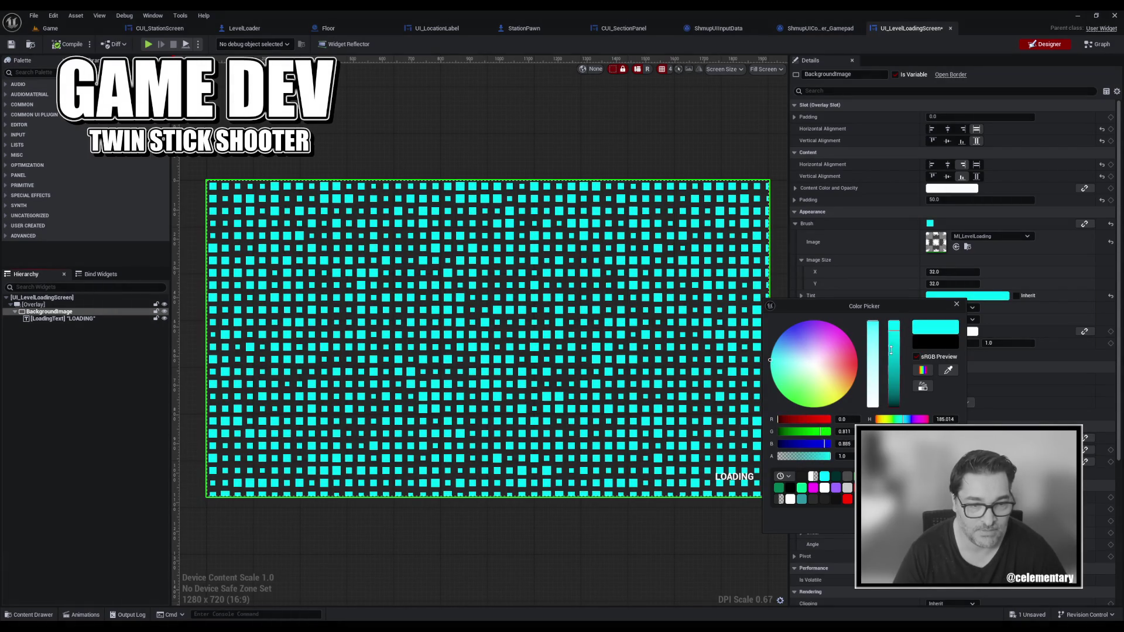
mouse_move(890, 350)
mouse_down()
mouse_move(892, 389)
mouse_move(896, 369)
mouse_up()
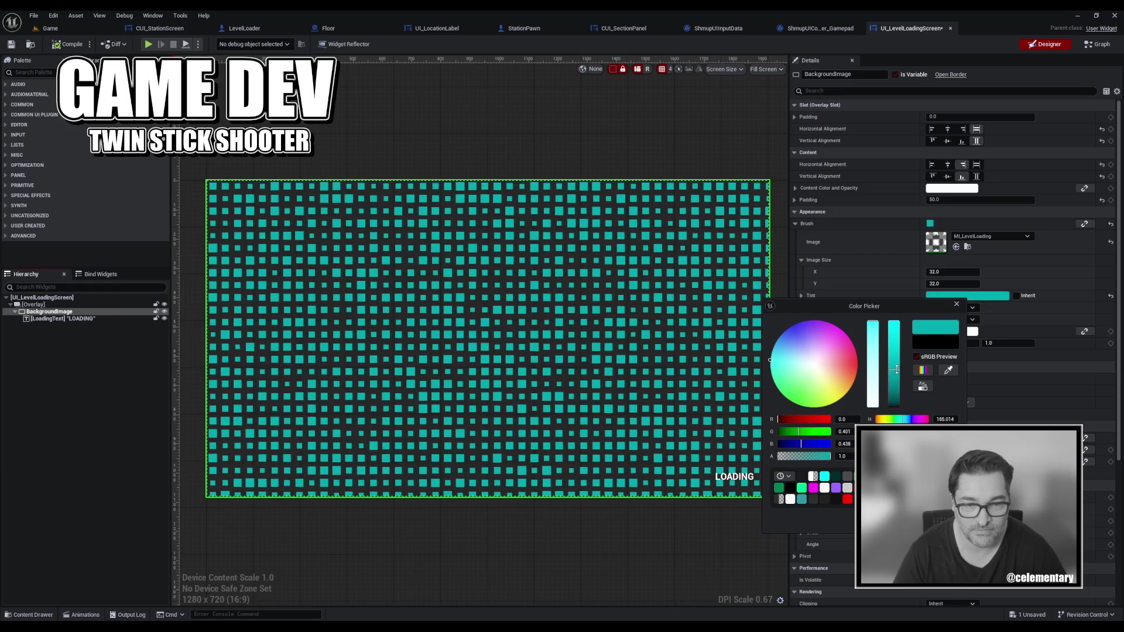
click(491, 243)
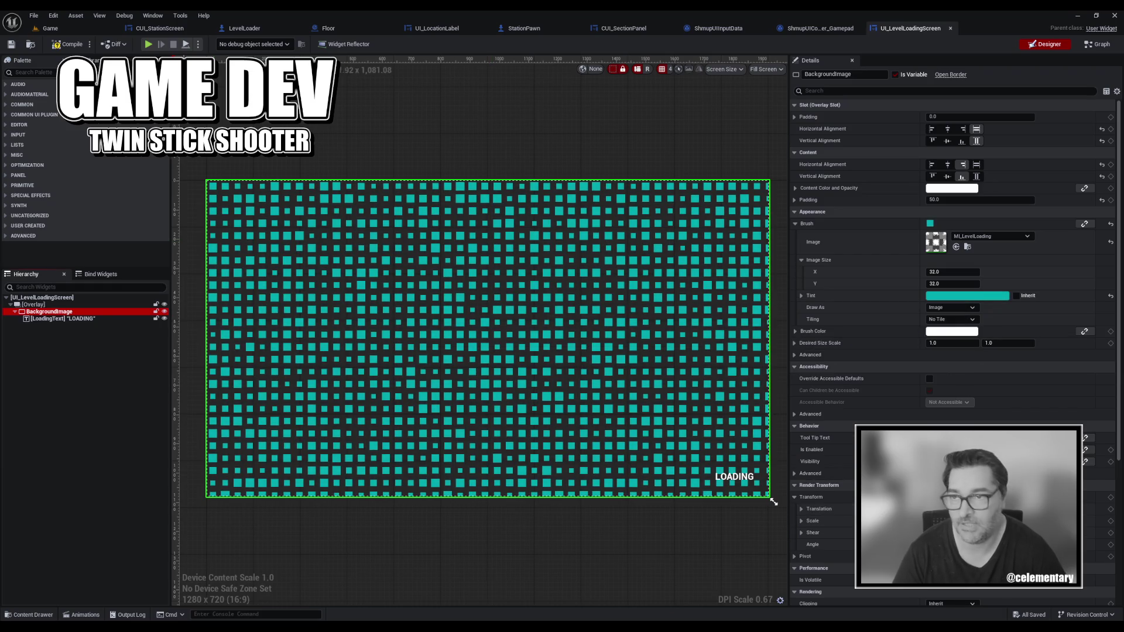
click(53, 28)
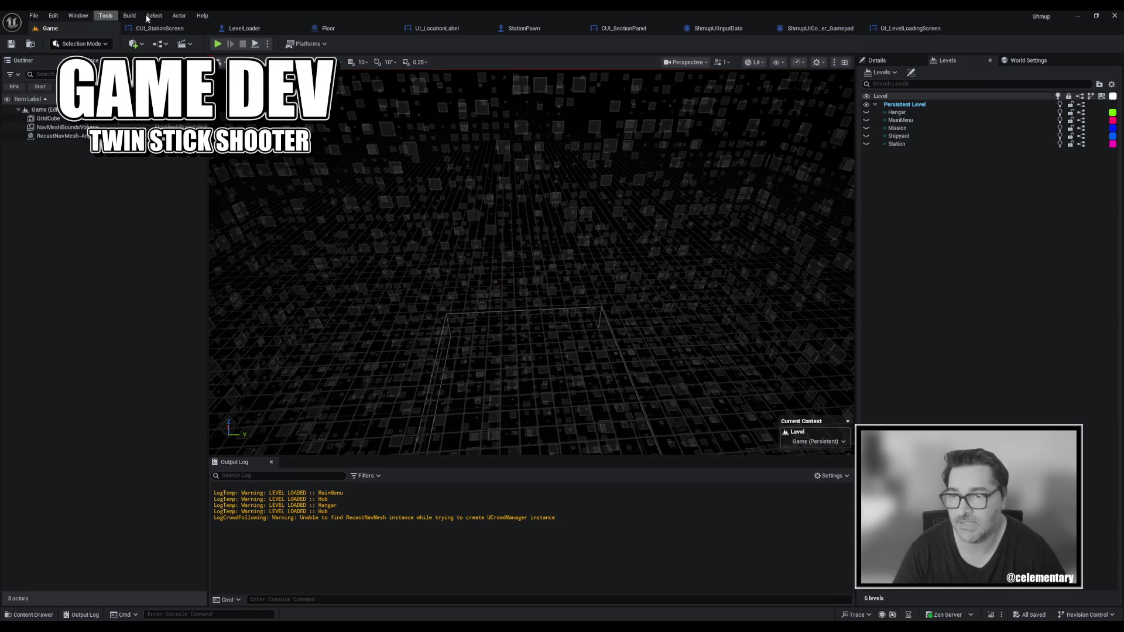
Playtest the teal tint from the player profile into the Station hub and on to Hangar, then return to UI_LevelLoadingScreen.
click(217, 44)
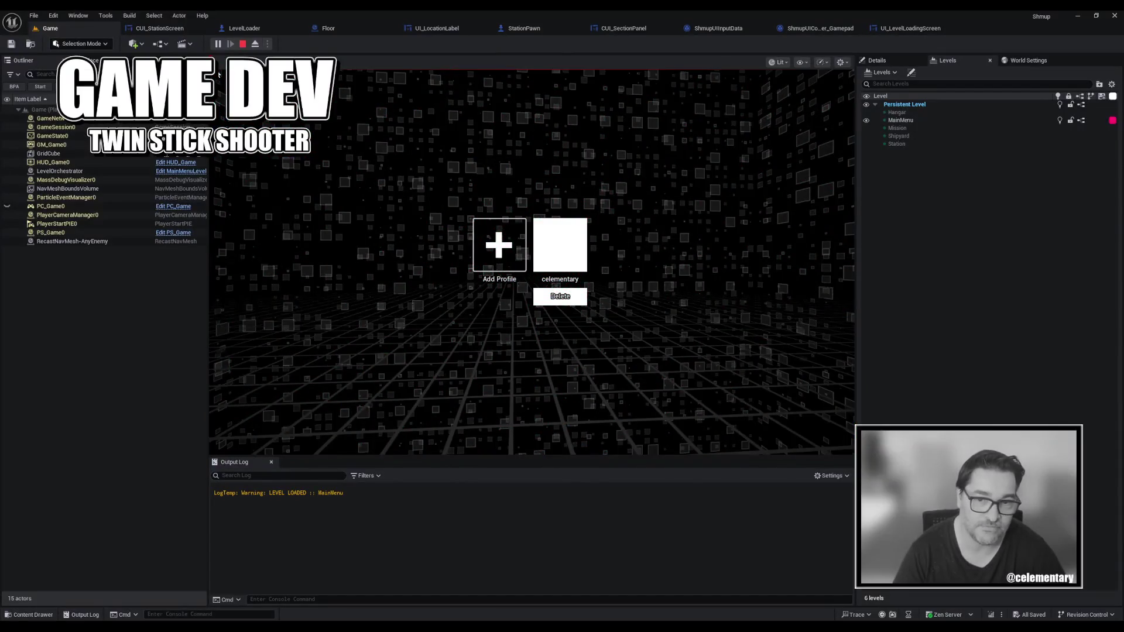
click(549, 244)
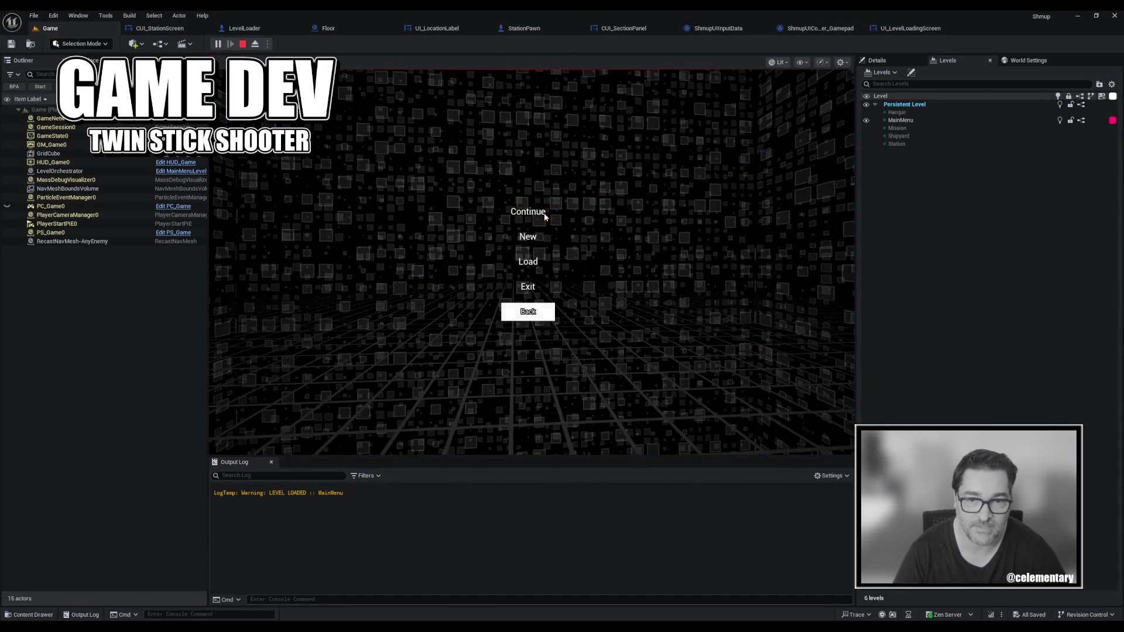
click(553, 212)
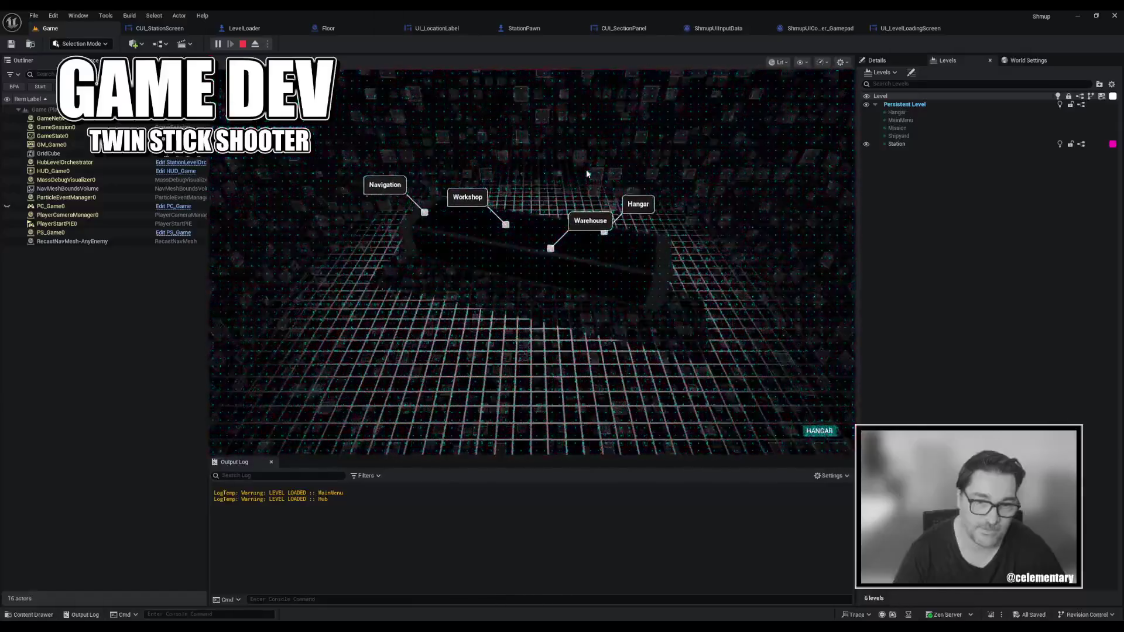
key(Return)
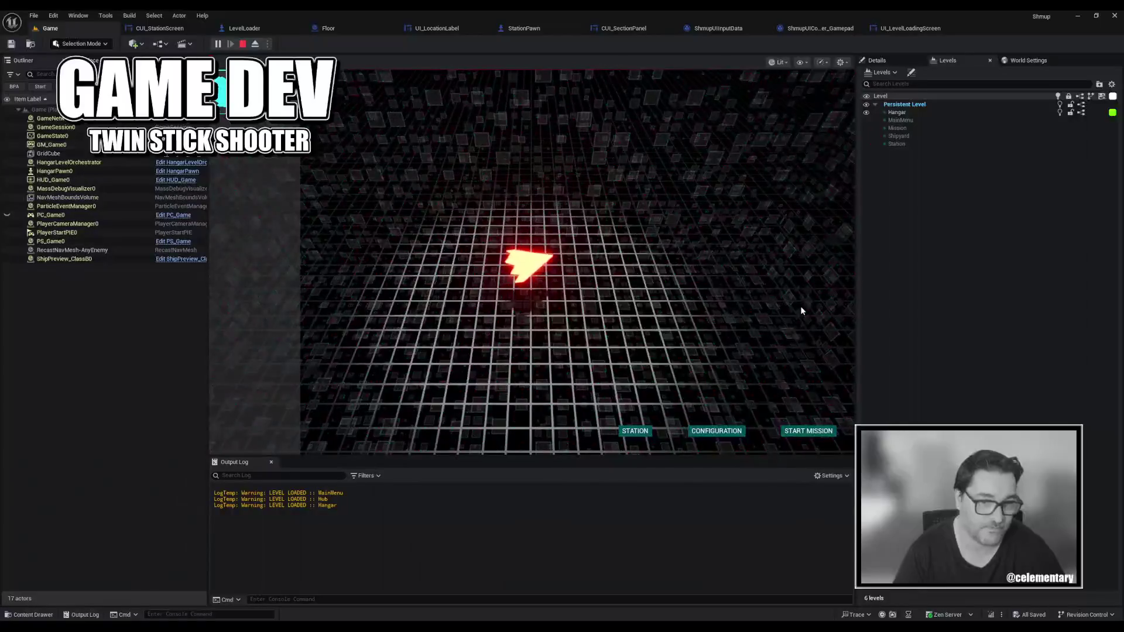
key(Escape)
click(907, 28)
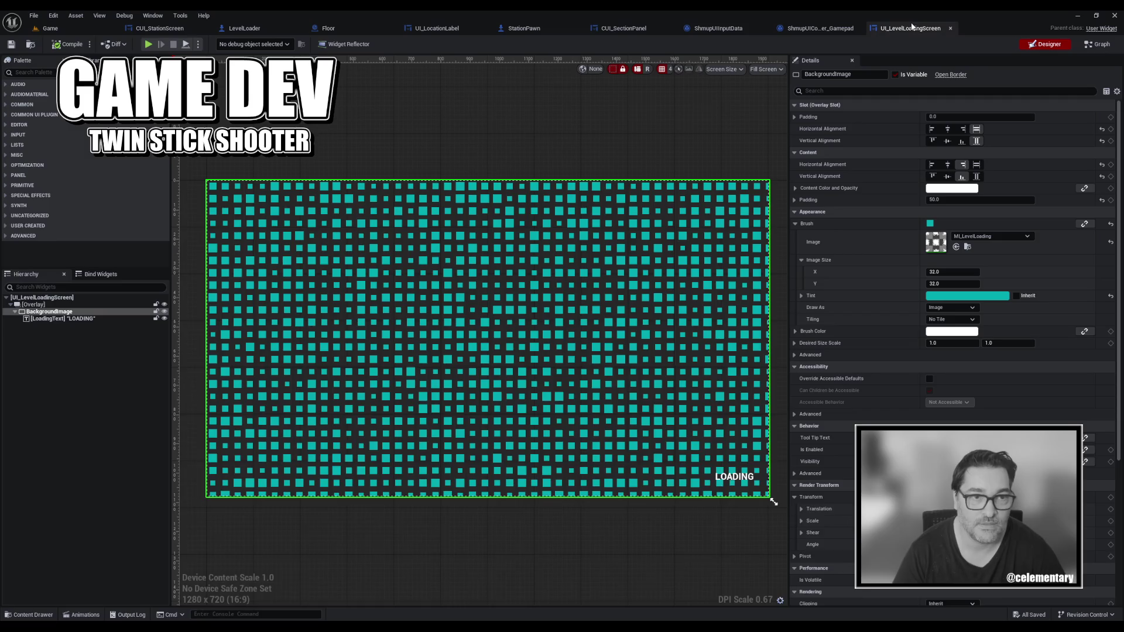
Darken the BackgroundImage Brush Tint to black (Value 0), then clear the layout selection.
click(941, 296)
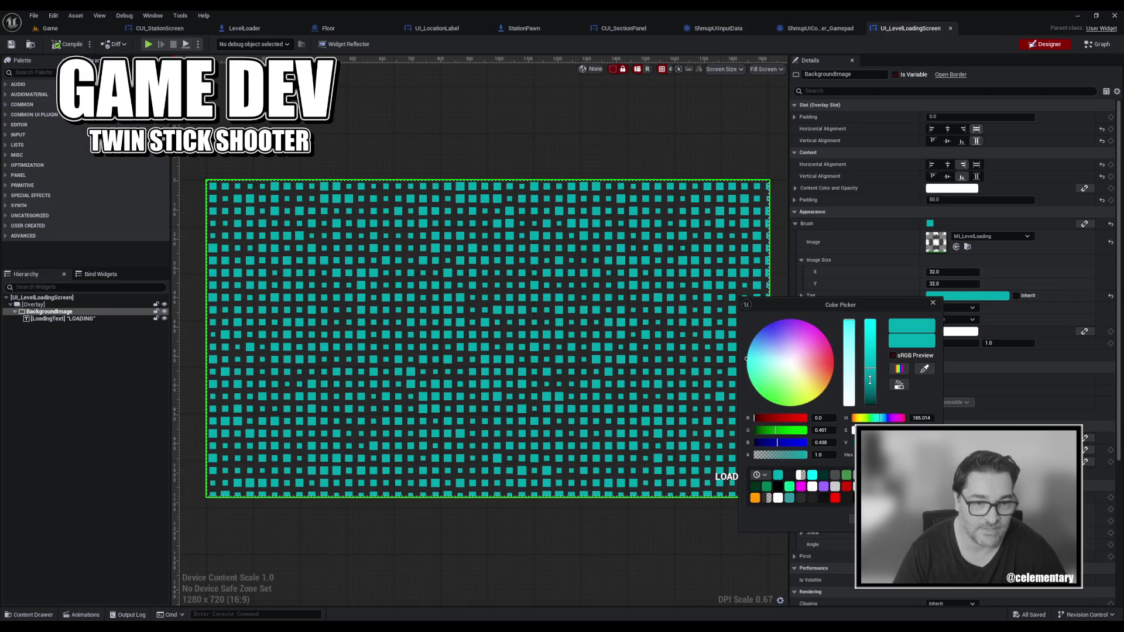
drag(870, 380, 870, 405)
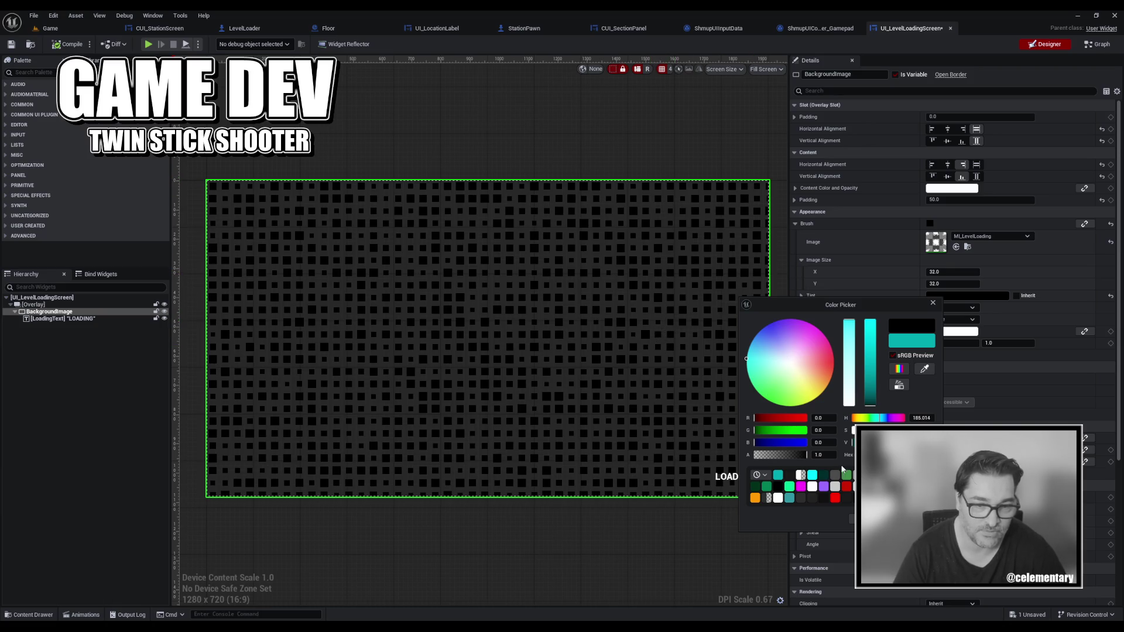
click(852, 519)
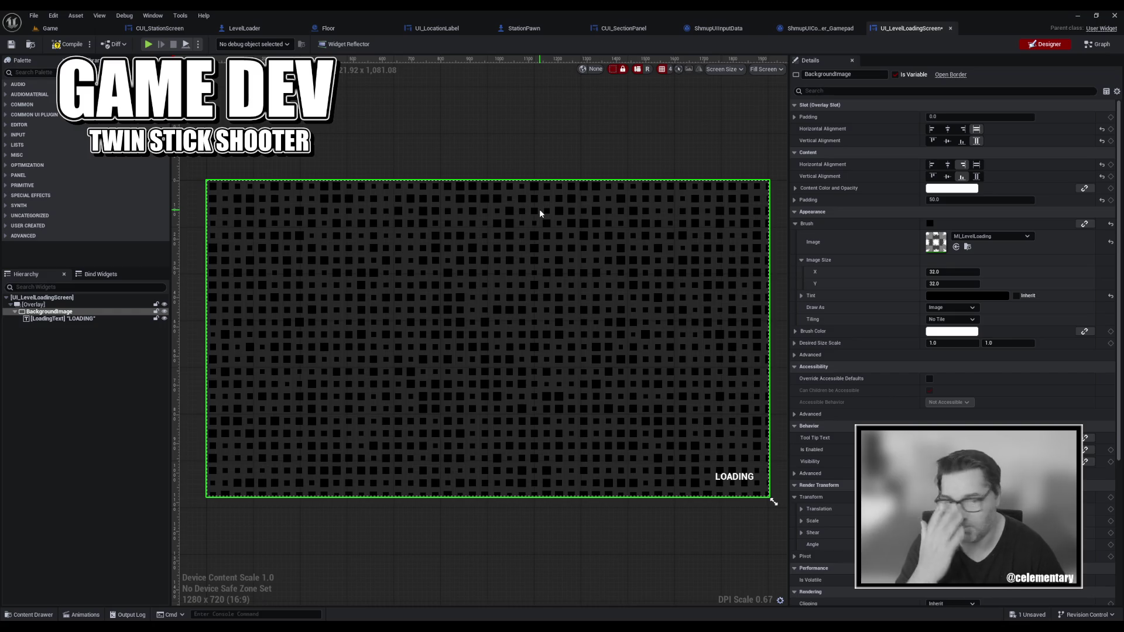
click(27, 420)
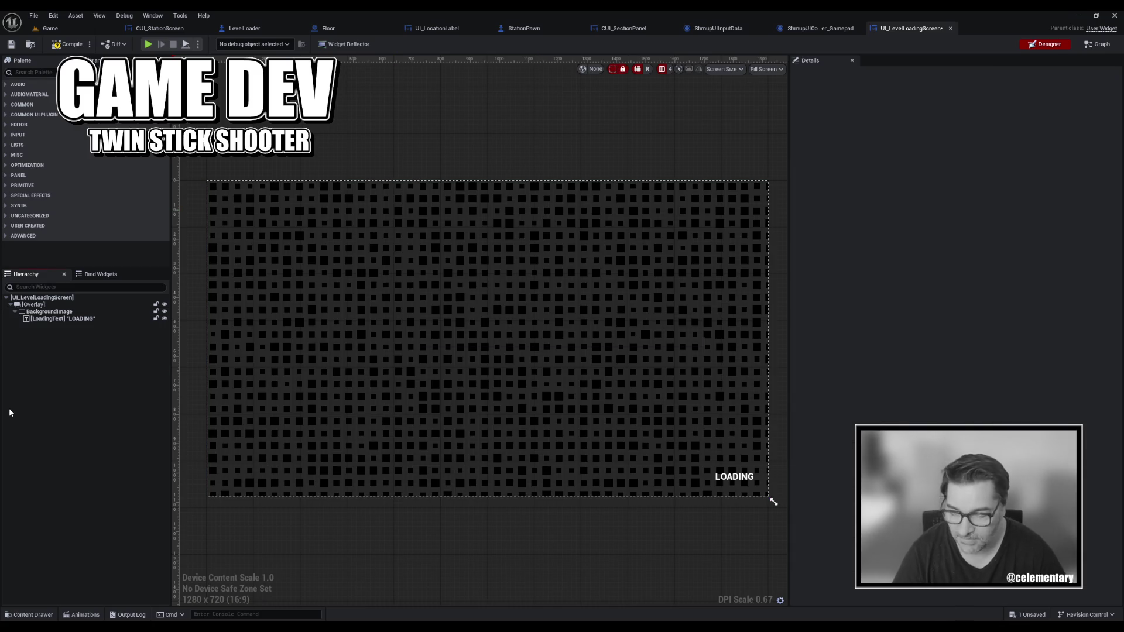
Open the widget's event graph and frame the timer and transition-progress nodes.
click(42, 320)
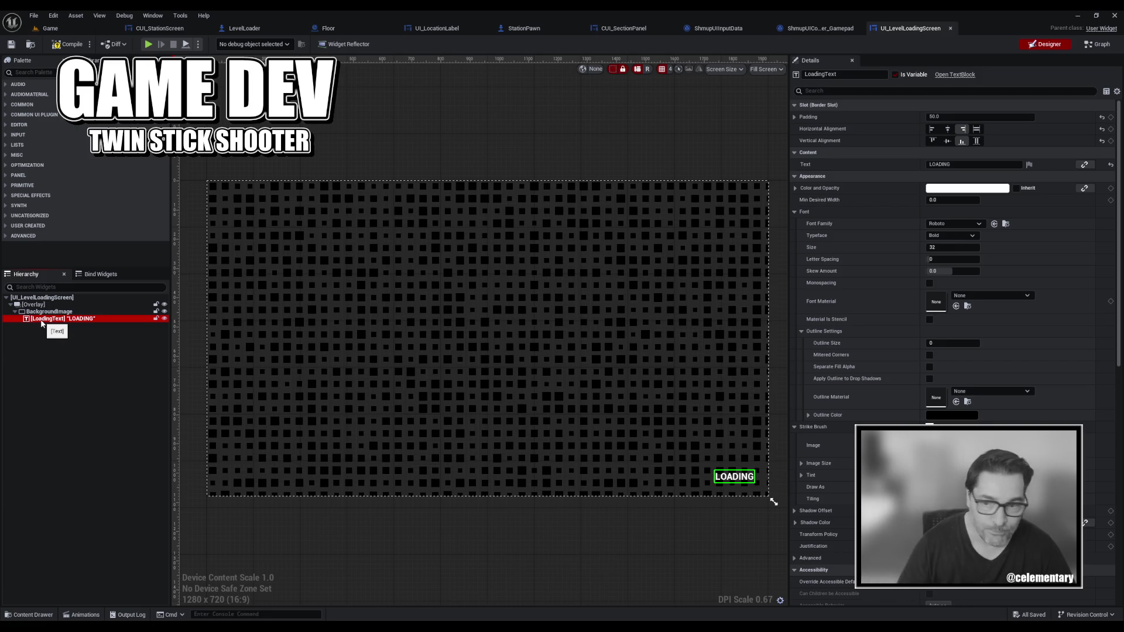
click(1099, 46)
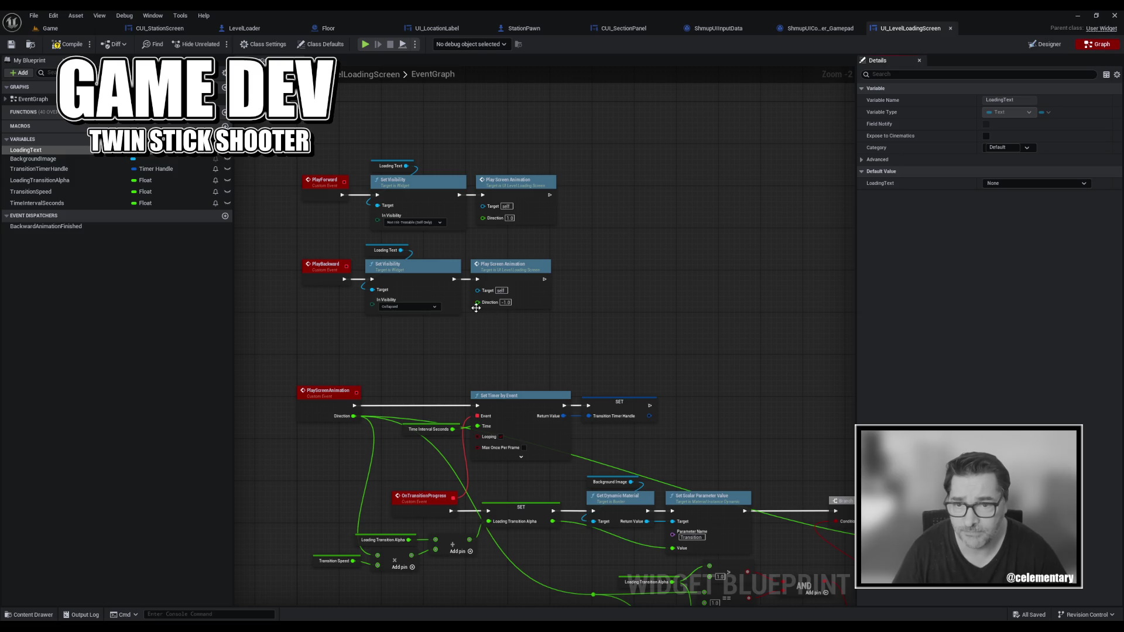
mouse_move(476, 308)
mouse_down()
mouse_move(586, 363)
mouse_move(627, 219)
mouse_move(603, 269)
mouse_move(685, 266)
mouse_move(487, 227)
mouse_up()
scroll(585, 360, down, 2)
scroll(626, 219, up, 3)
scroll(495, 226, down, 3)
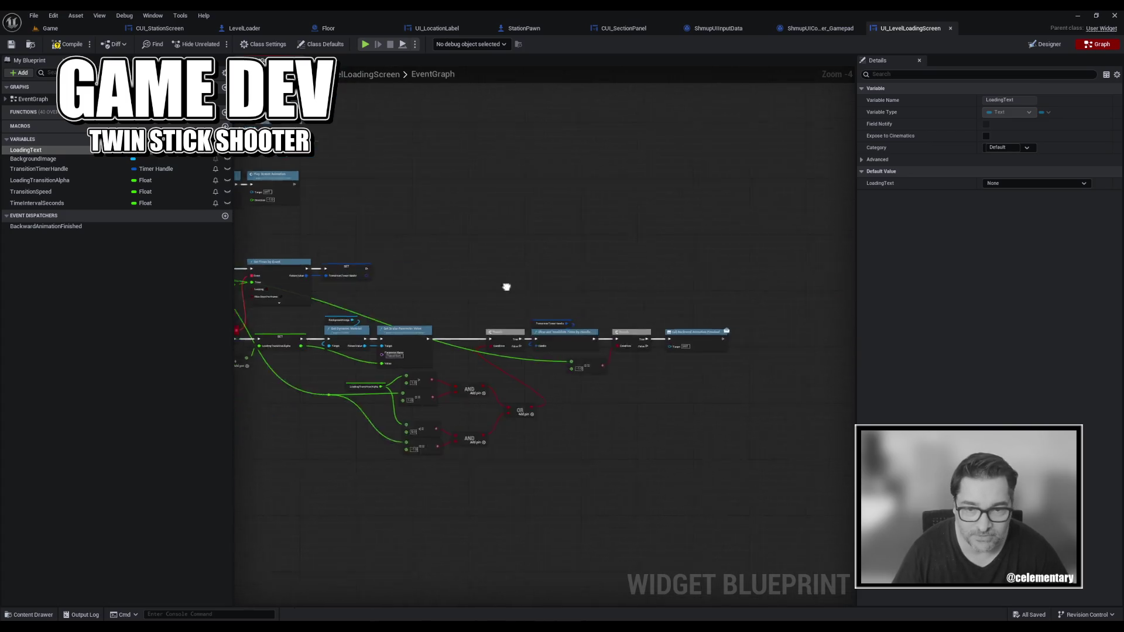
scroll(558, 293, up, 4)
mouse_move(559, 309)
mouse_down()
mouse_move(447, 301)
mouse_move(672, 226)
mouse_move(695, 305)
mouse_move(815, 270)
mouse_move(924, 284)
mouse_move(969, 276)
mouse_move(944, 179)
mouse_up()
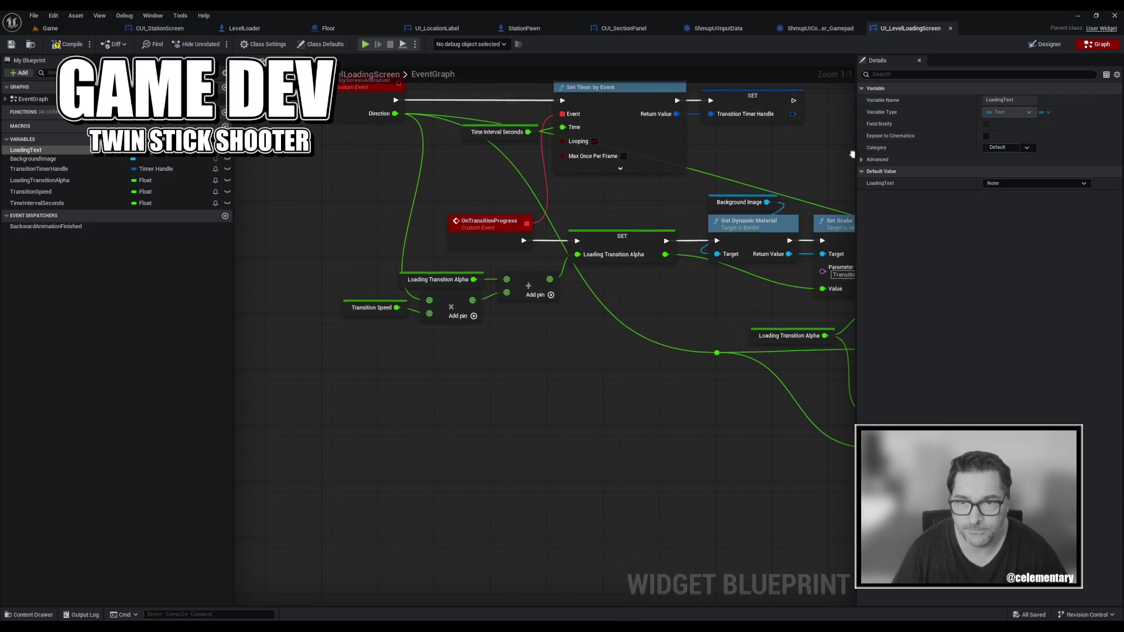
drag(855, 178, 826, 204)
Change the TransitionSpeed default from 0.01 to 0.05 and compile the widget.
click(318, 358)
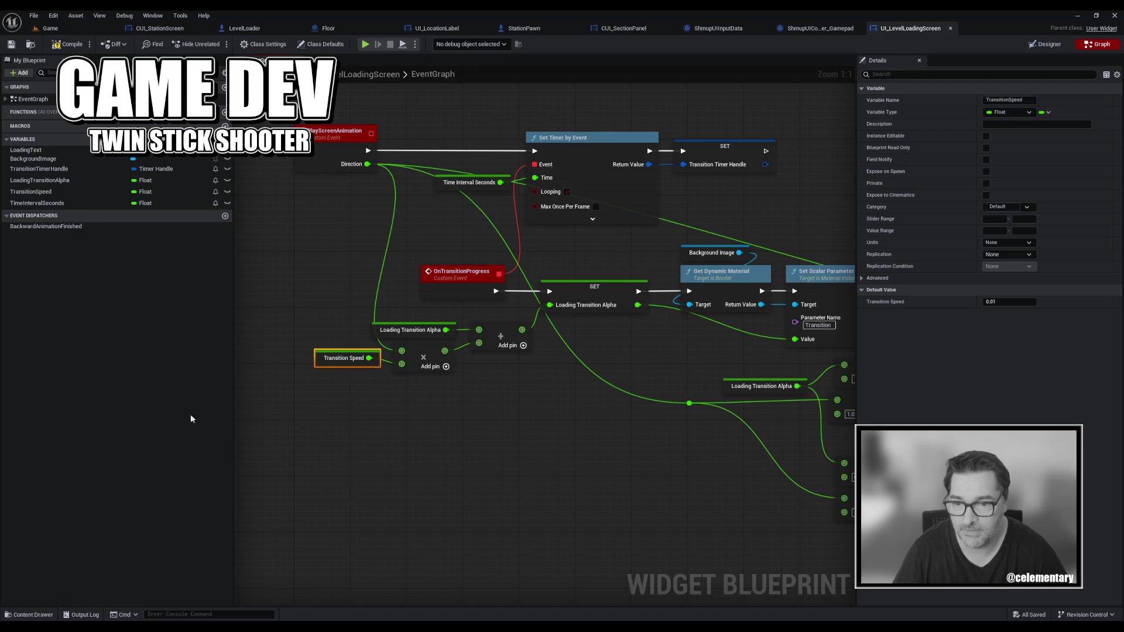
click(50, 191)
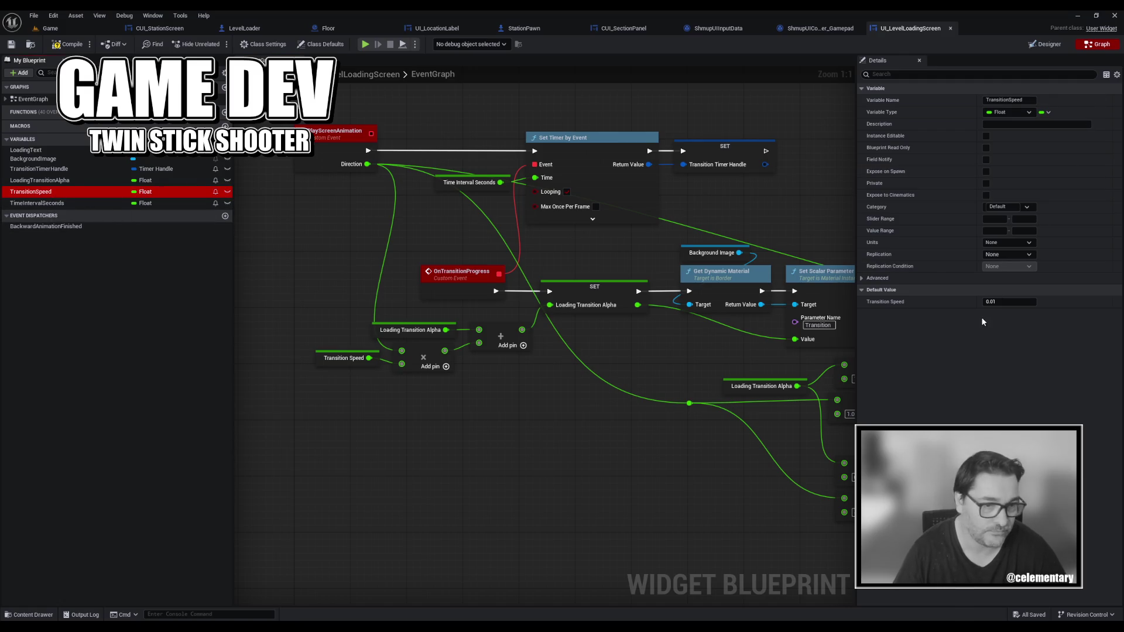
click(1007, 302)
key(BackSpace)
text(5)
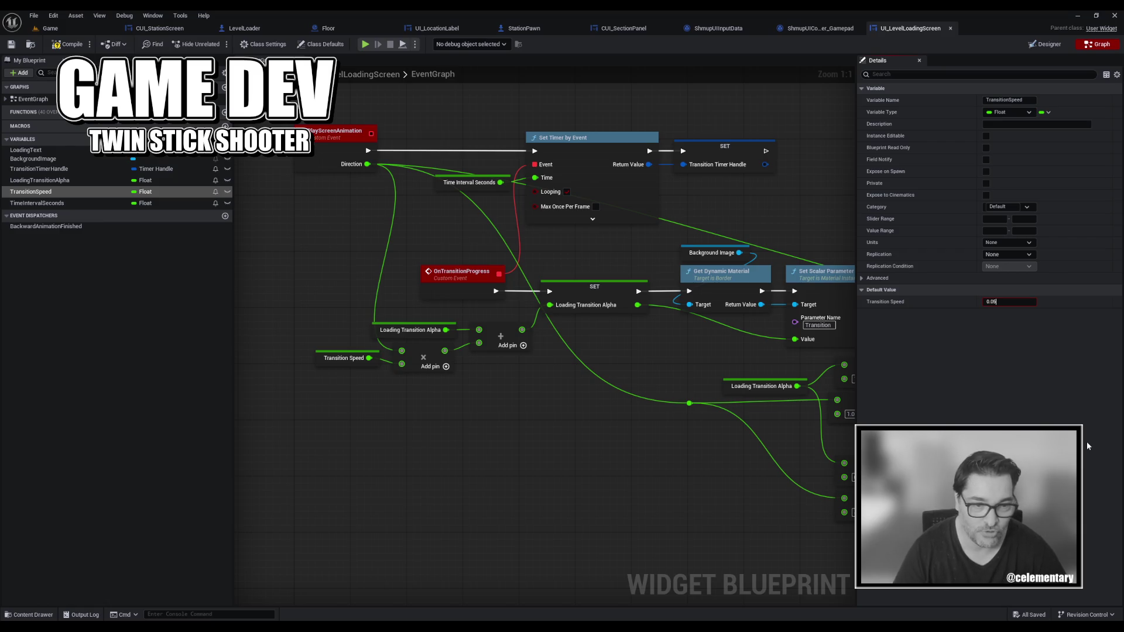
click(57, 45)
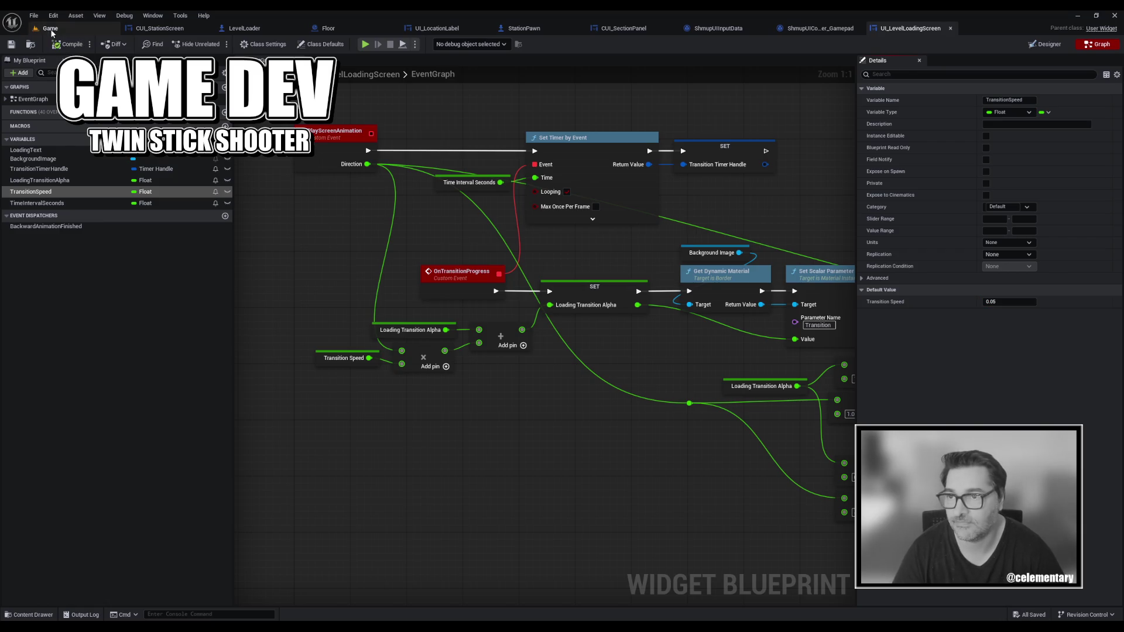
click(51, 28)
Playtest with the existing profile, hopping Hangar→Station→Hangar→Station, then stop and return to the widget graph.
click(218, 45)
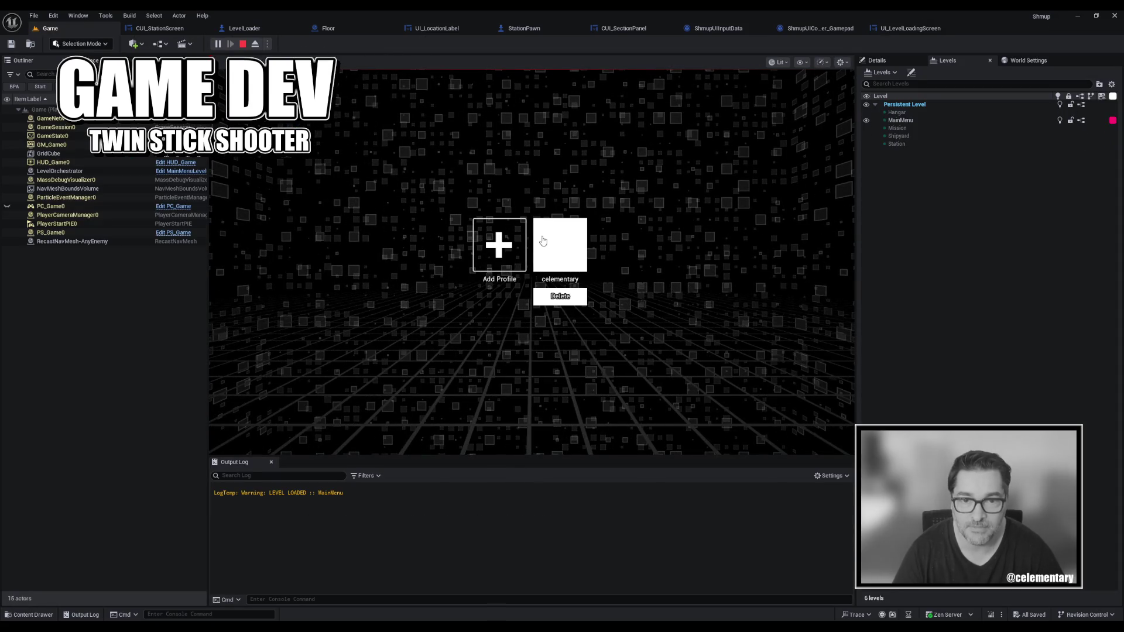
click(543, 238)
click(542, 234)
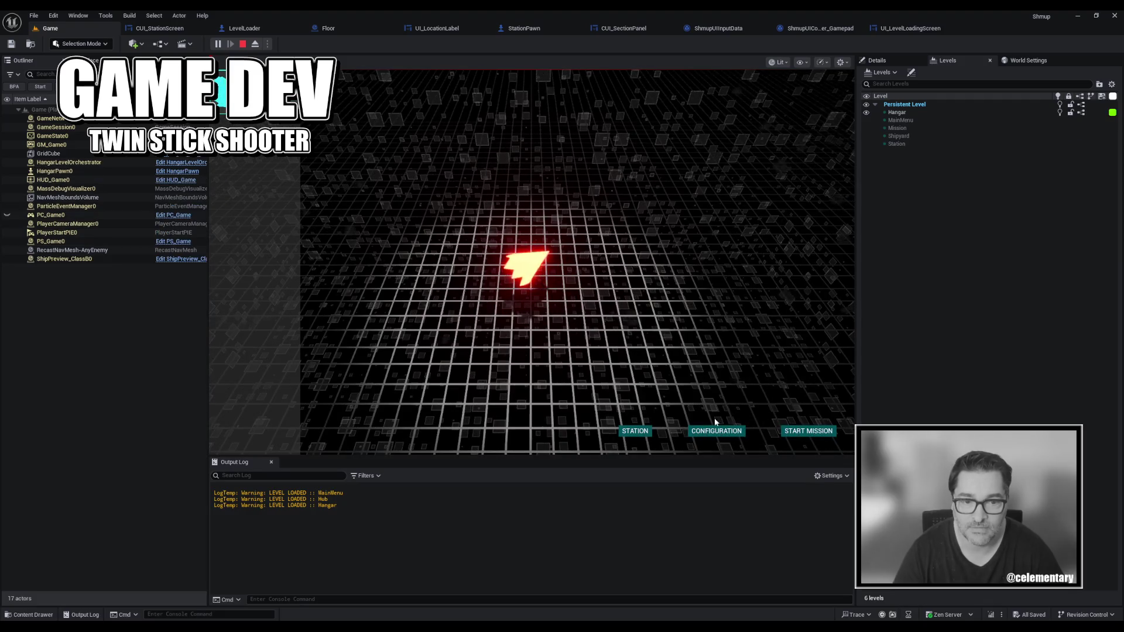
click(630, 433)
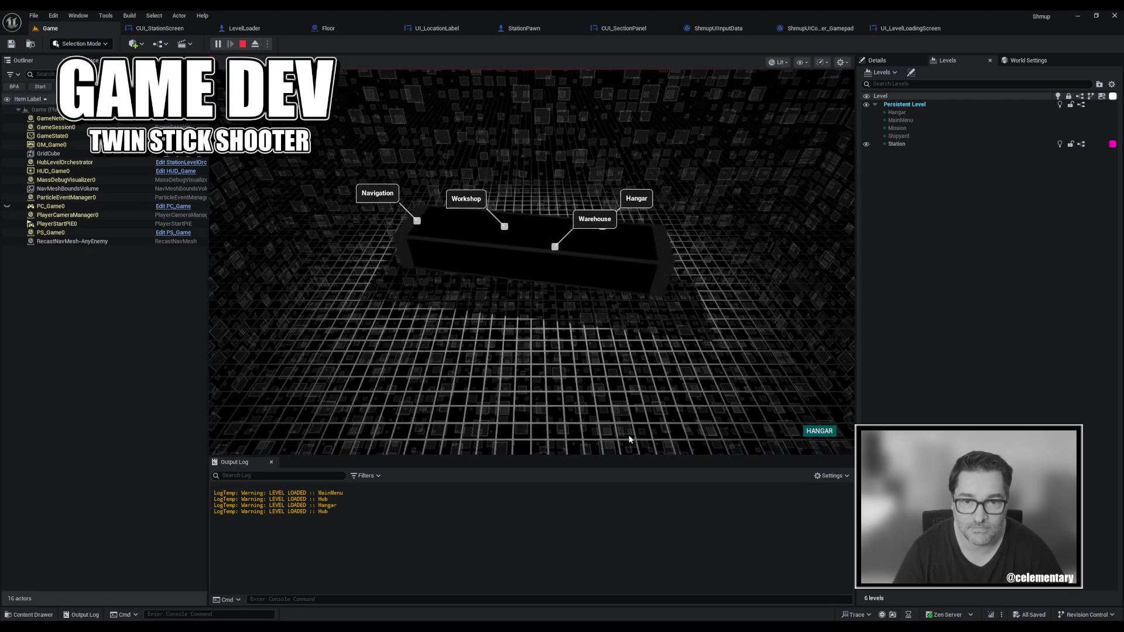
click(816, 432)
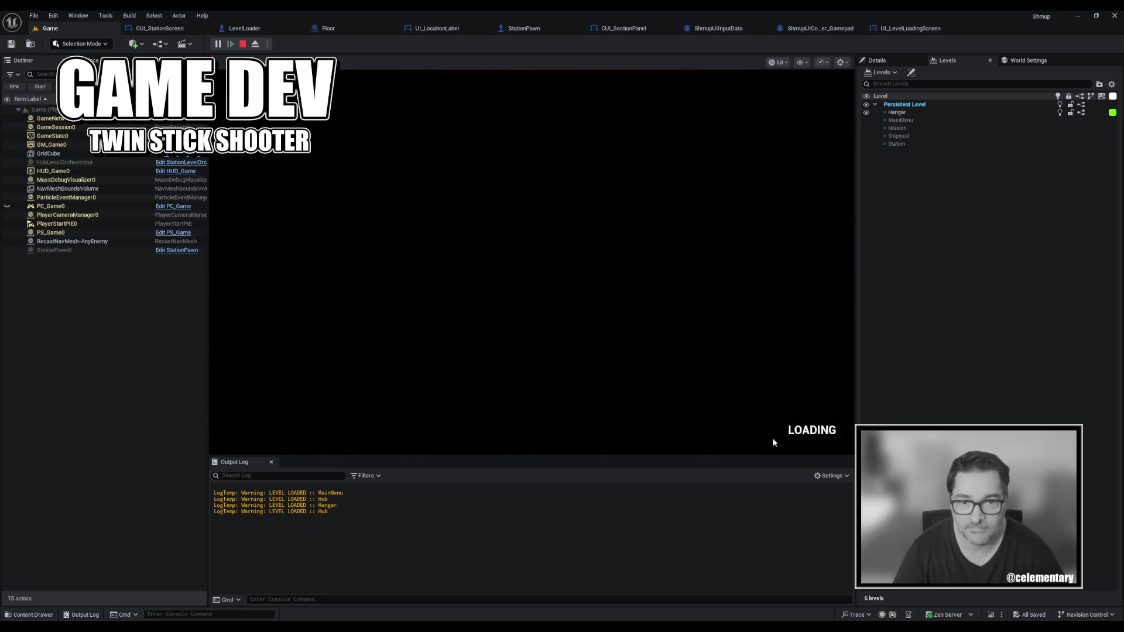
click(620, 431)
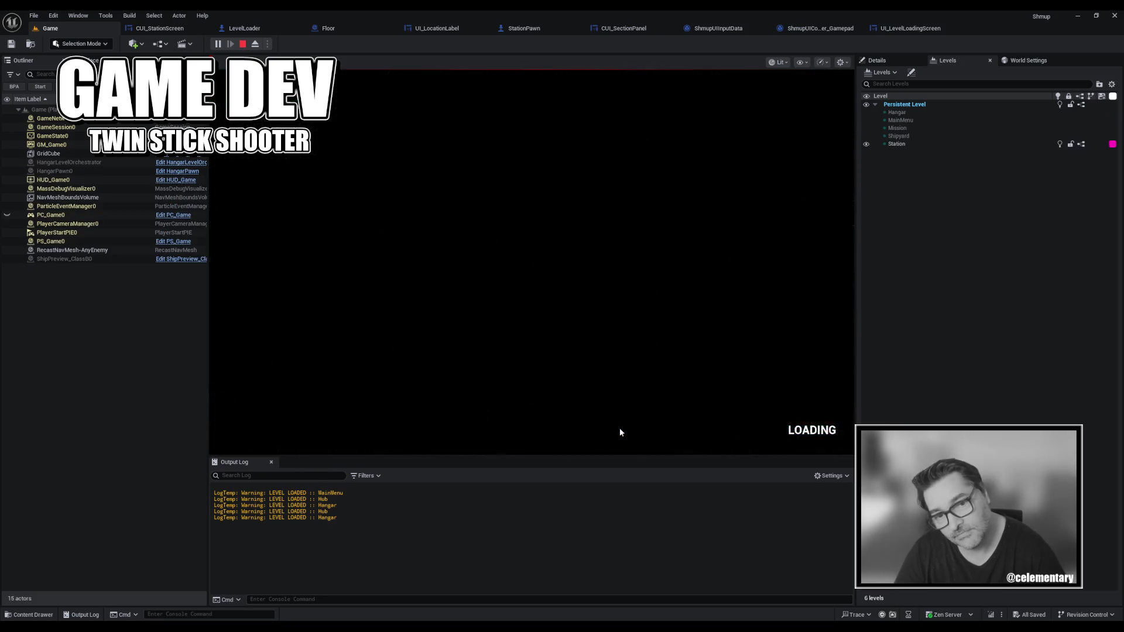
key(Escape)
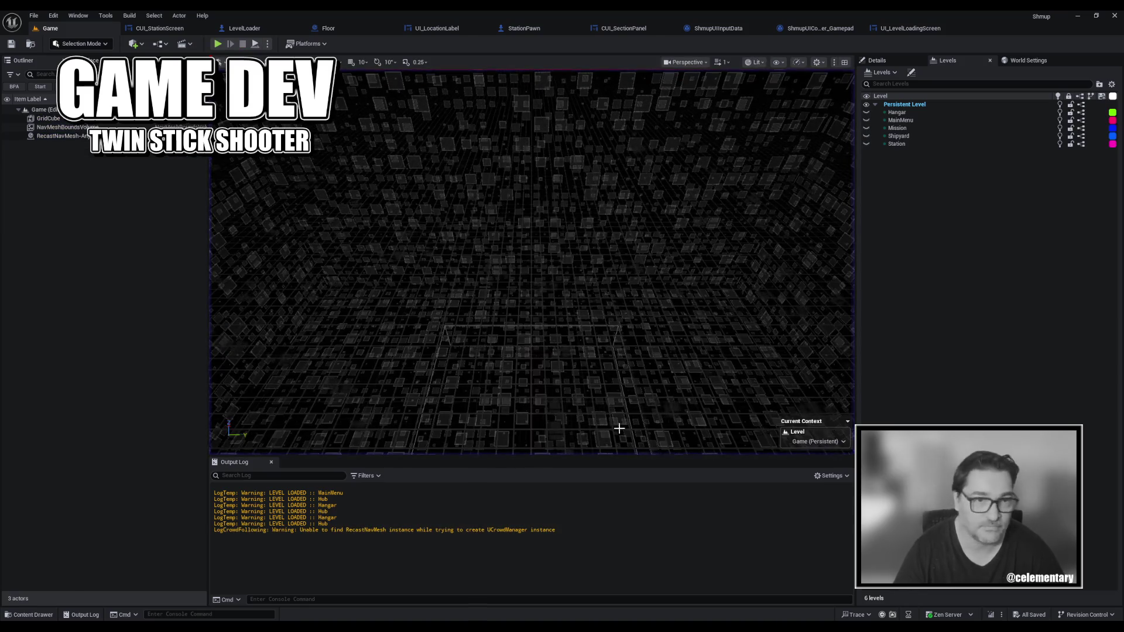
click(910, 28)
text(0.035)
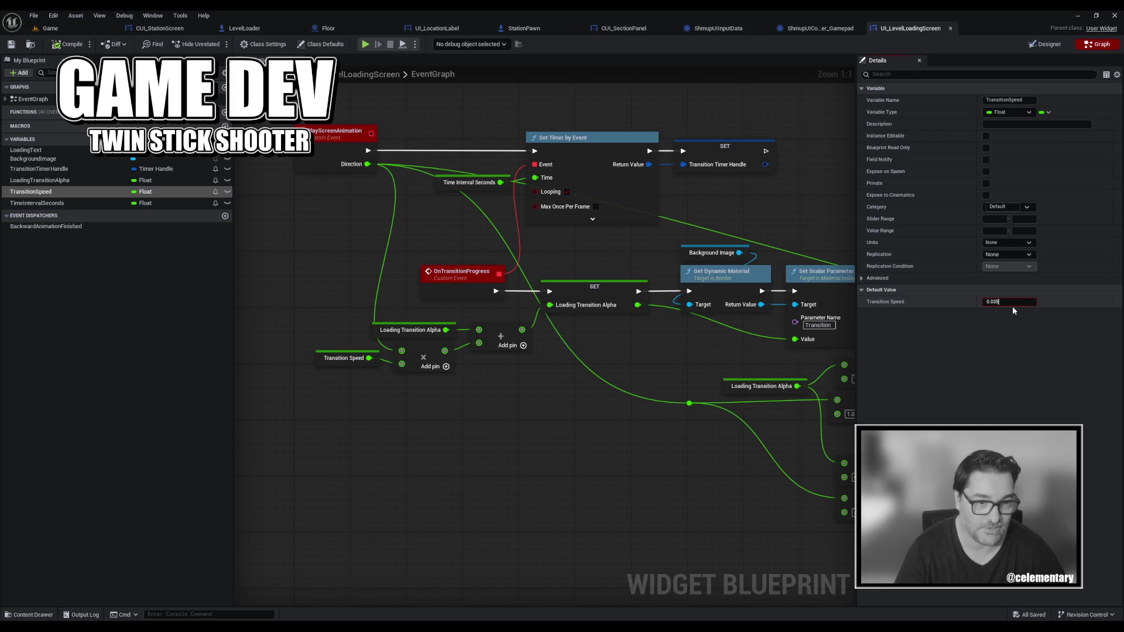
Commit TransitionSpeed 0.035, then playtest the saved game, switching between Station and Hangar four times.
key(Return)
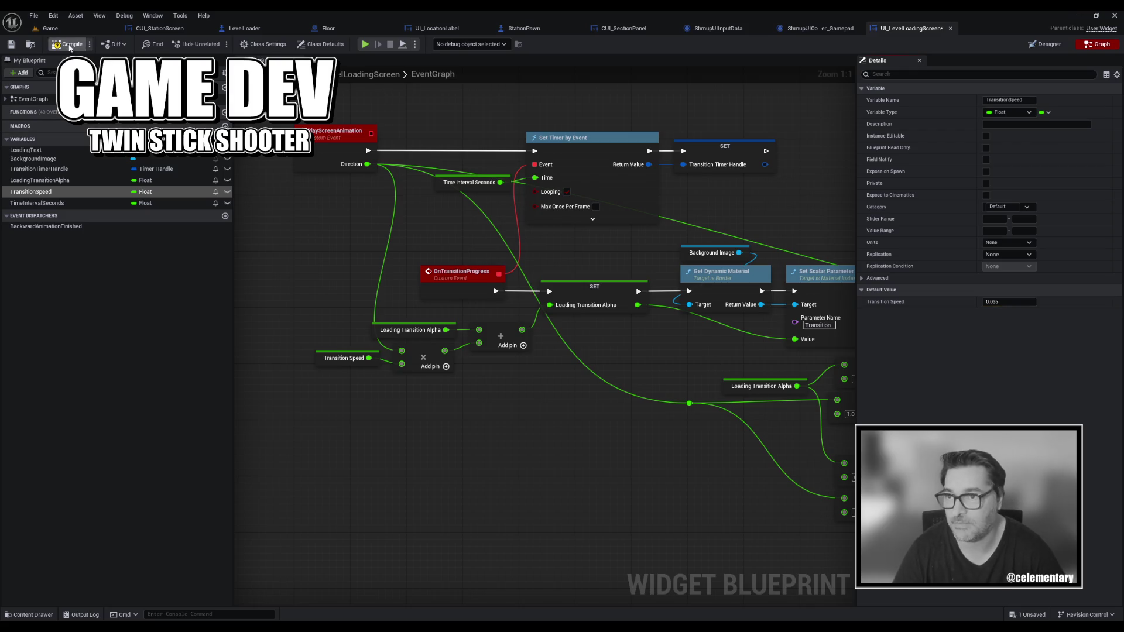
click(50, 29)
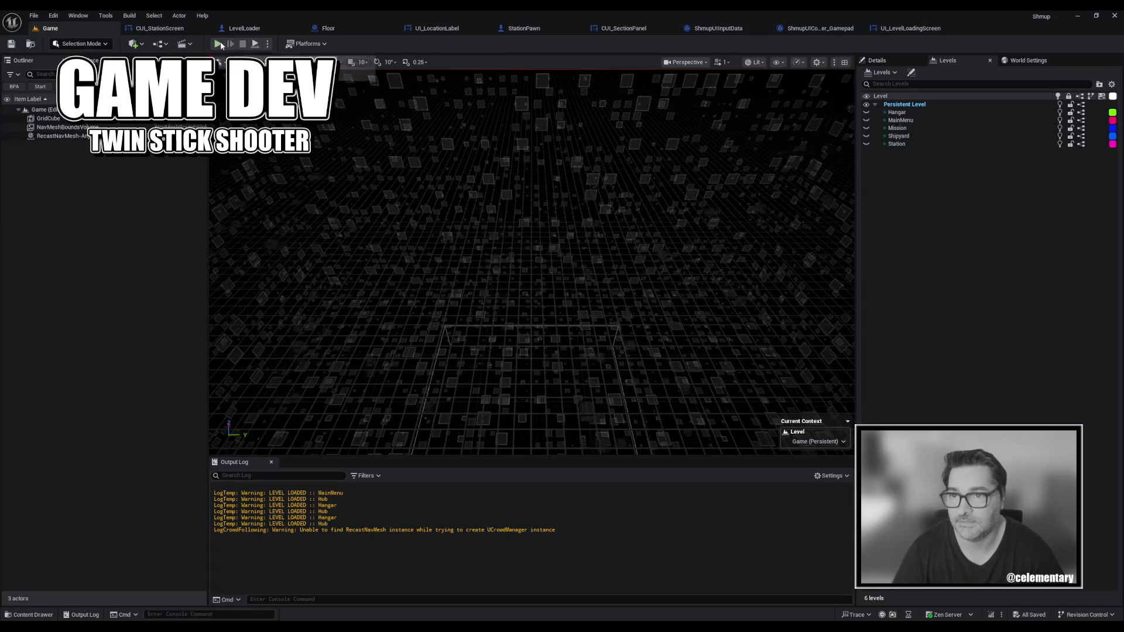
click(217, 44)
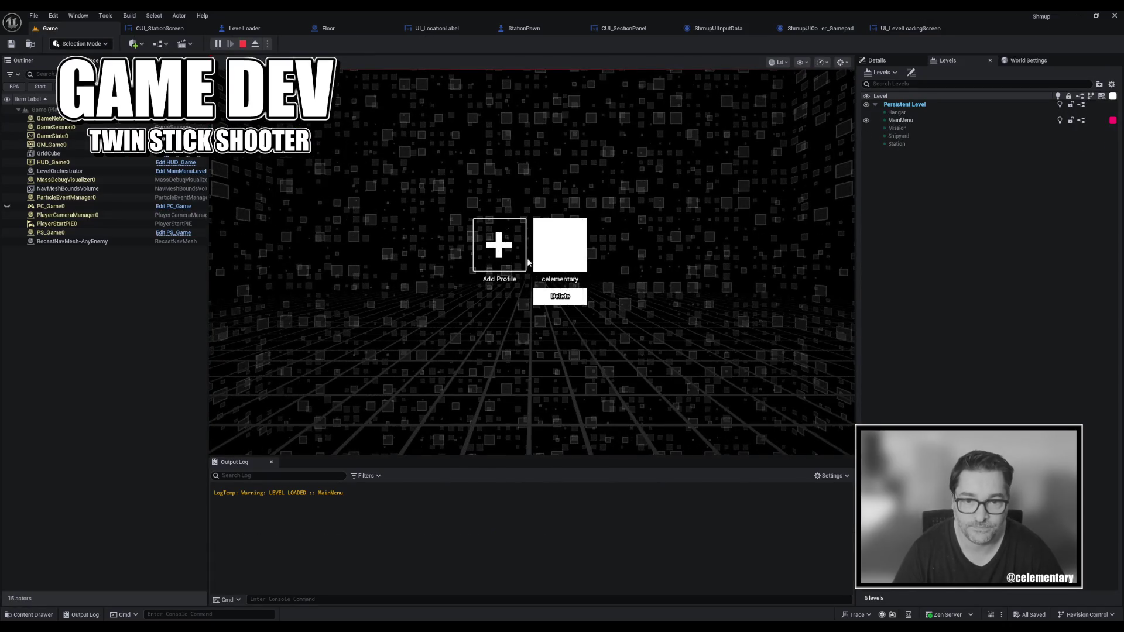
click(569, 208)
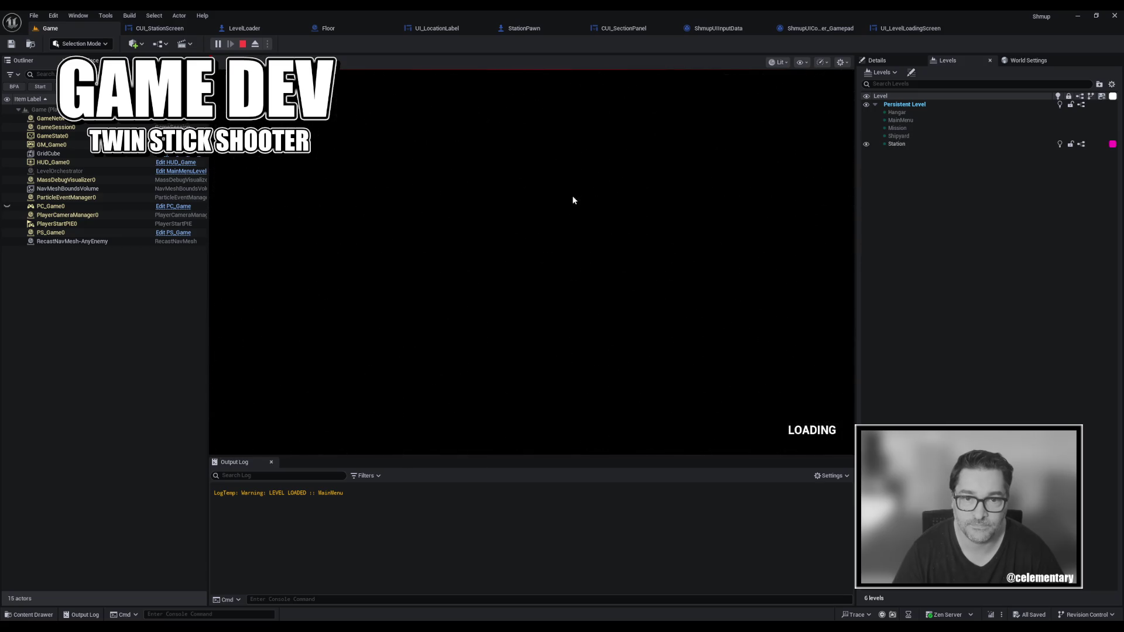
click(642, 288)
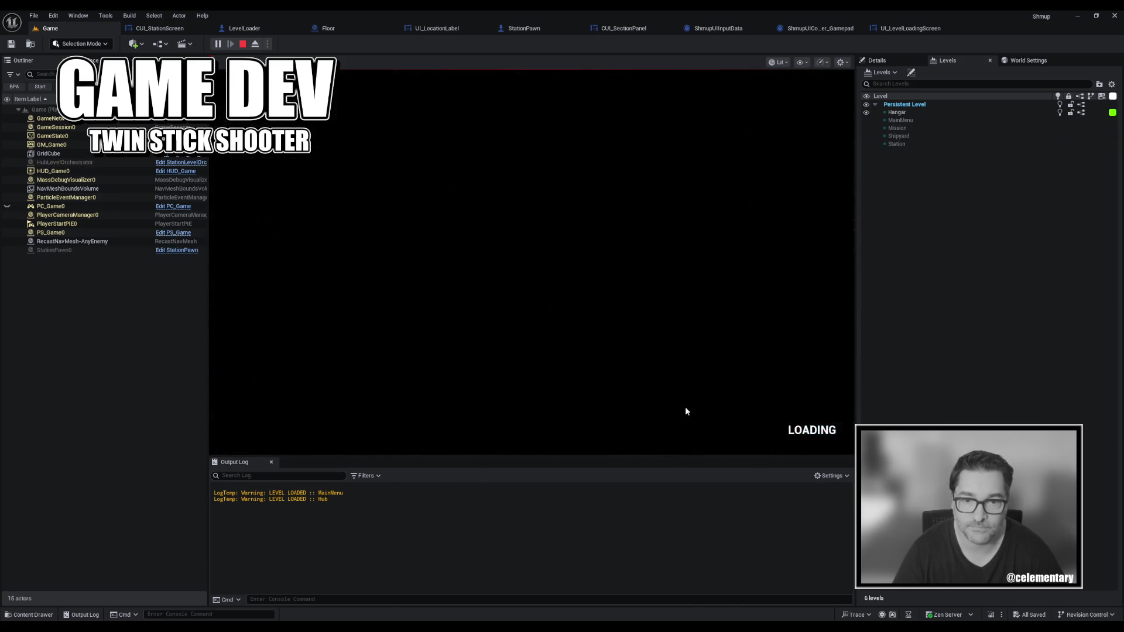
click(644, 431)
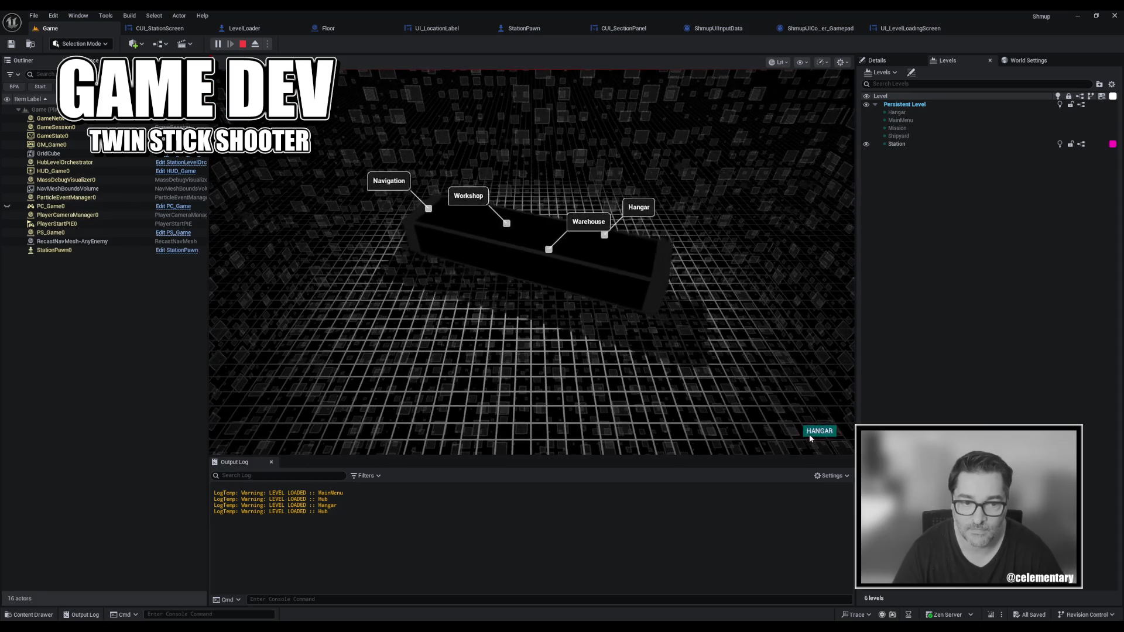
click(809, 434)
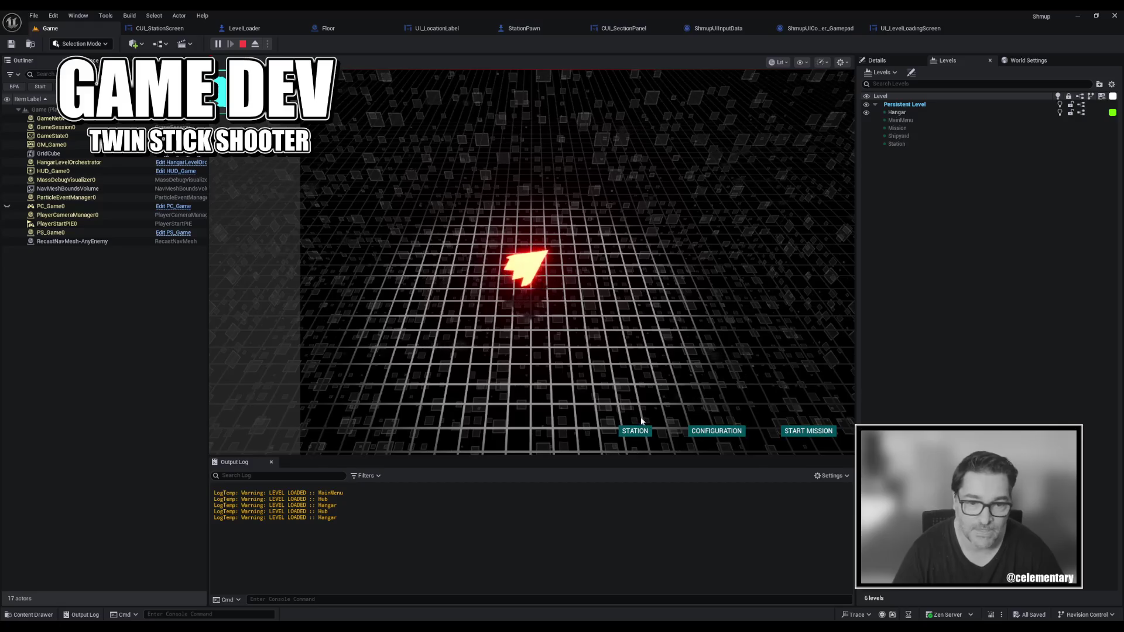
click(637, 427)
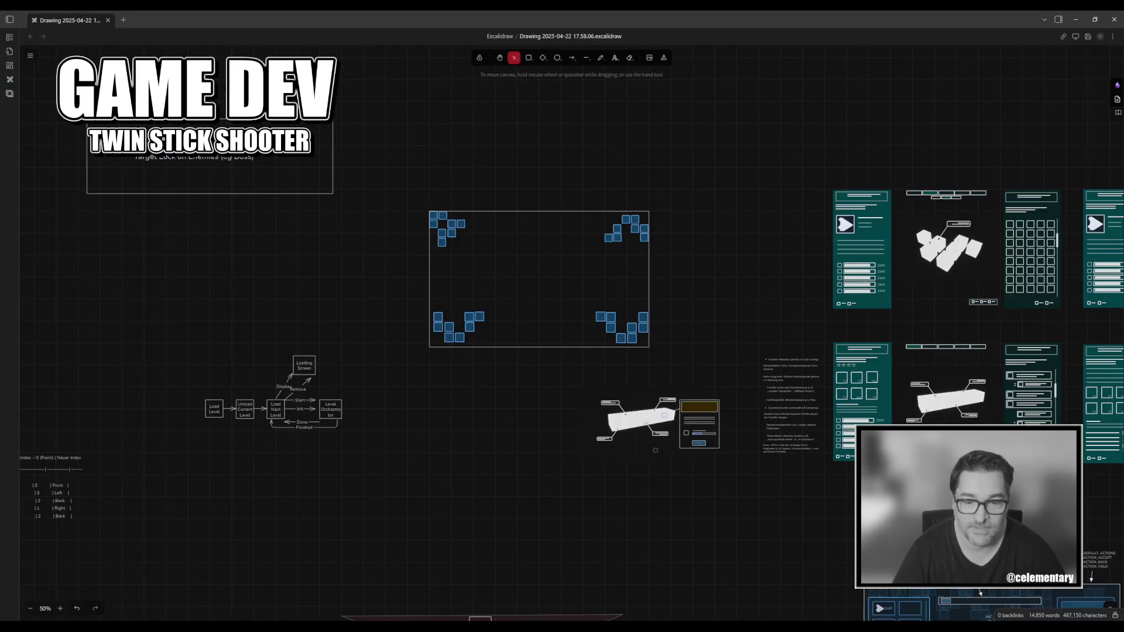
scroll(410, 410, left, 3)
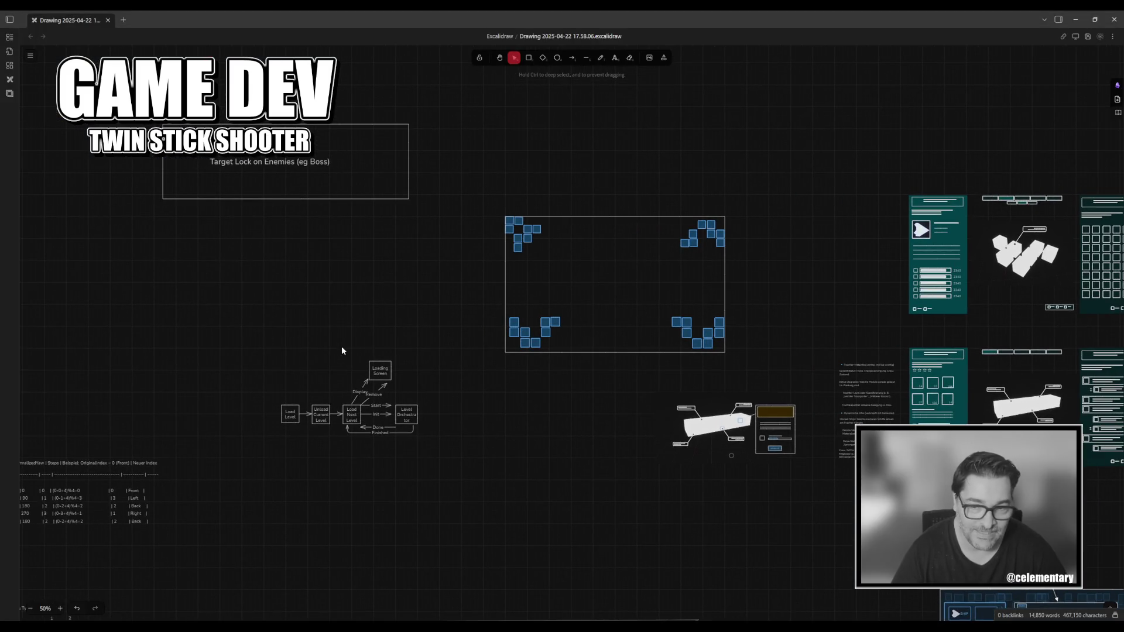
drag(342, 346, 428, 395)
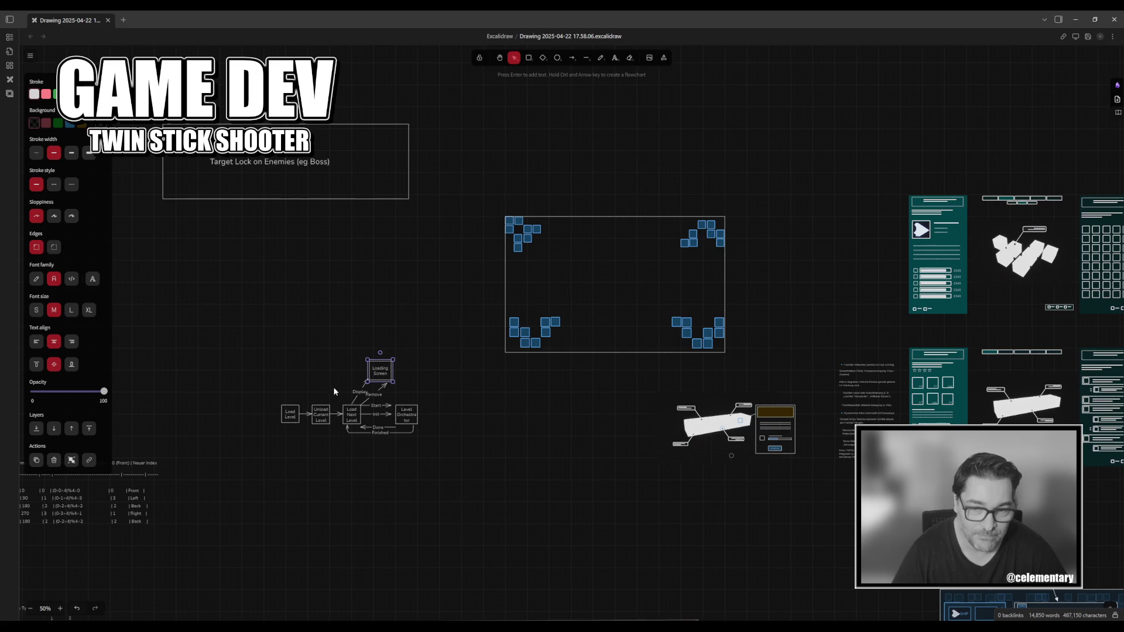
drag(335, 378, 380, 441)
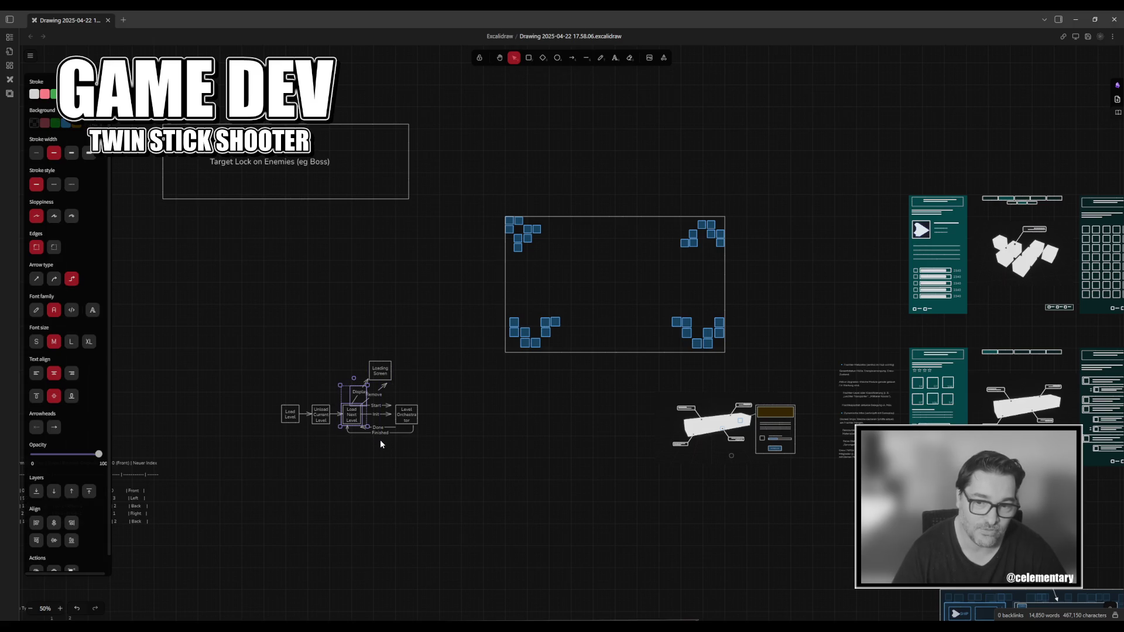
click(372, 451)
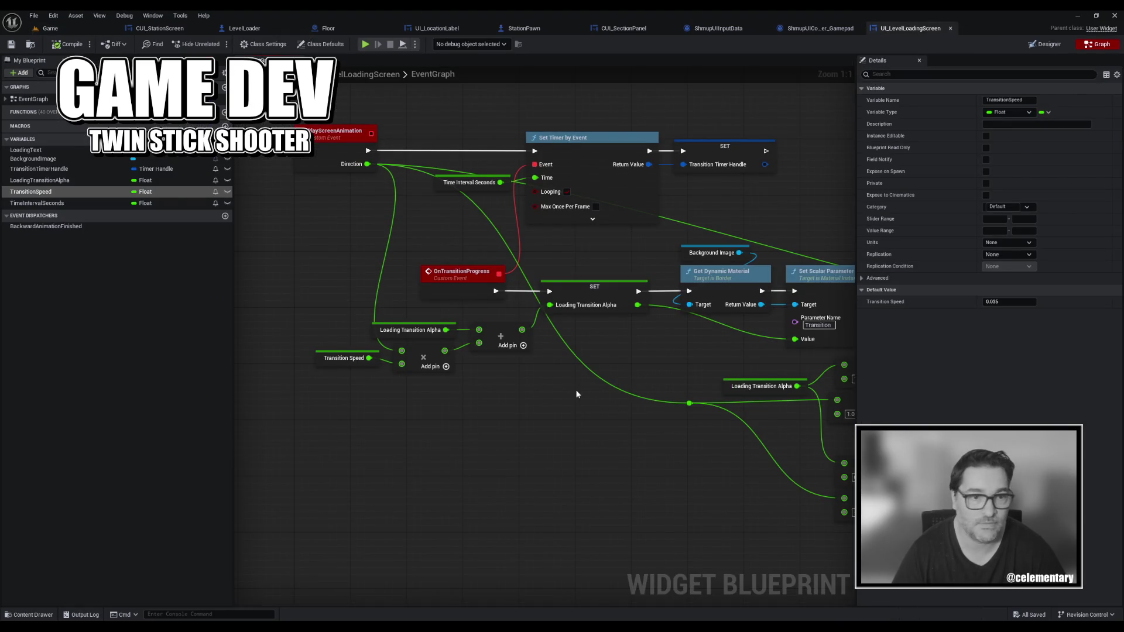
Set the Transition Speed default to 0.001 and save the loading-screen widget blueprint.
drag(577, 394, 436, 404)
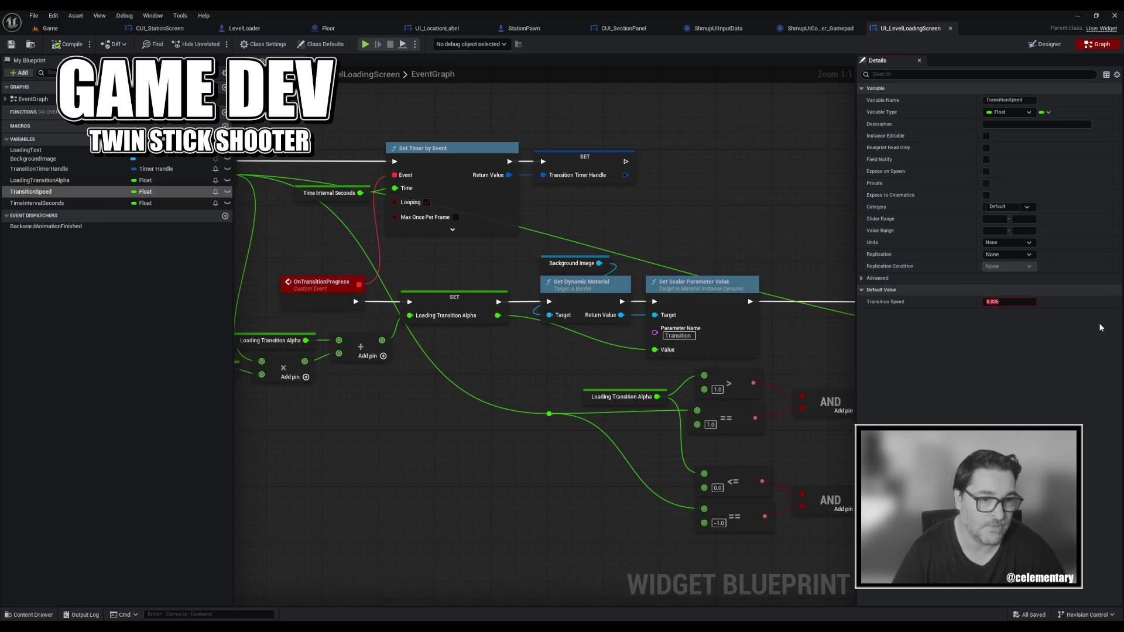
key(End)
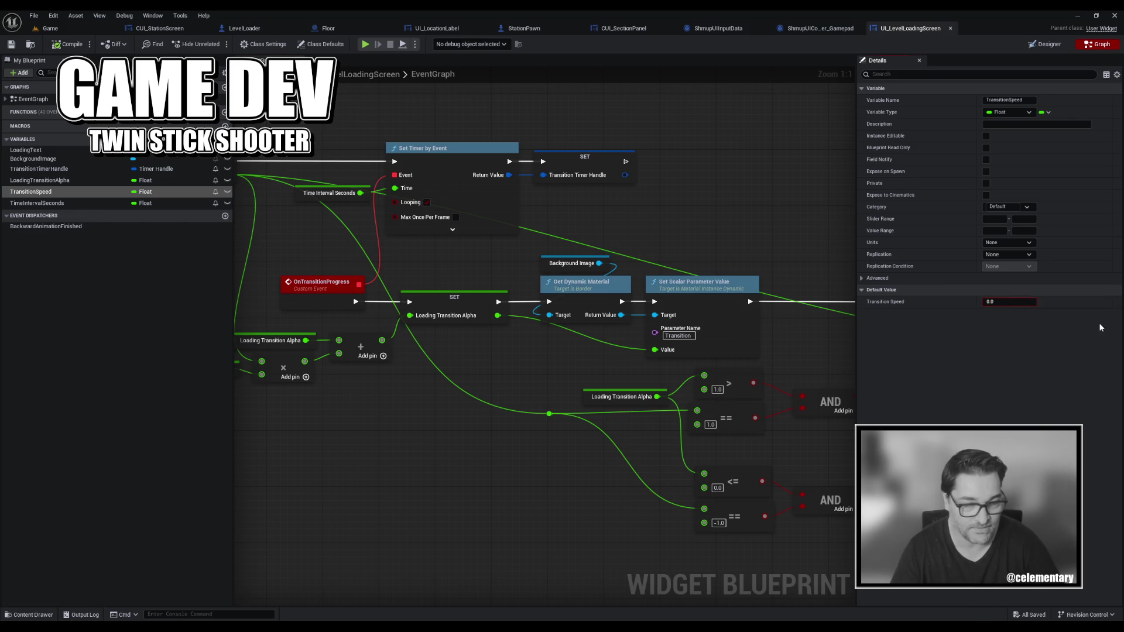
text(1)
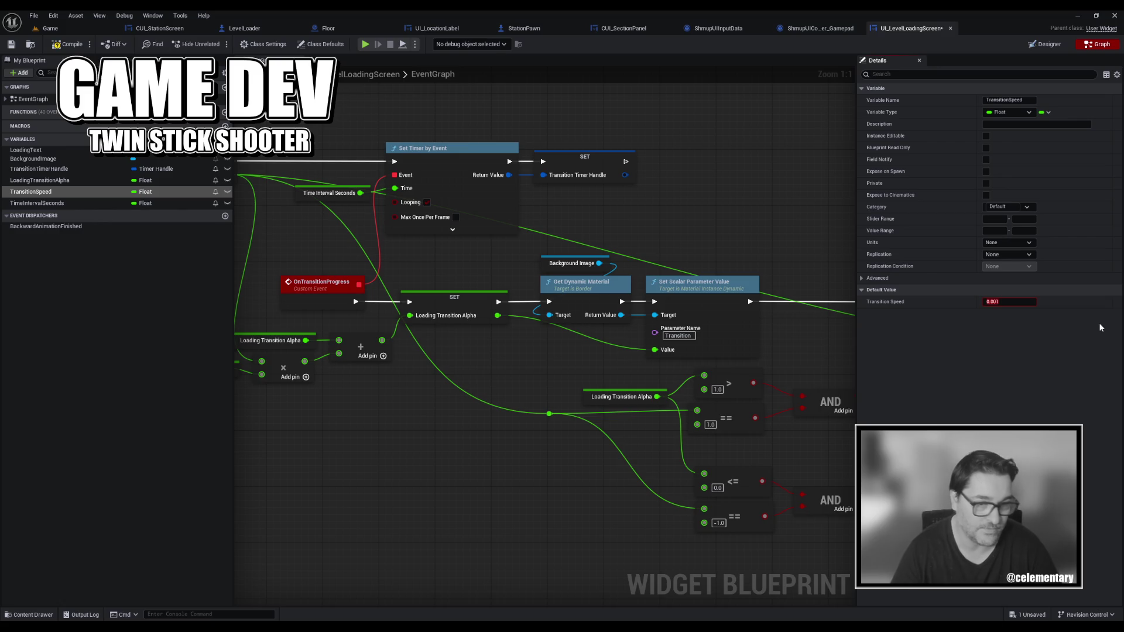
click(11, 44)
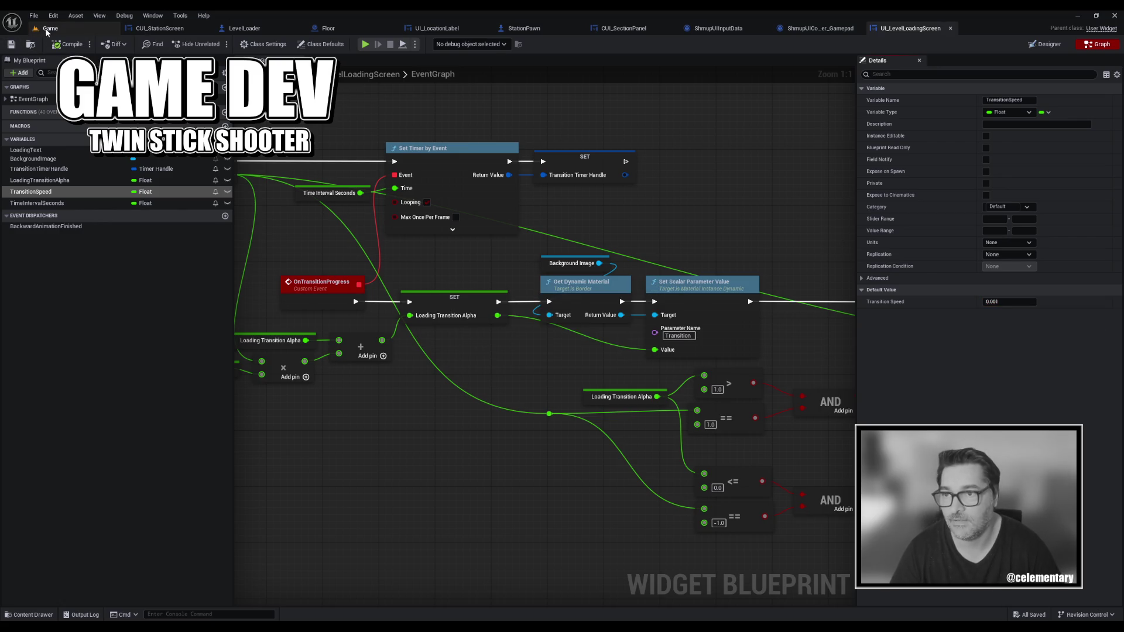
Playtest from the Game level with the existing profile into the Hub, then stop and return to the widget graph.
click(51, 29)
click(217, 44)
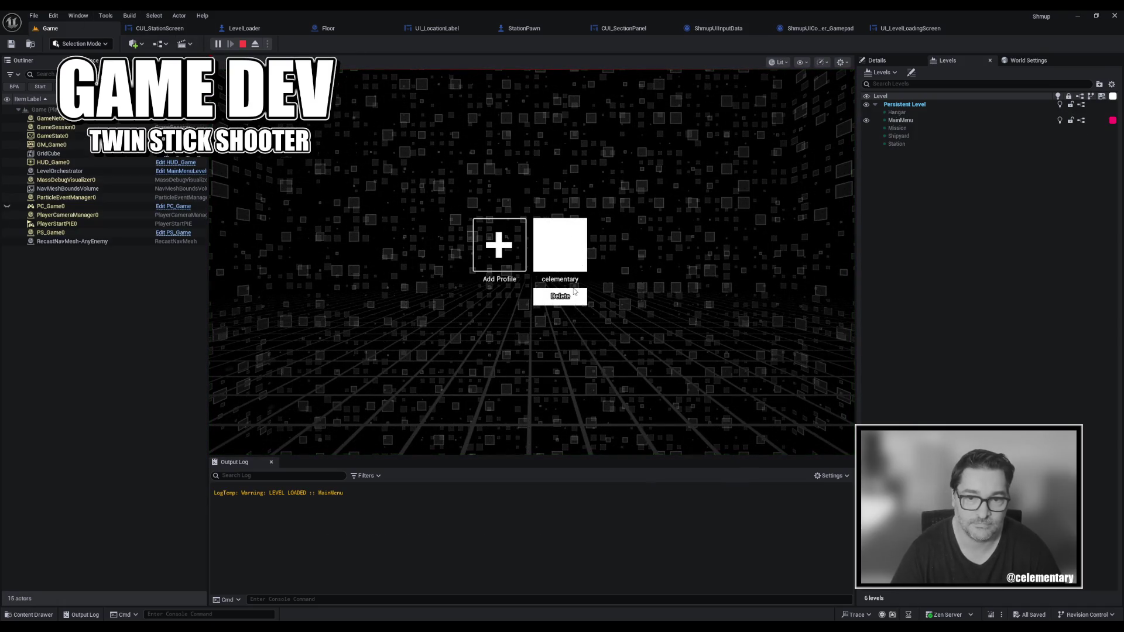
click(570, 250)
click(539, 215)
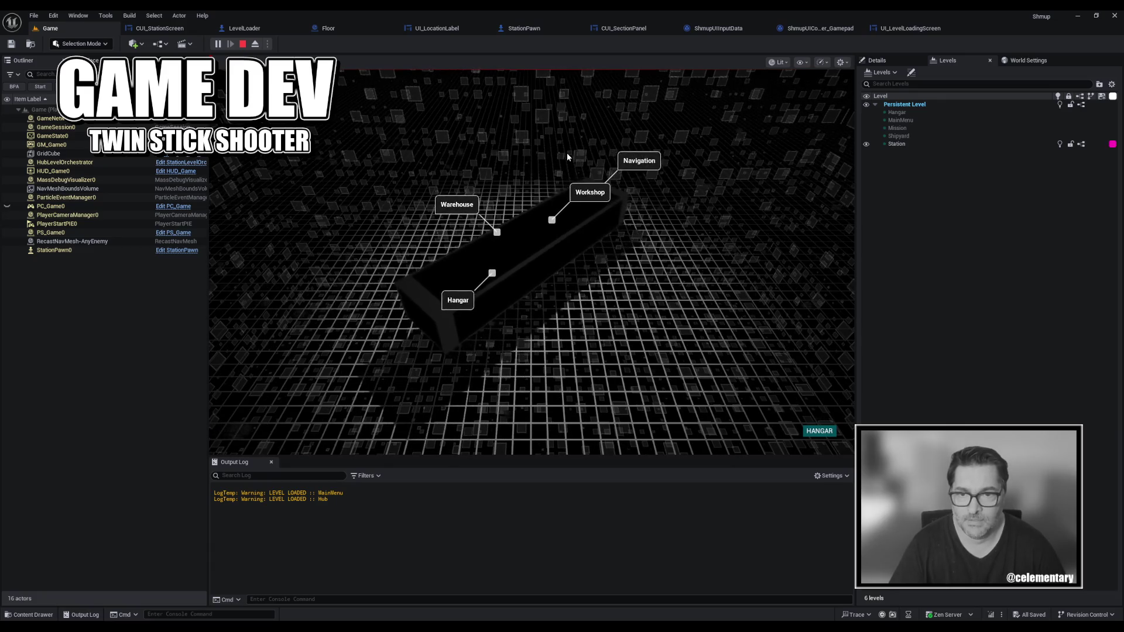
key(Escape)
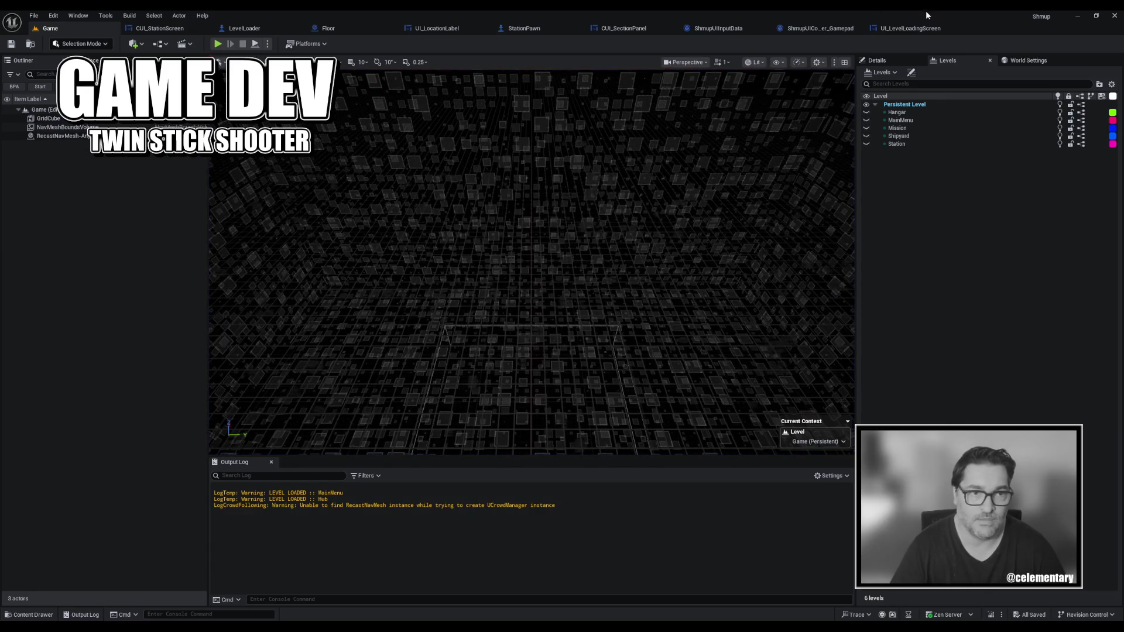
click(911, 28)
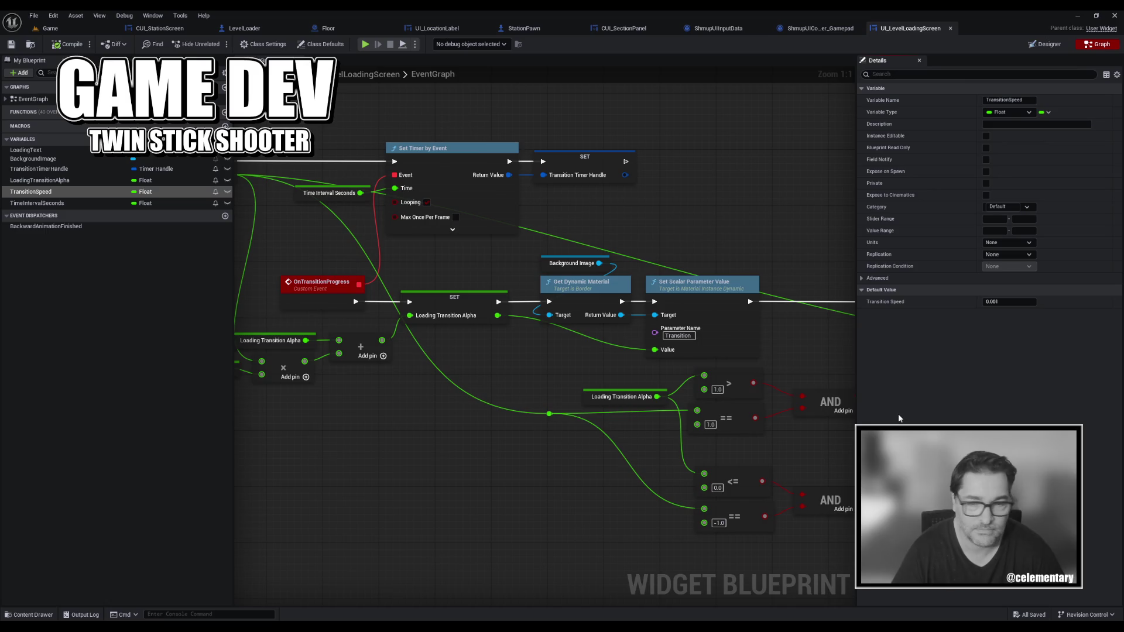
Change the TransitionSpeed default from 0.001 to 0.005 and save the widget blueprint.
drag(820, 386, 310, 287)
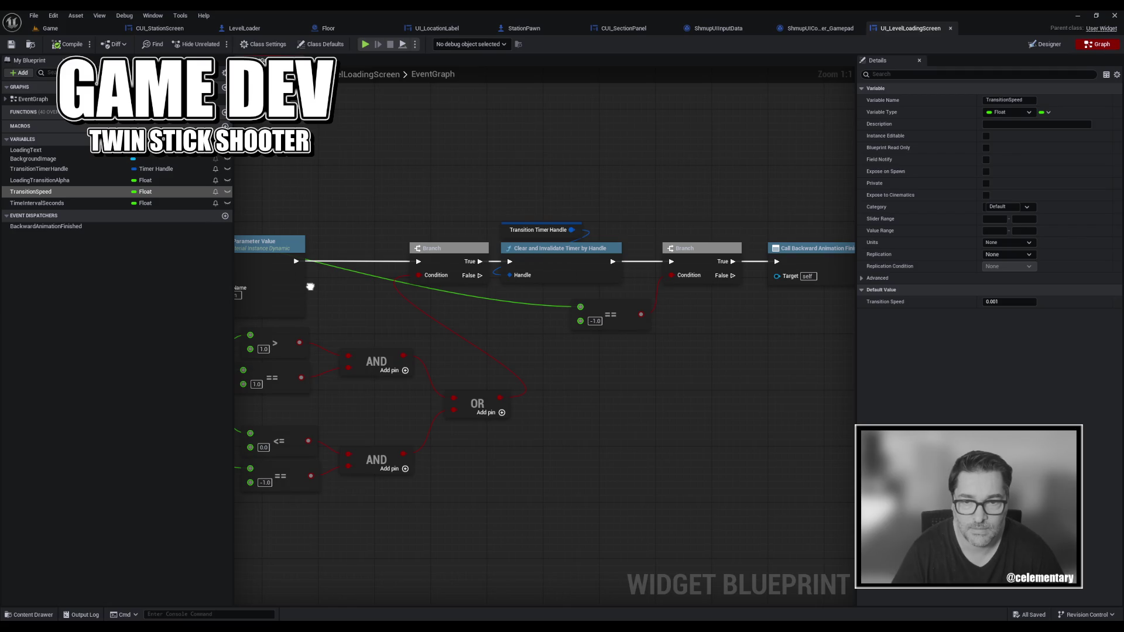
mouse_move(310, 286)
mouse_down()
mouse_move(699, 304)
mouse_move(648, 297)
mouse_up()
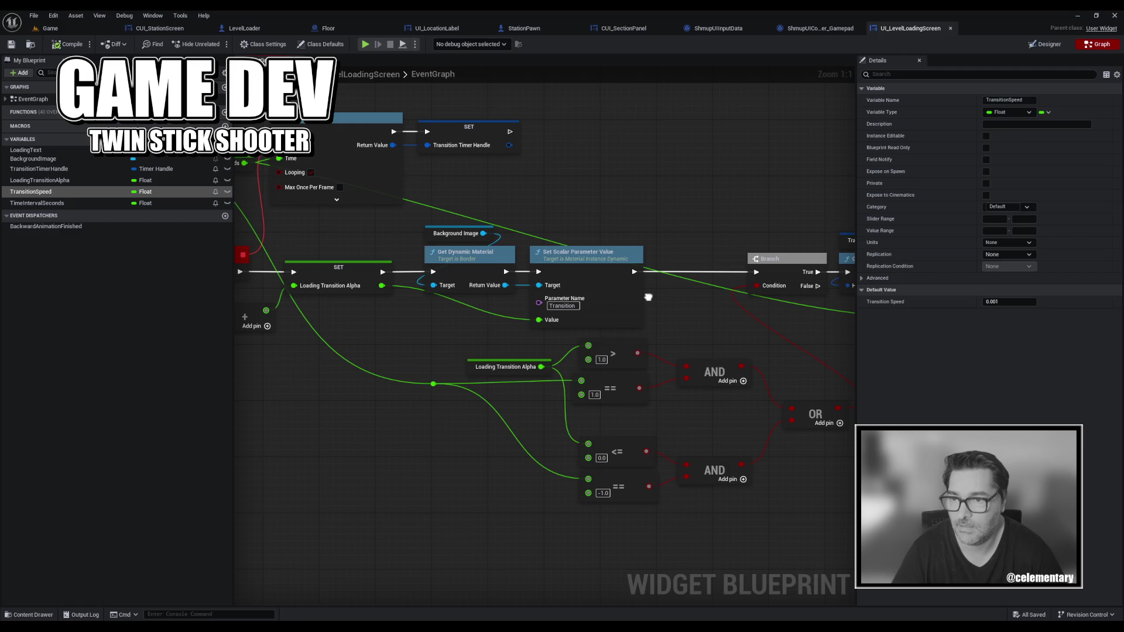
mouse_move(649, 297)
mouse_down()
mouse_move(739, 295)
mouse_move(597, 294)
mouse_up()
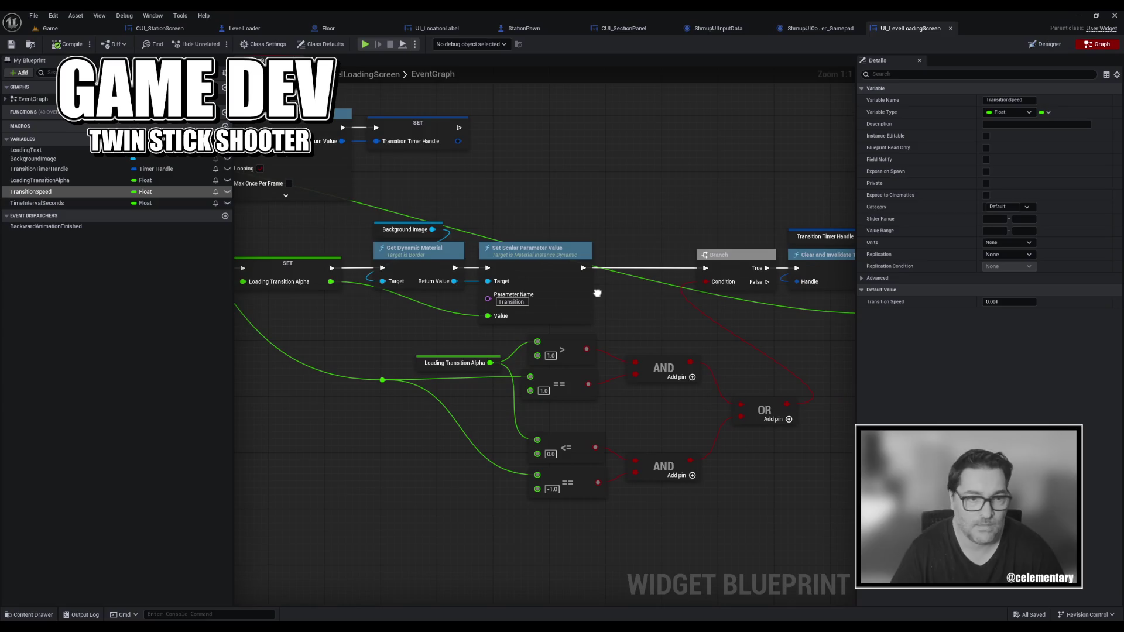
click(1021, 302)
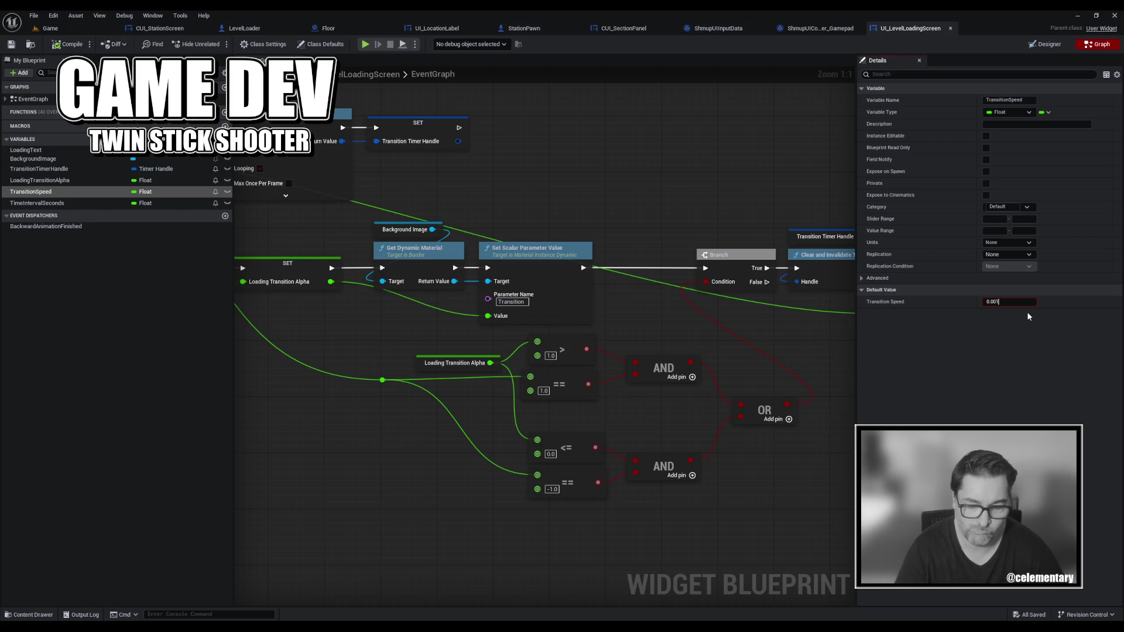
text(0.005)
key(Return)
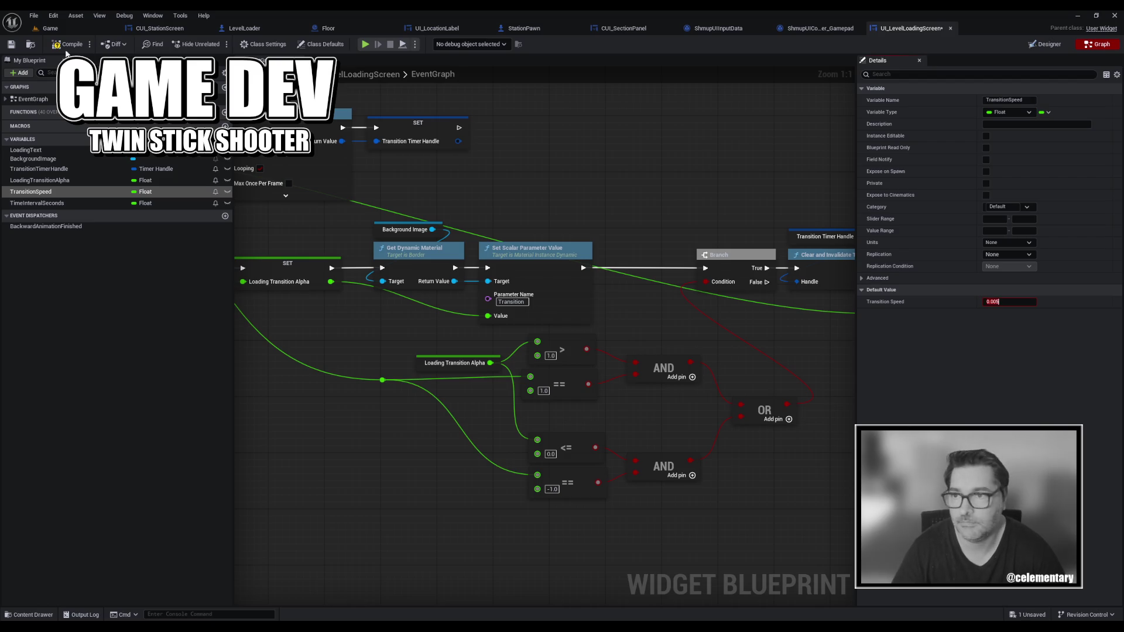
click(10, 45)
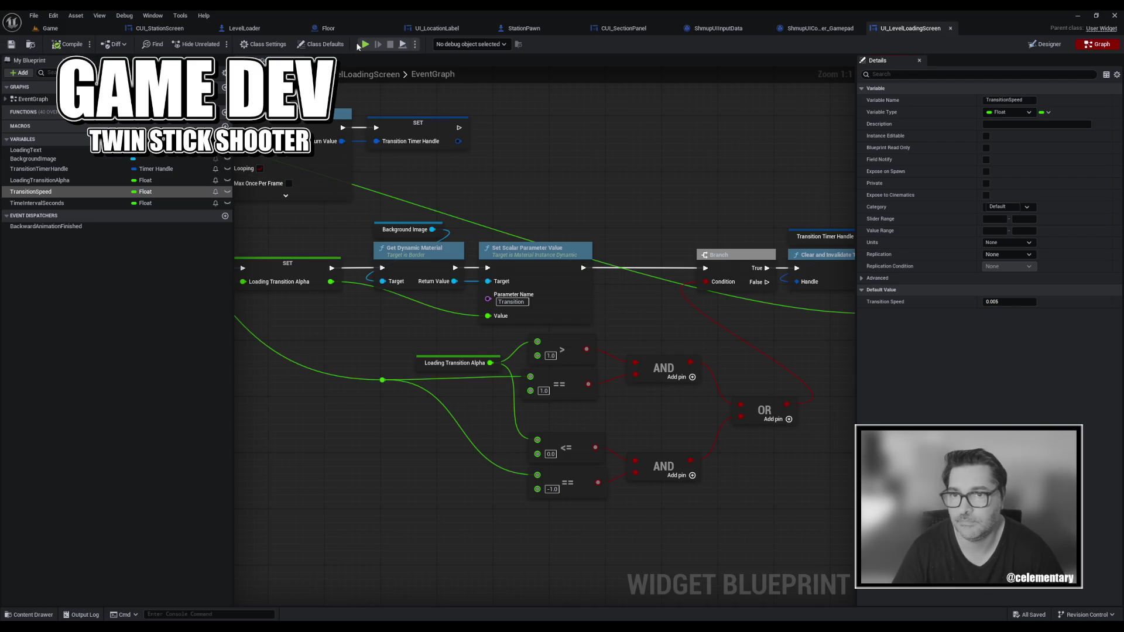
click(377, 42)
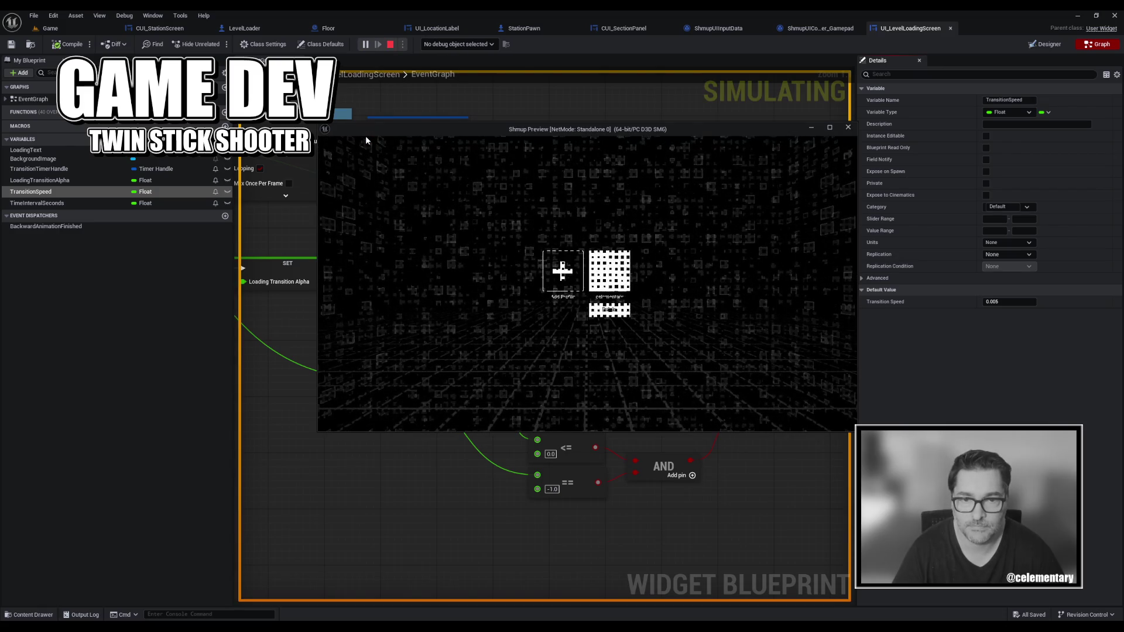
Playtest the 0.005 speed into the hangar with the existing profile, close Shmup Preview, and select BackwardAnimationFinished.
click(606, 275)
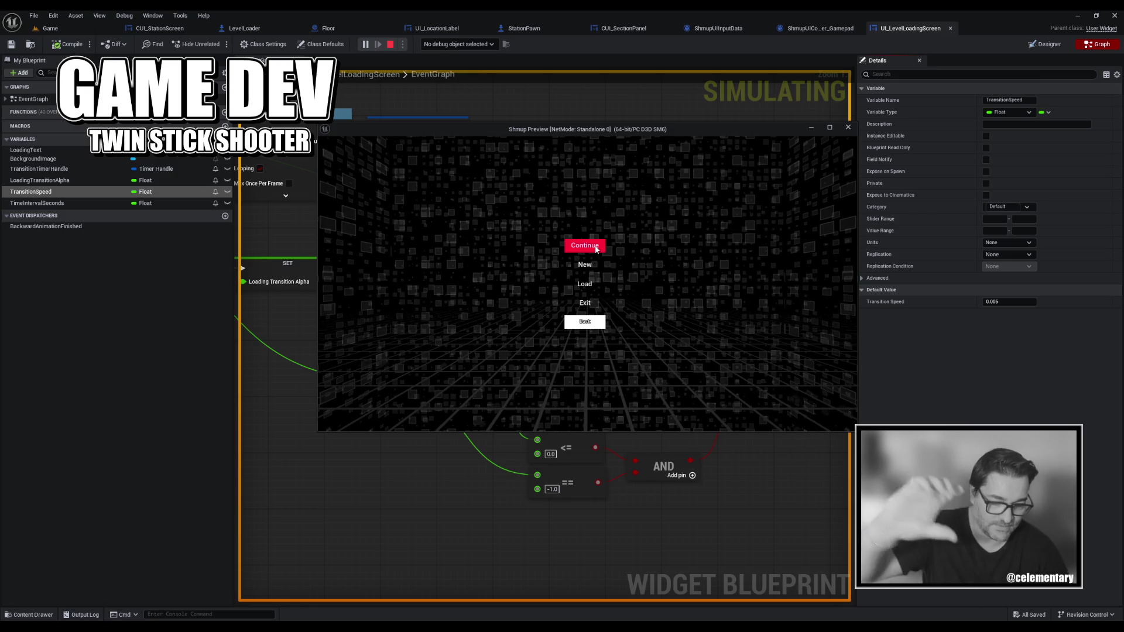
click(596, 245)
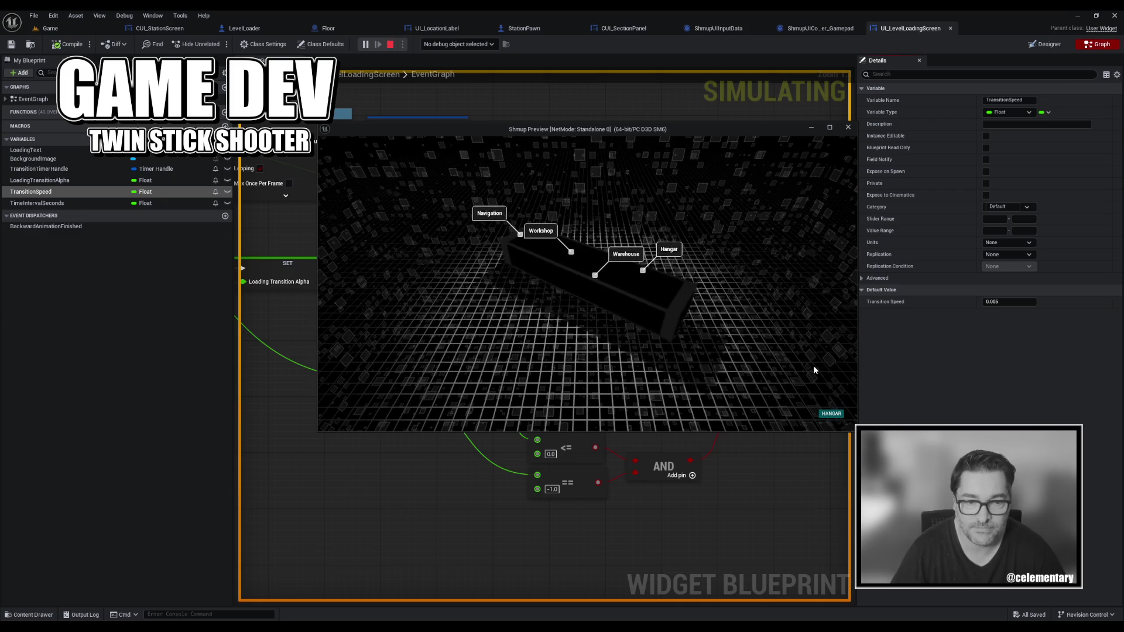
click(848, 127)
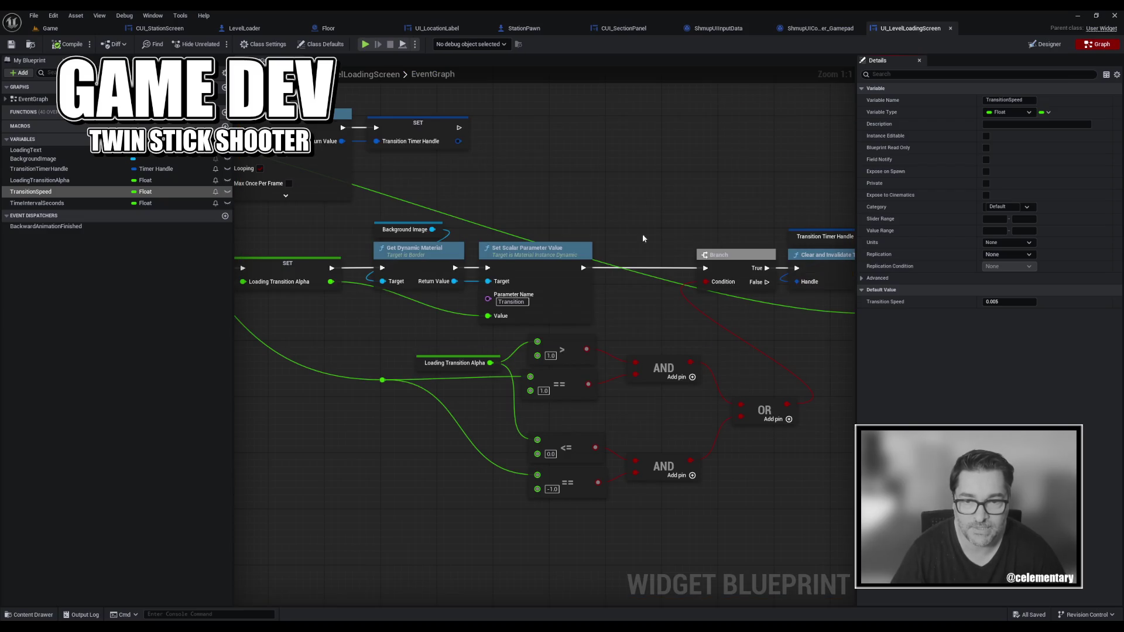
scroll(643, 238, down, 3)
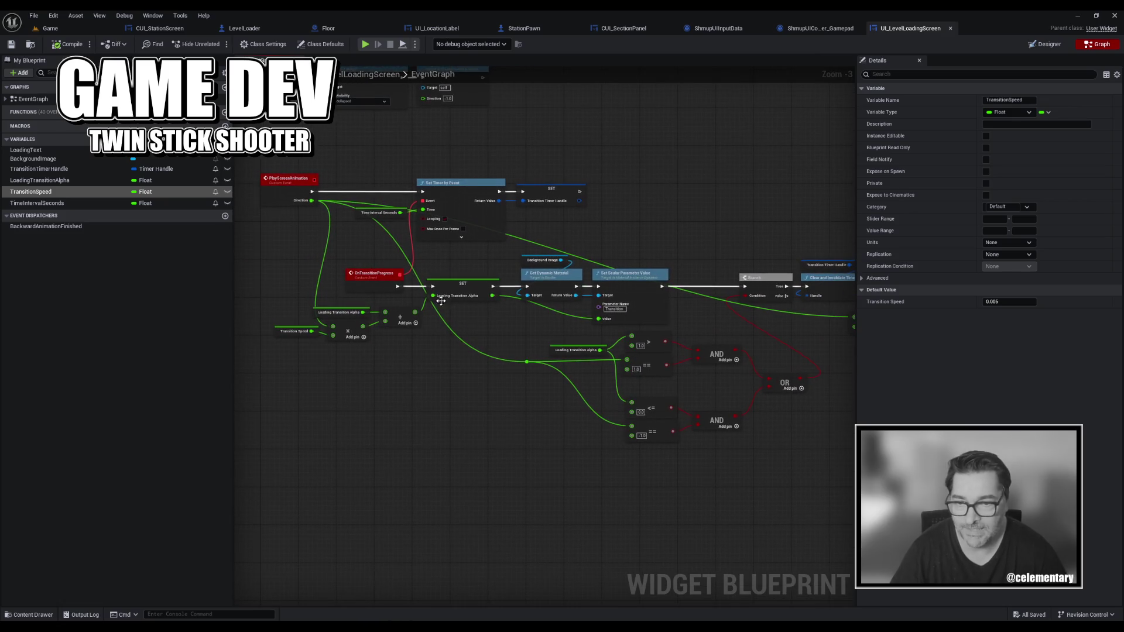
click(103, 227)
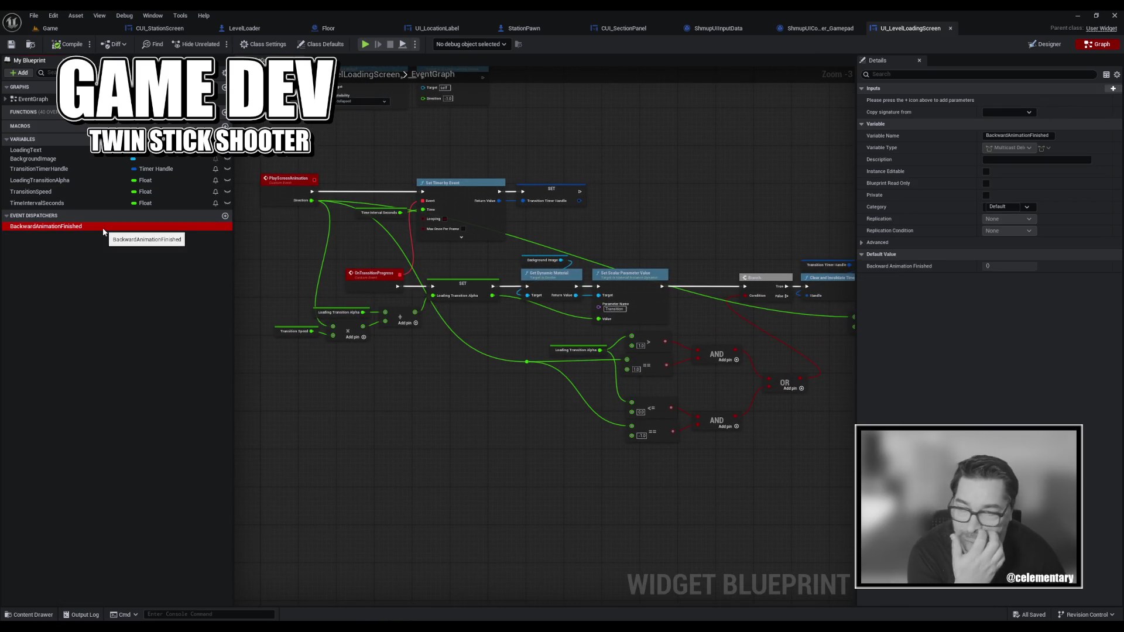
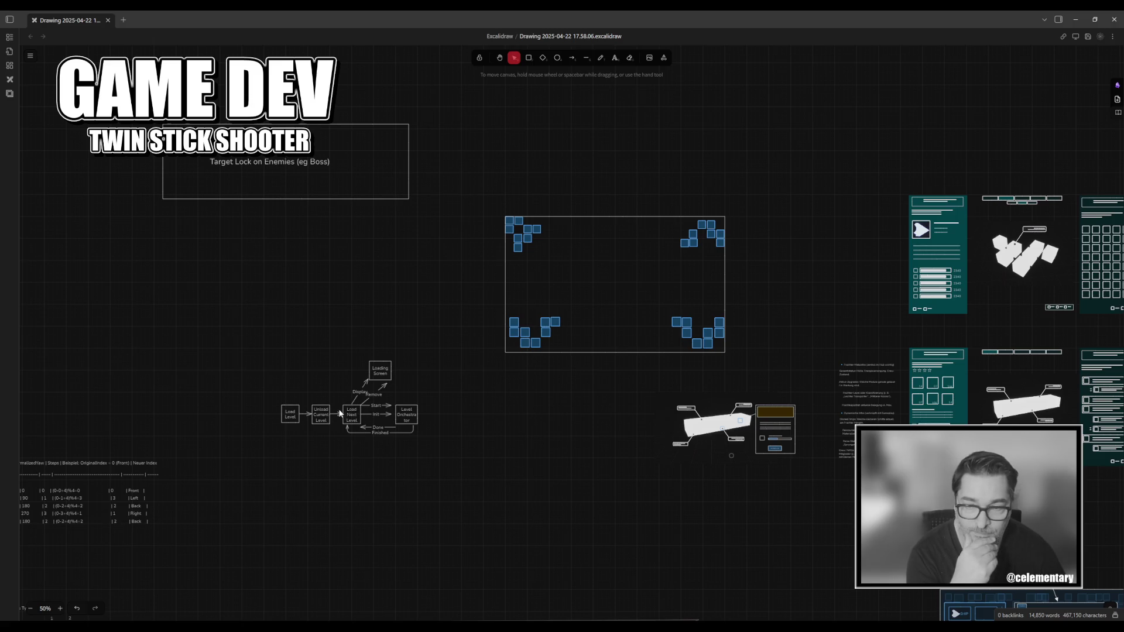
Shift the Loading Screen box further left in the loading diagram.
click(343, 413)
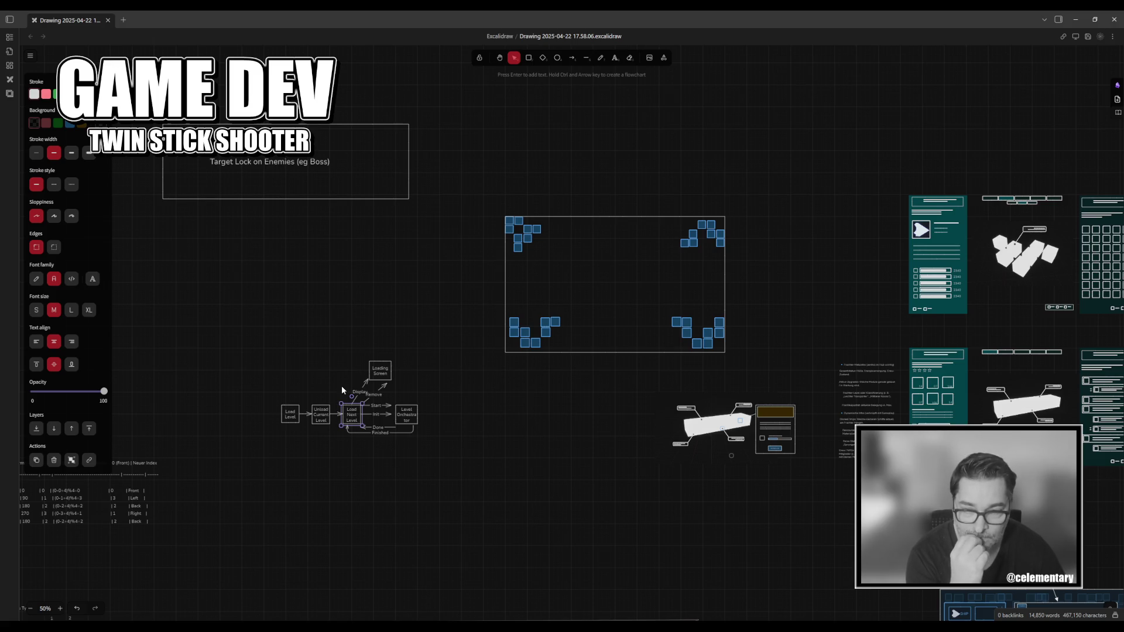
click(373, 370)
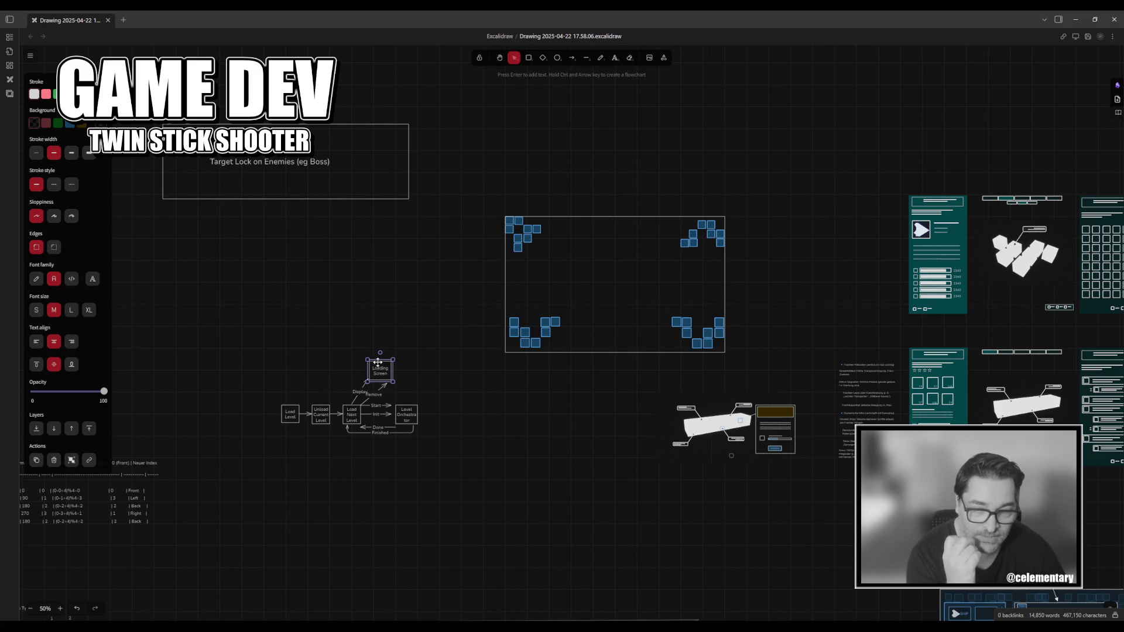
ctrl+scroll(328, 413, up, 4)
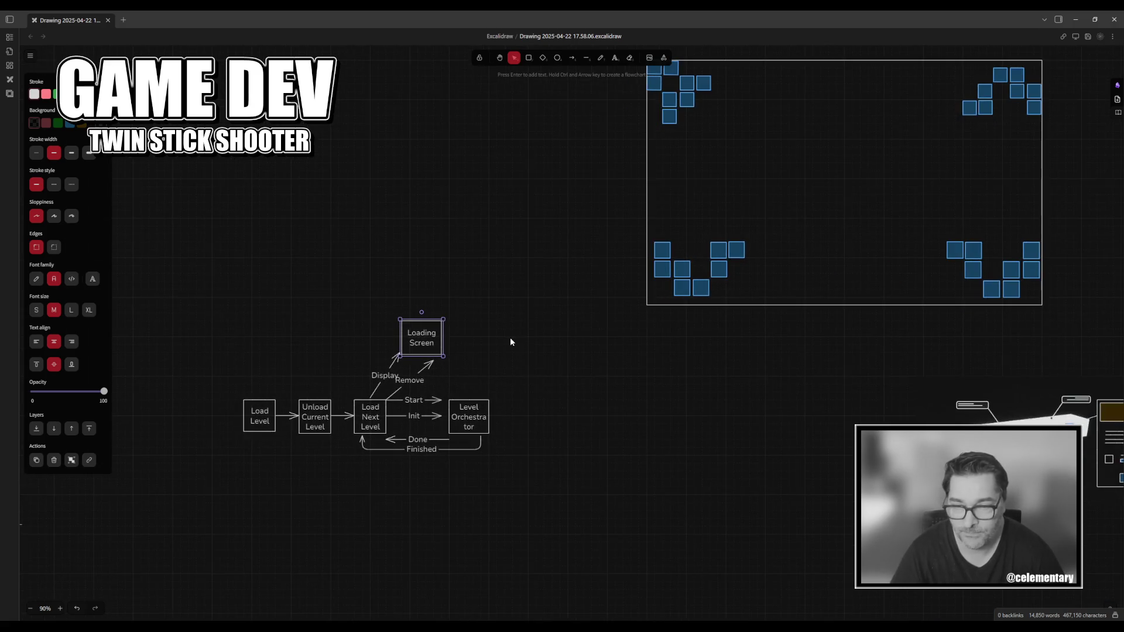
scroll(512, 339, left, 3)
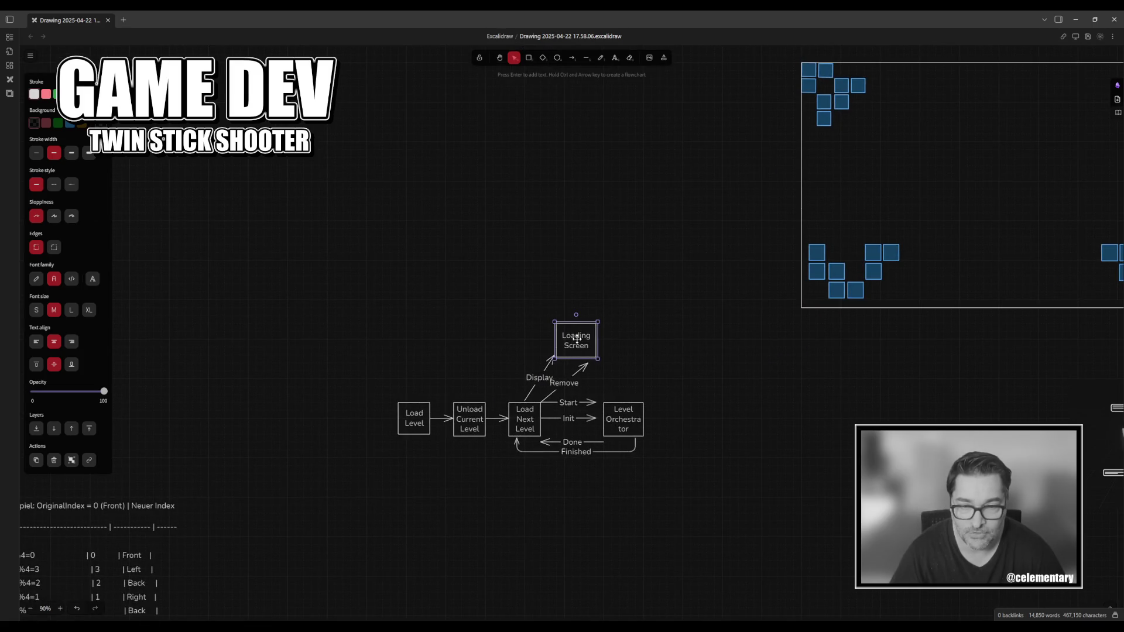
mouse_move(575, 349)
mouse_down()
mouse_move(459, 342)
mouse_move(480, 341)
mouse_up()
Make Display start from Load Level and point Remove at the Loading Screen box.
click(503, 396)
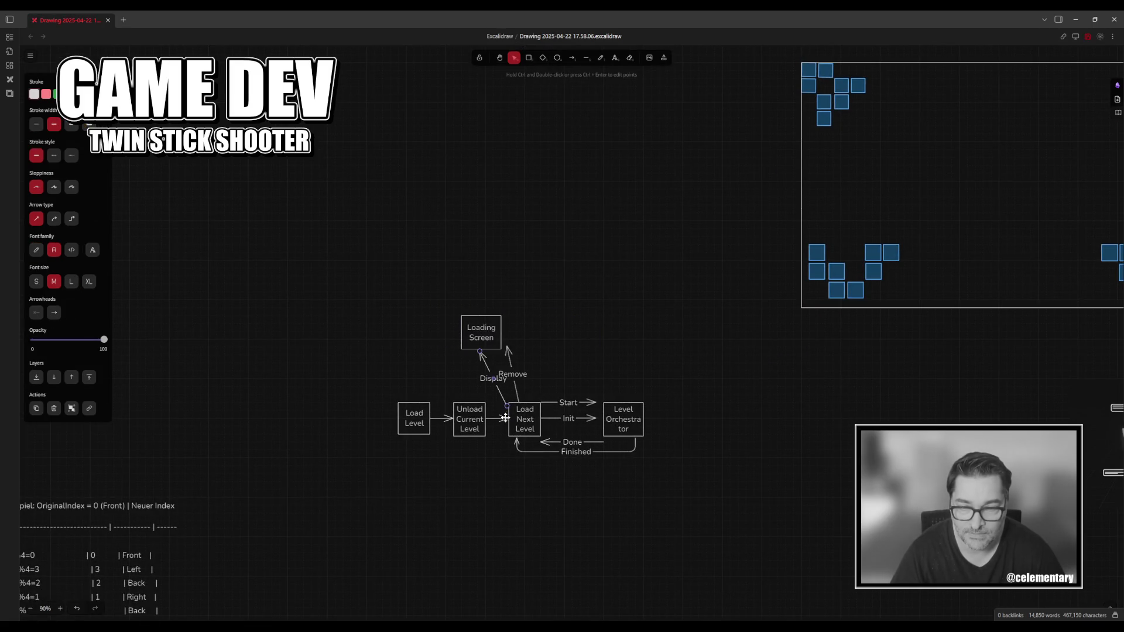
drag(507, 405, 429, 412)
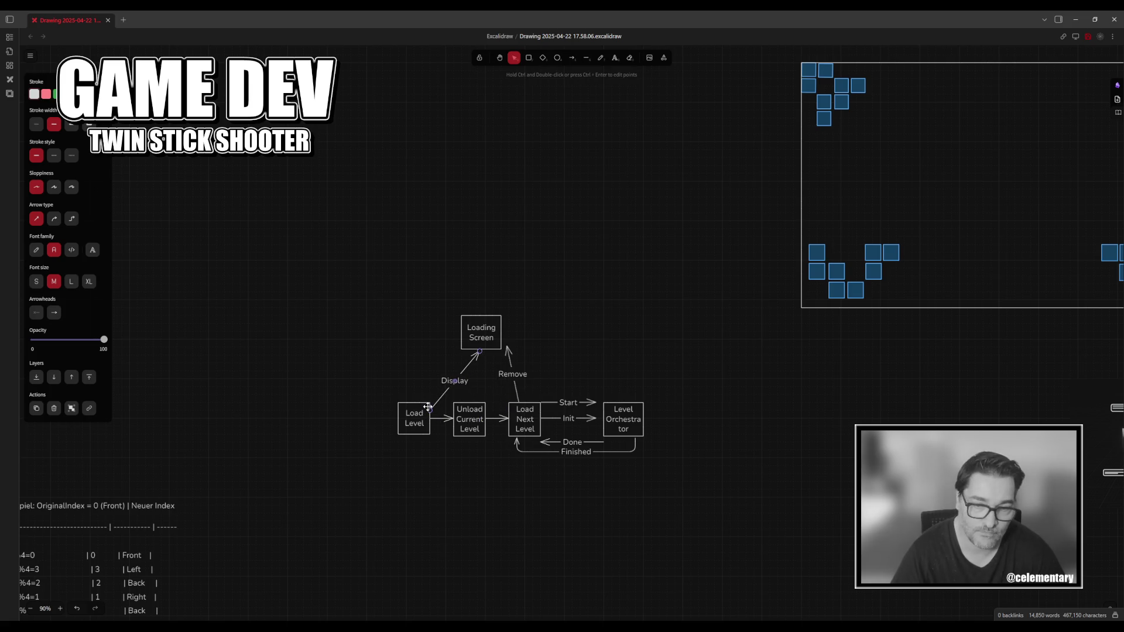
click(508, 350)
drag(509, 349, 494, 358)
click(581, 364)
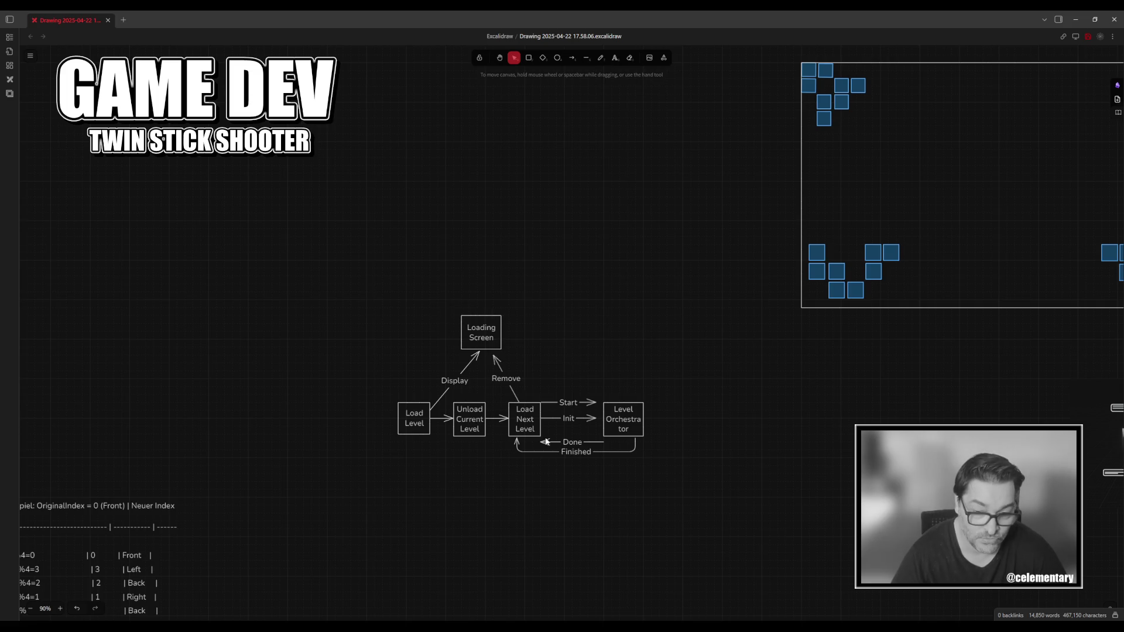
Check line 48 in Rider, then return to Unreal and bring up the asset browser.
key(alt+Tab)
click(606, 308)
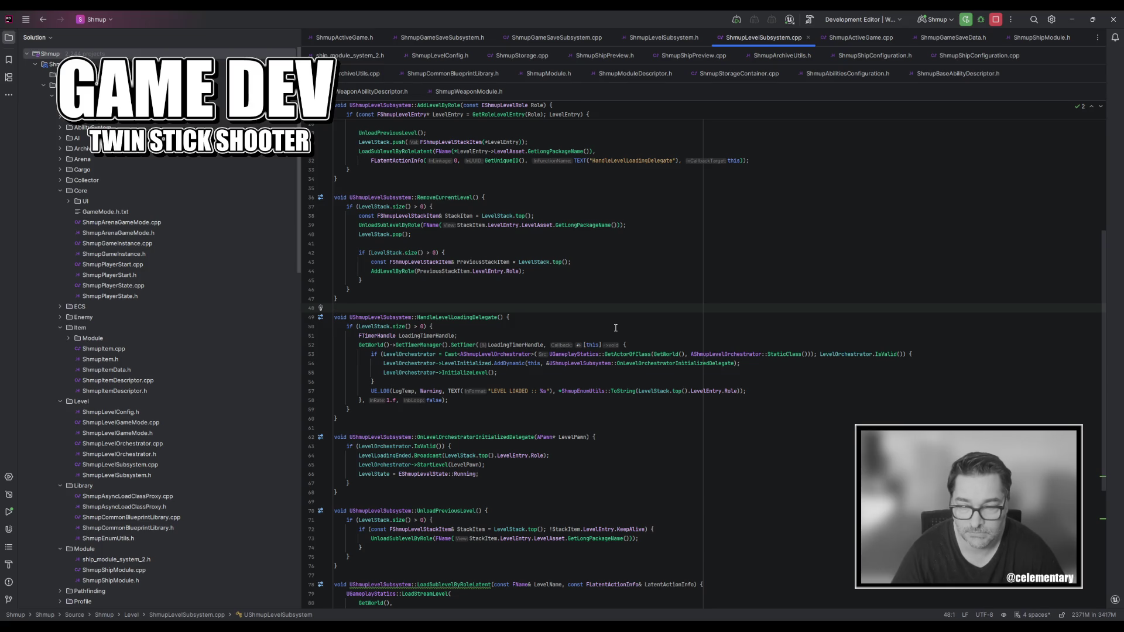
key(alt+Tab)
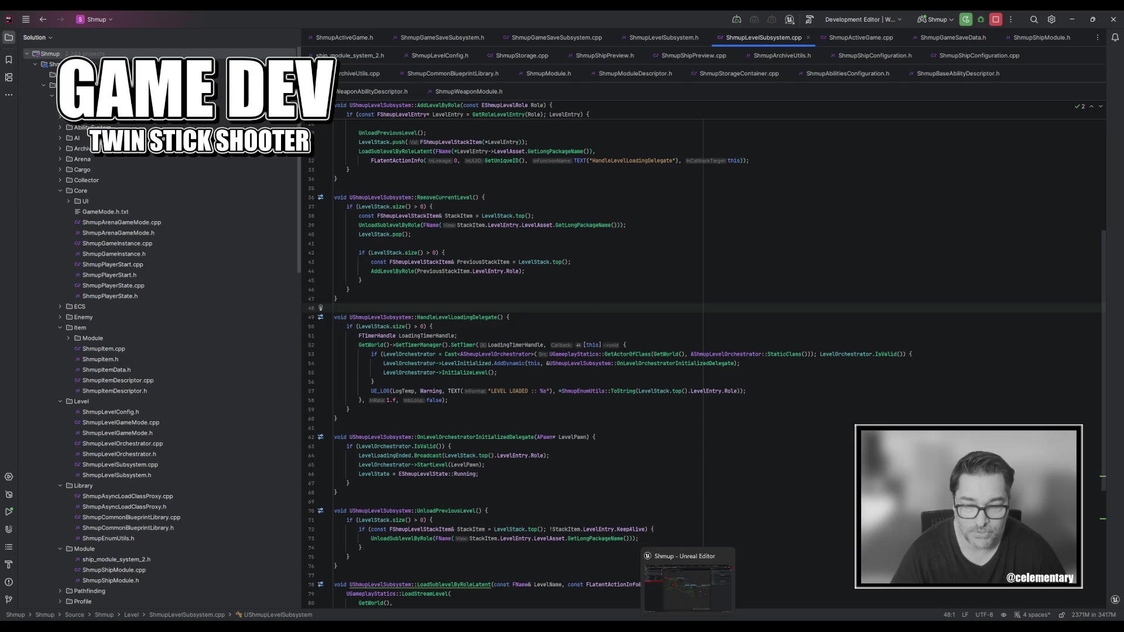
scroll(522, 338, down, 5)
key(ctrl+space)
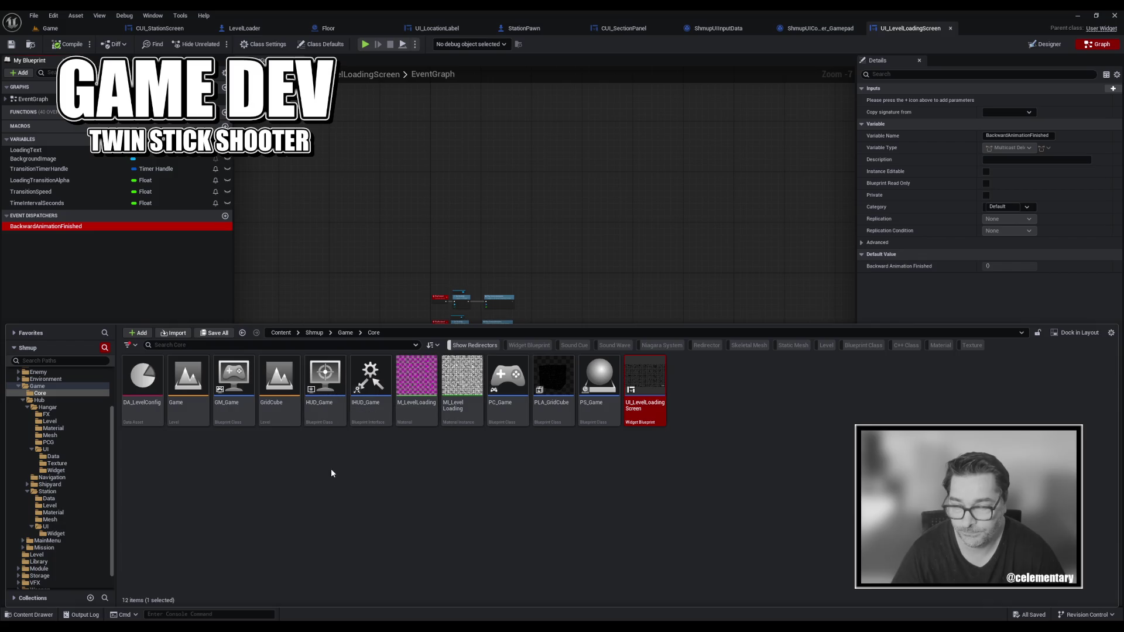
Open HUD_Game and bring the Backward Animation Finished binding and nearby nodes into view.
double_click(327, 393)
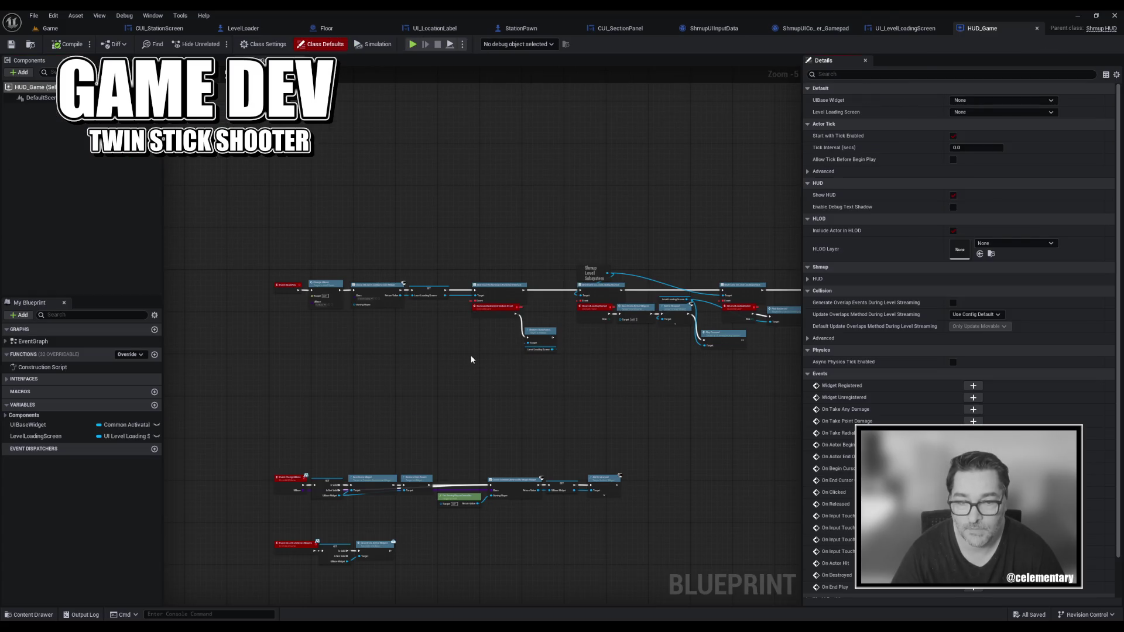
drag(472, 359, 386, 333)
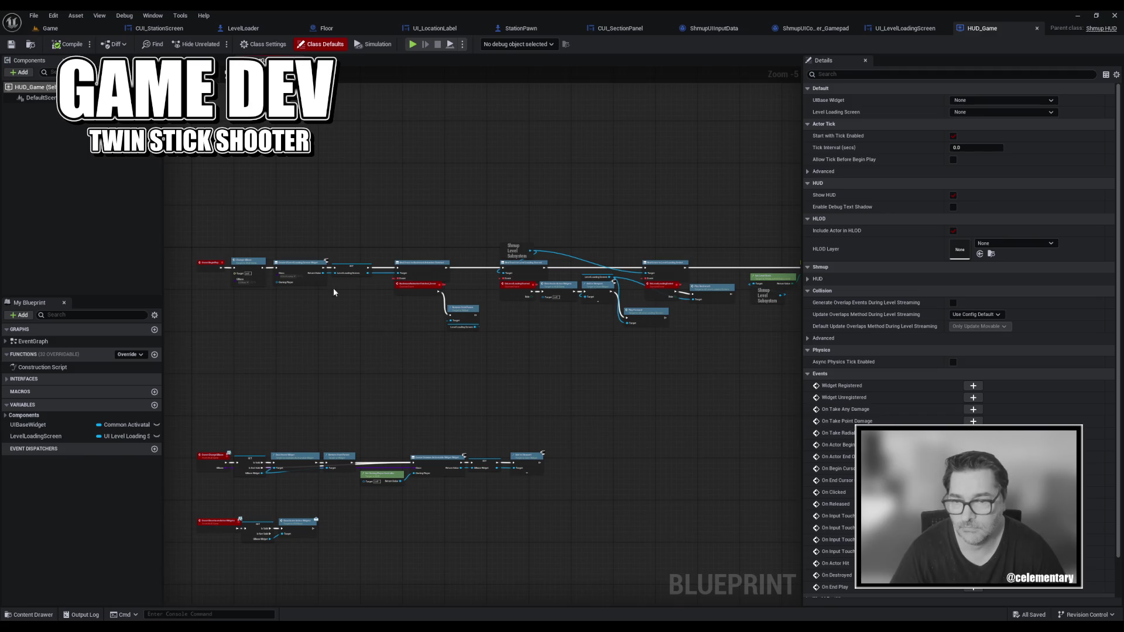
scroll(334, 290, up, 3)
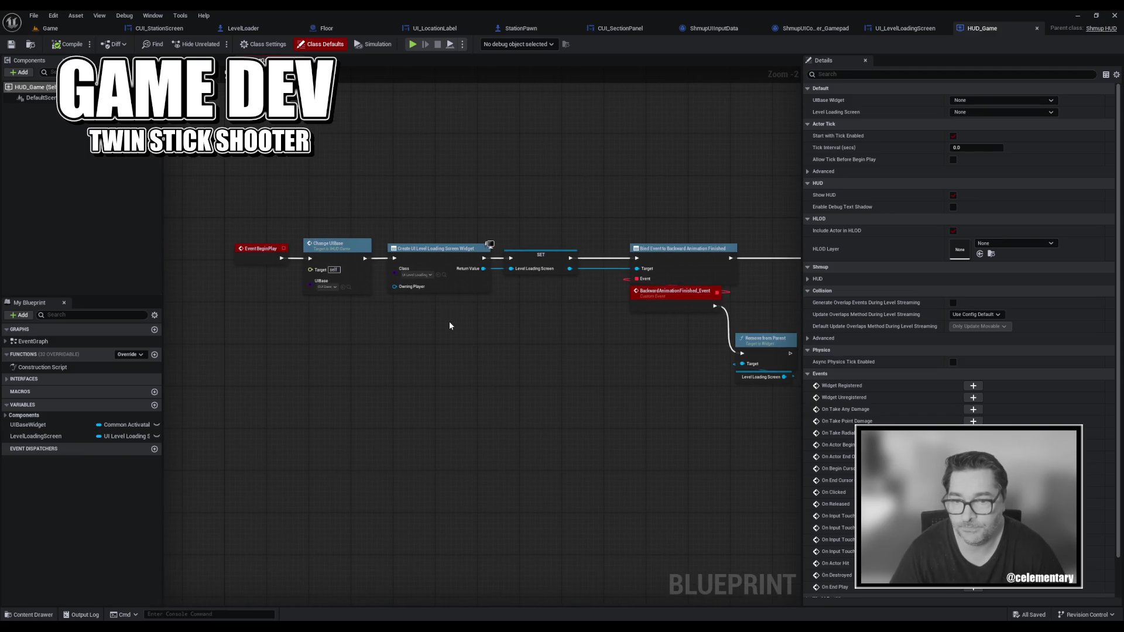
mouse_move(537, 329)
mouse_down()
mouse_move(444, 342)
mouse_move(419, 361)
mouse_up()
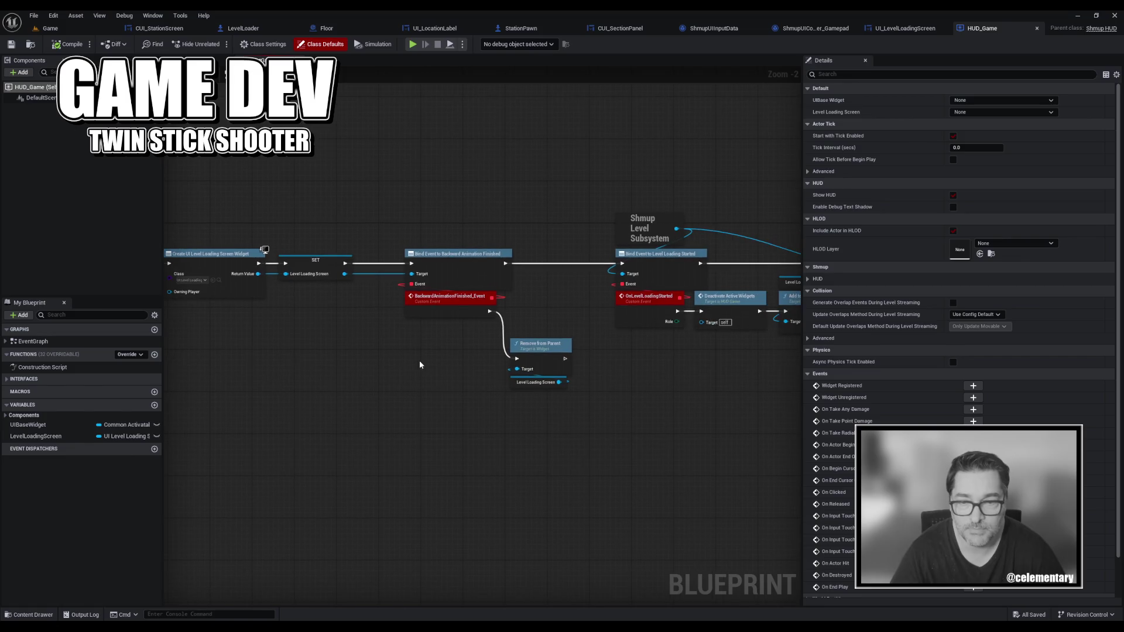
click(471, 272)
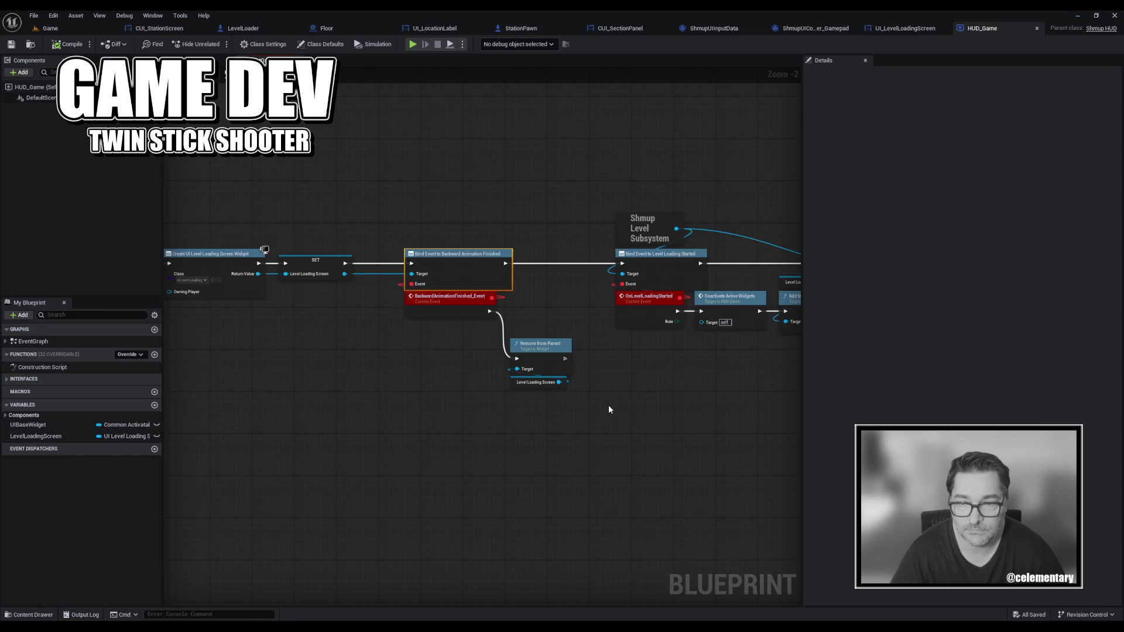
mouse_move(609, 409)
mouse_down()
mouse_move(395, 412)
mouse_move(244, 394)
mouse_move(520, 420)
mouse_up()
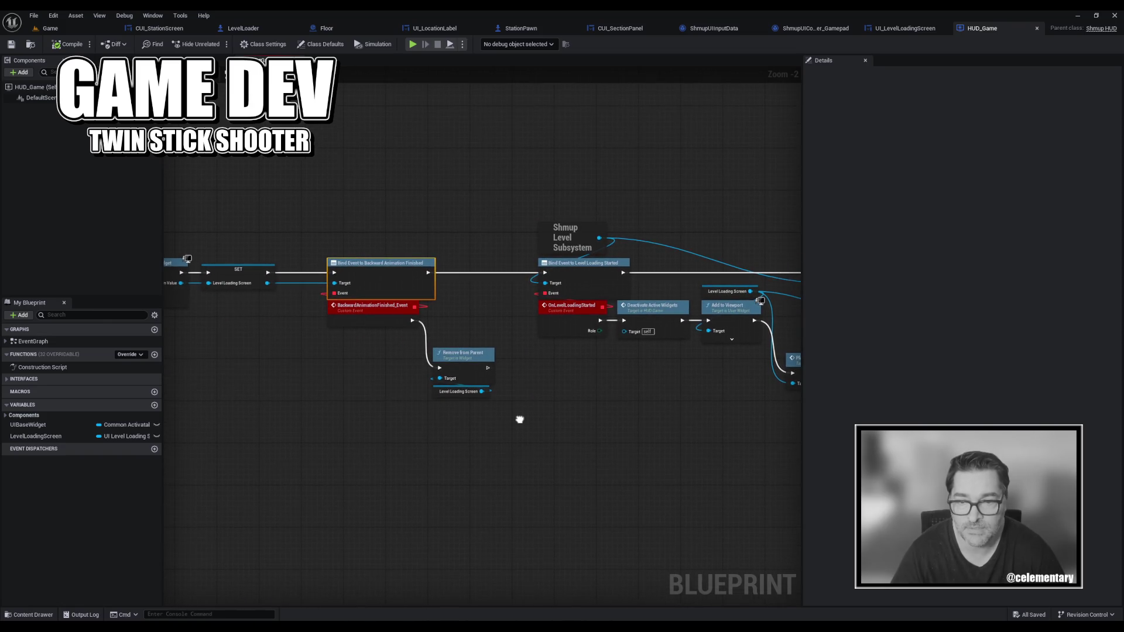
Move the Remove from Parent node up beside the event and save HUD_Game.
drag(440, 413, 452, 320)
click(377, 311)
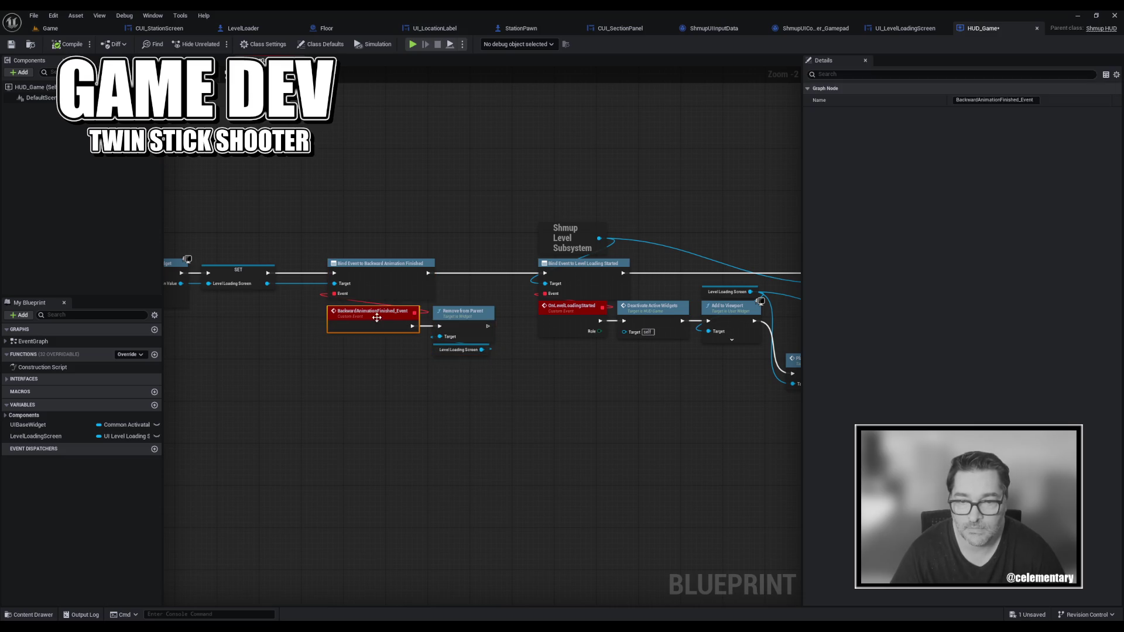
click(509, 399)
scroll(504, 402, down, 5)
scroll(415, 402, up, 3)
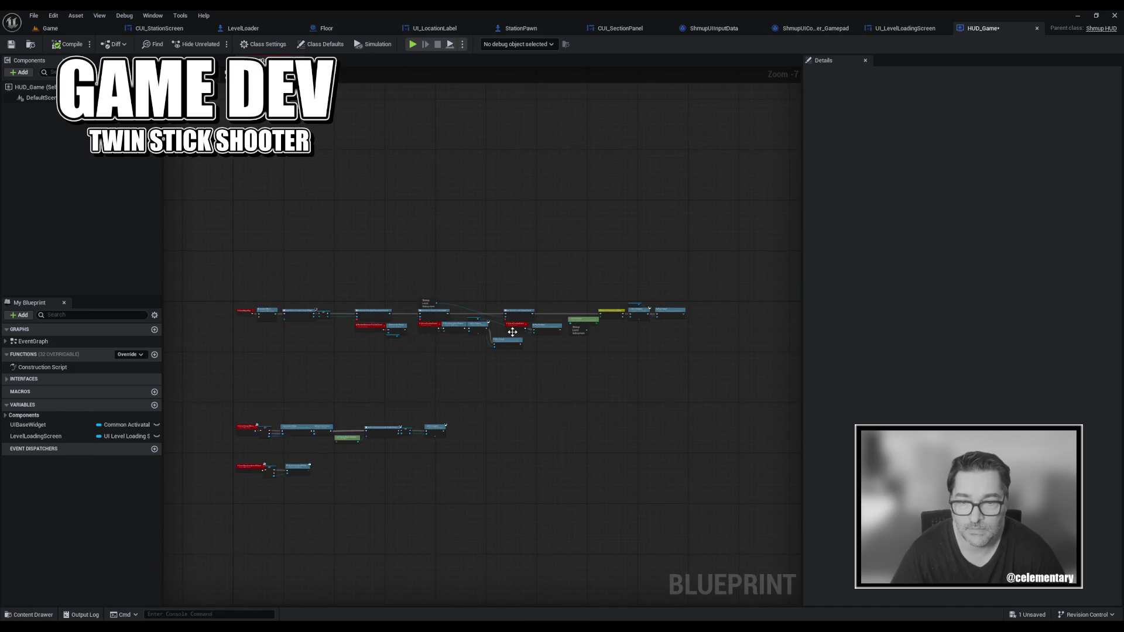
key(ctrl+s)
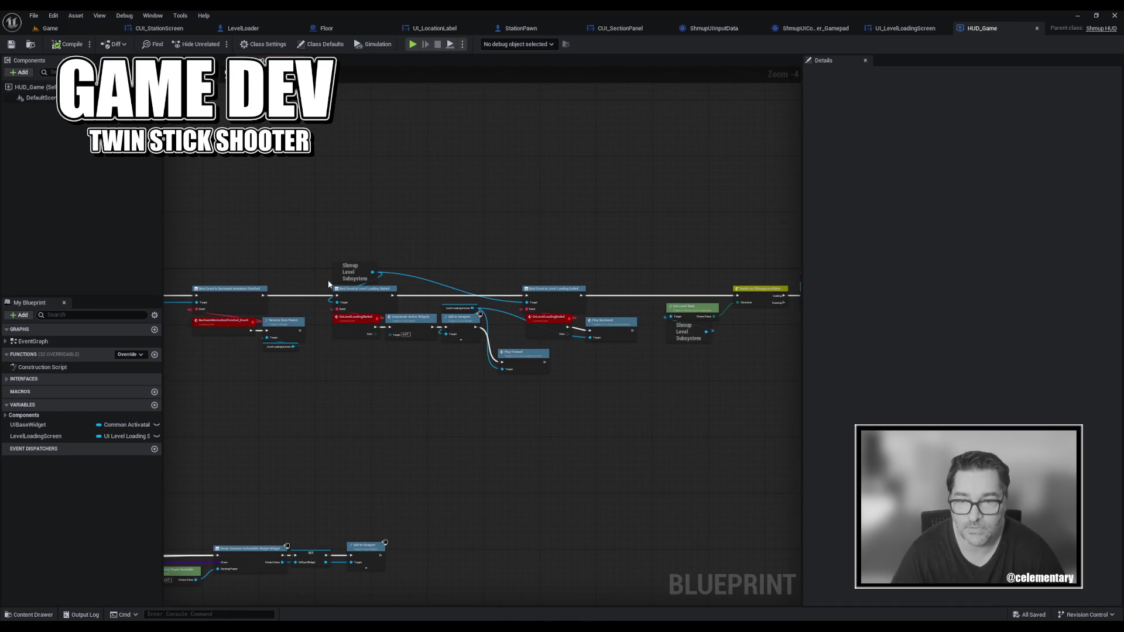
Review the Switch, Play Forward and Level Loading Started nodes, ending on OnLevelLoadingEnded.
click(351, 272)
click(469, 396)
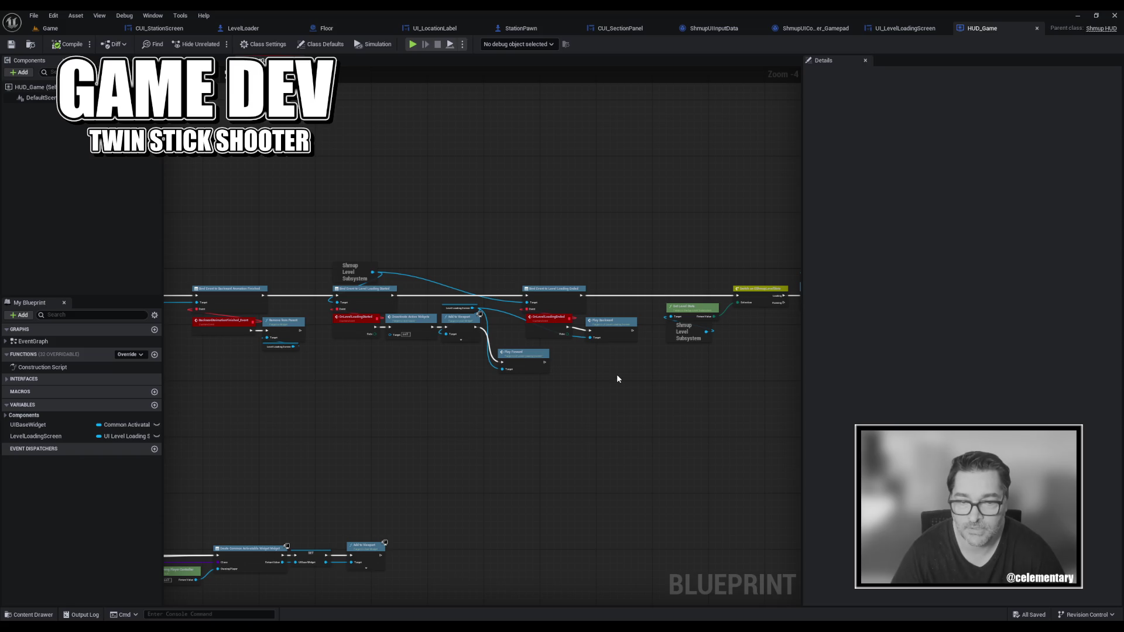
scroll(616, 375, up, 3)
mouse_move(583, 390)
mouse_down()
mouse_move(216, 396)
mouse_move(356, 384)
mouse_up()
scroll(220, 400, down, 2)
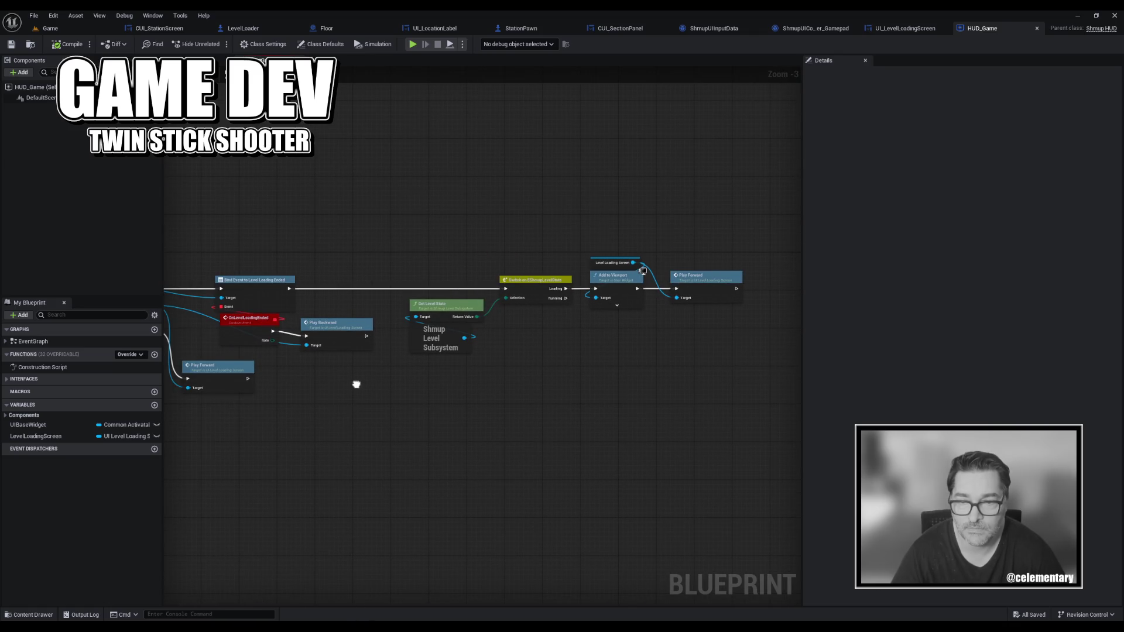
drag(356, 384, 617, 384)
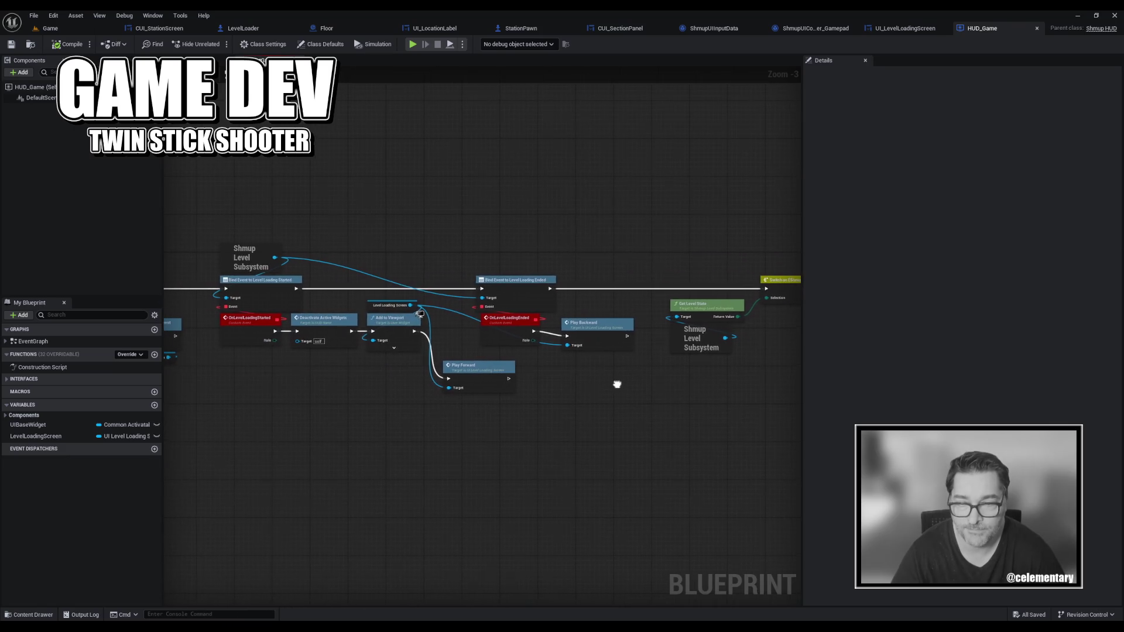
click(520, 332)
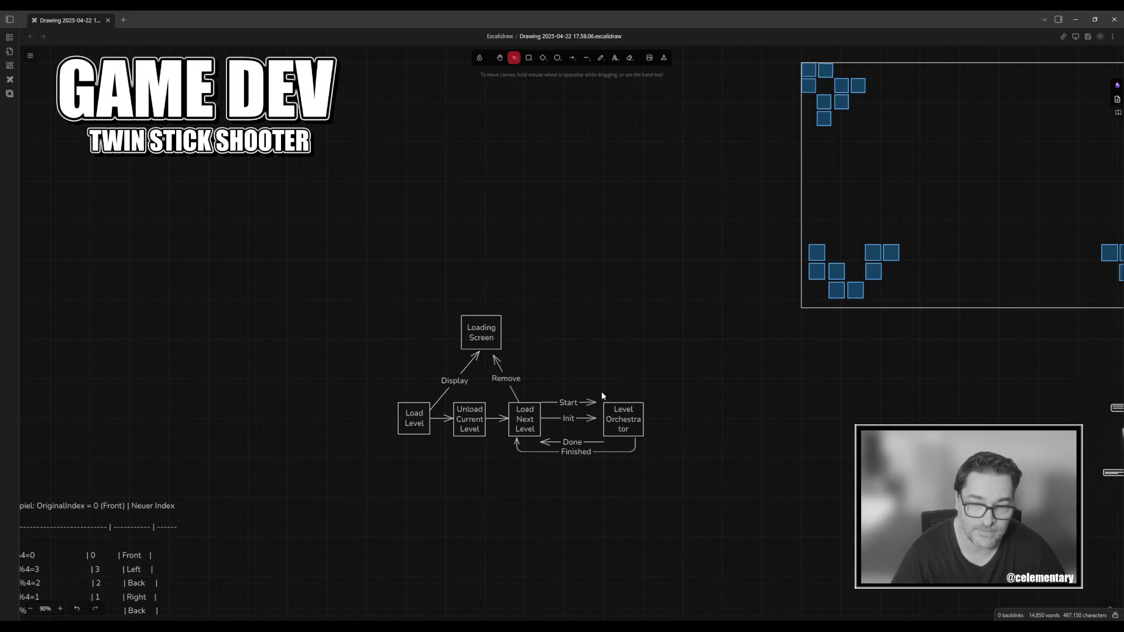
Select the Loading Screen box in Excalidraw, then switch back to the Unreal Editor.
click(478, 324)
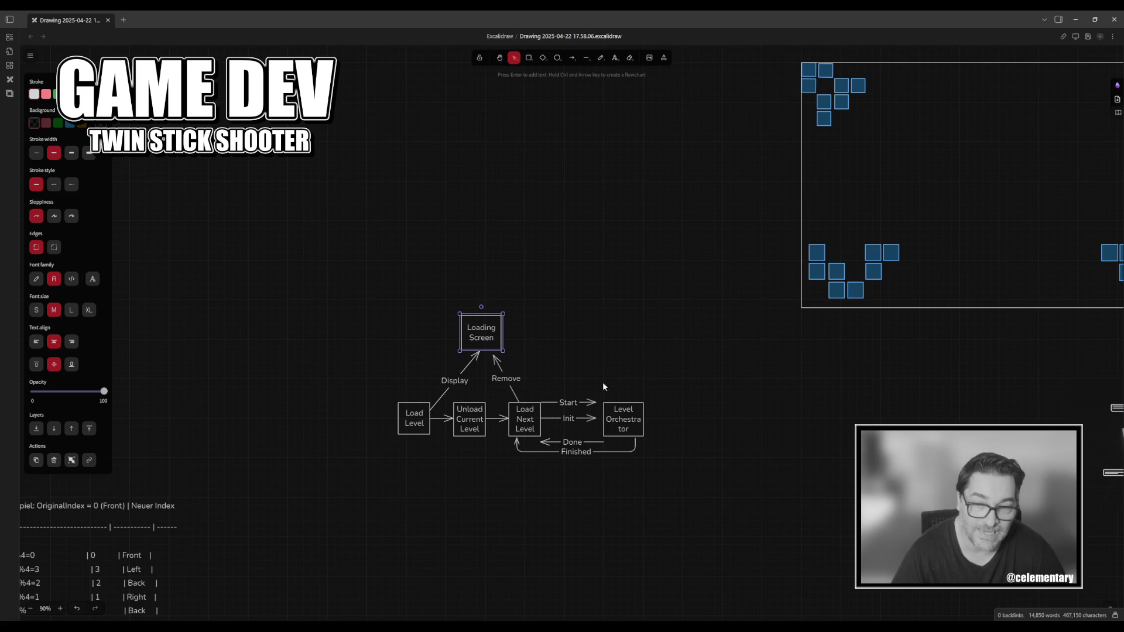
drag(427, 262, 547, 370)
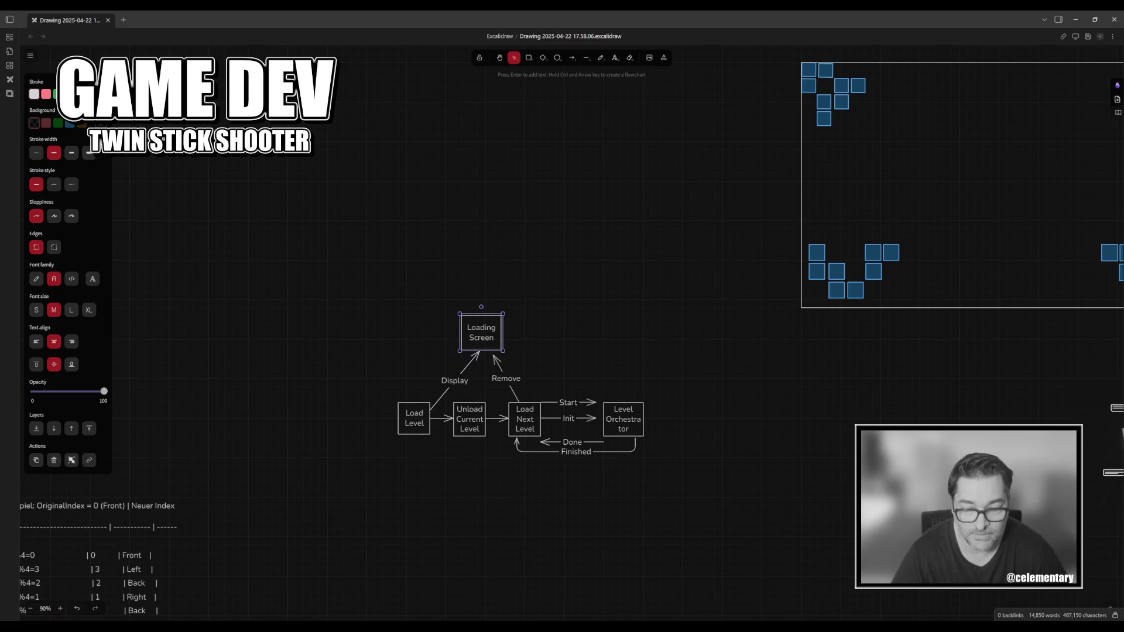
mouse_move(688, 627)
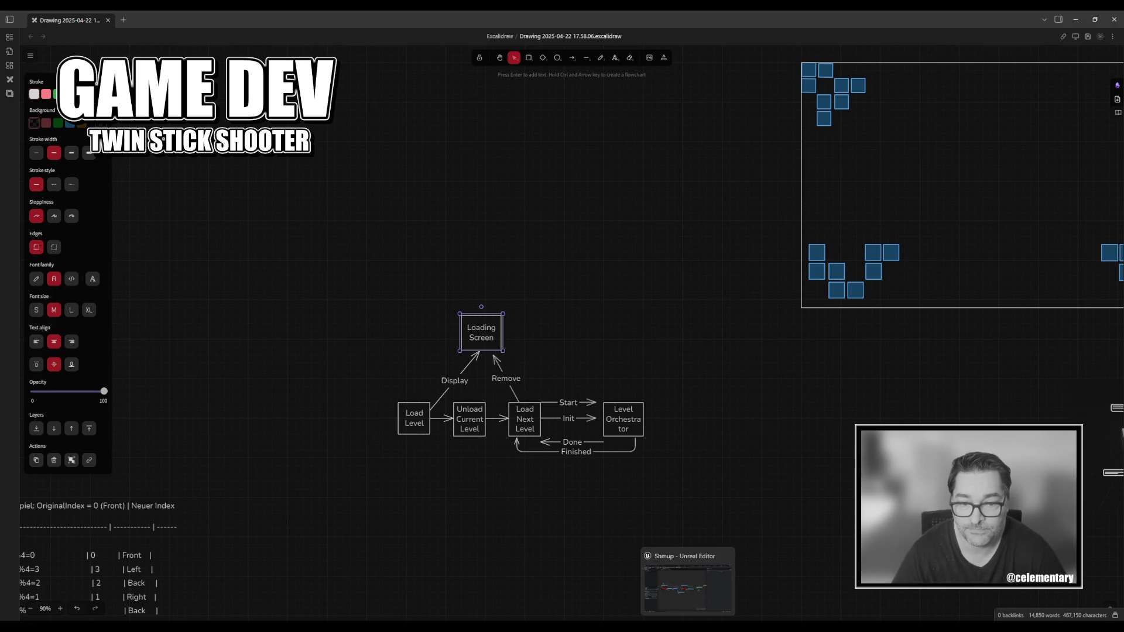
click(691, 619)
drag(550, 370, 649, 411)
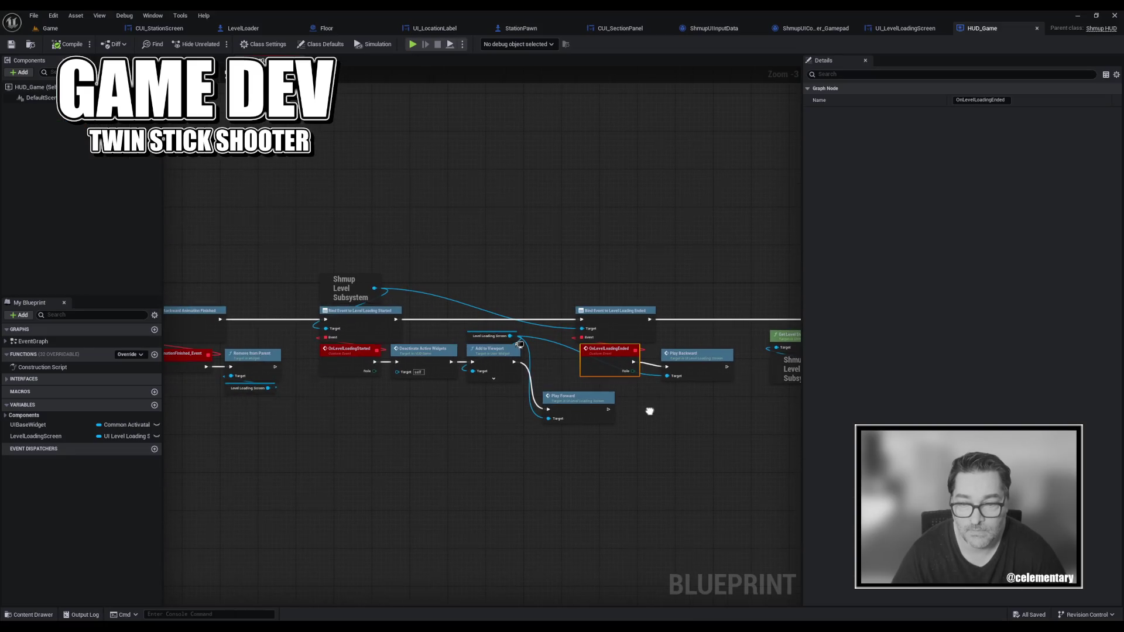
scroll(422, 395, down, 2)
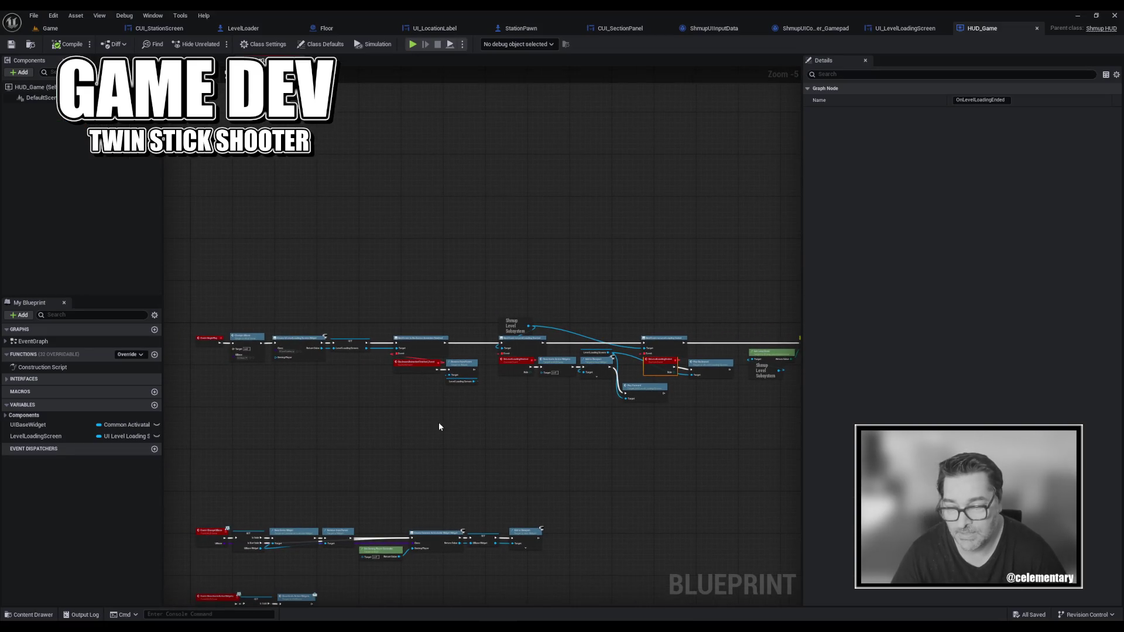
drag(438, 423, 450, 309)
scroll(431, 371, up, 2)
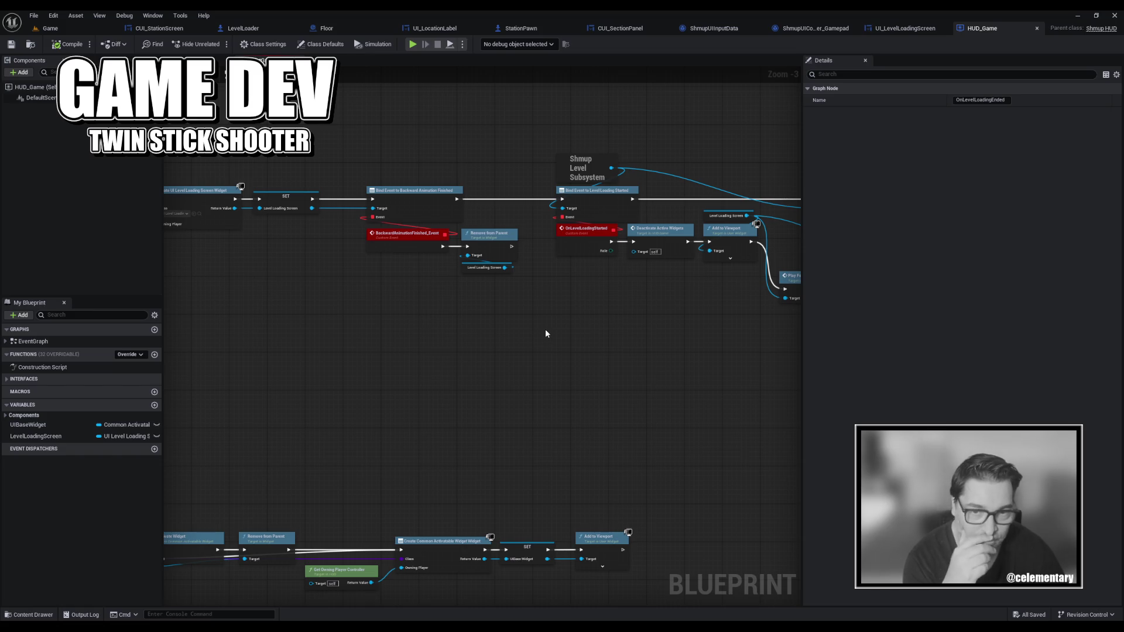
mouse_move(529, 332)
mouse_down()
mouse_move(740, 332)
mouse_move(651, 230)
mouse_up()
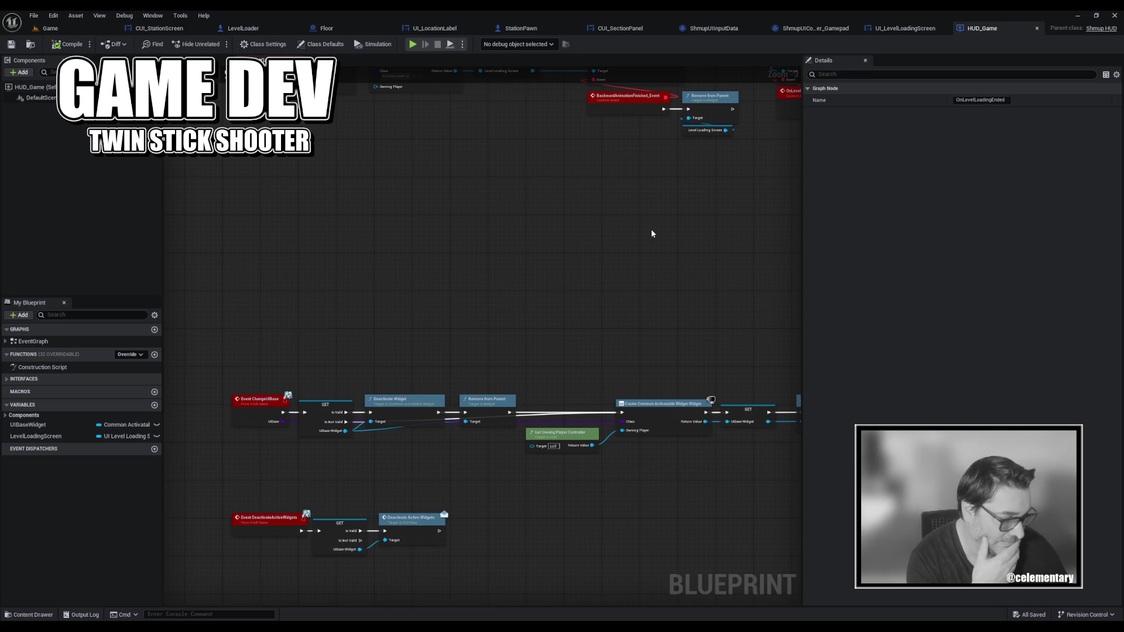
mouse_move(652, 233)
mouse_down()
mouse_move(534, 243)
mouse_move(394, 347)
mouse_up()
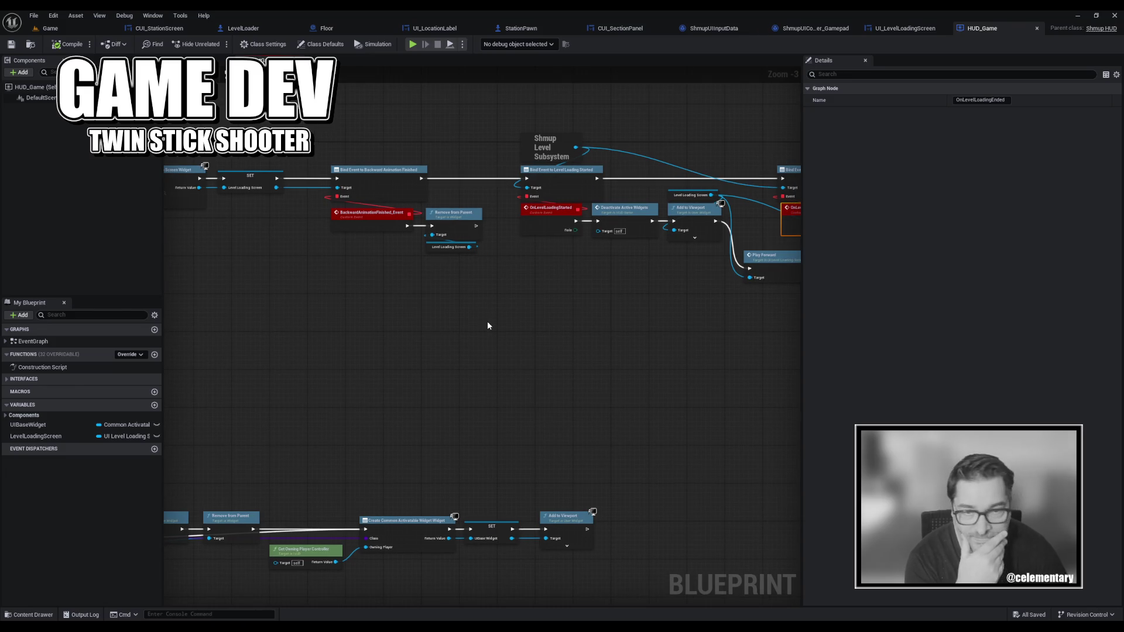
mouse_move(487, 320)
mouse_down()
mouse_move(560, 294)
mouse_move(420, 310)
mouse_move(610, 327)
mouse_move(488, 352)
mouse_move(164, 378)
mouse_move(787, 346)
mouse_up()
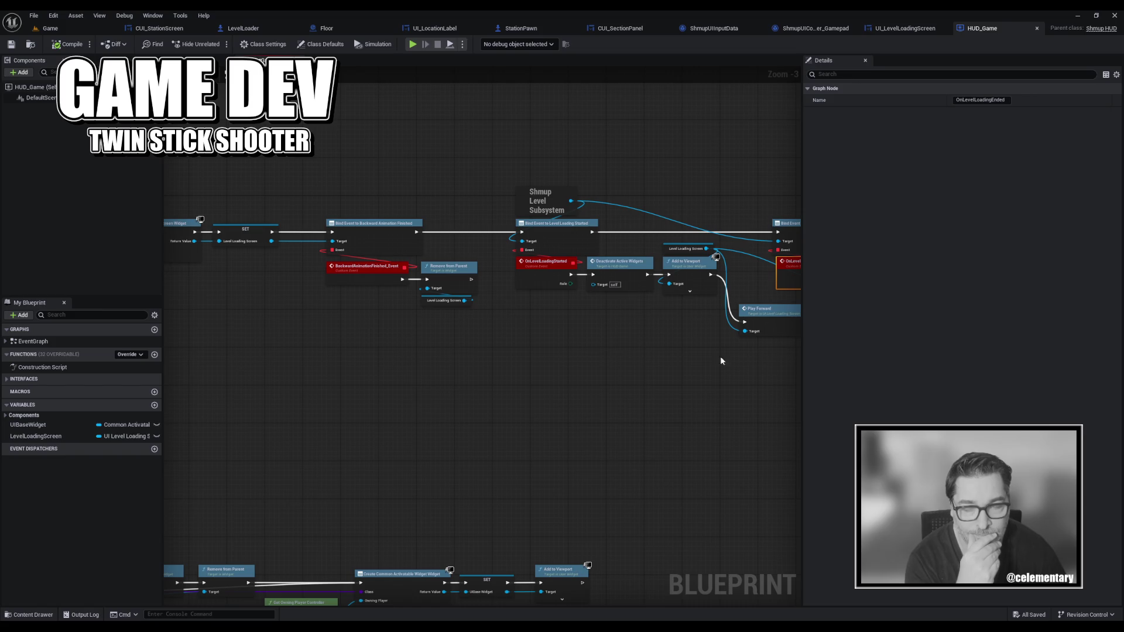
scroll(525, 358, down, 3)
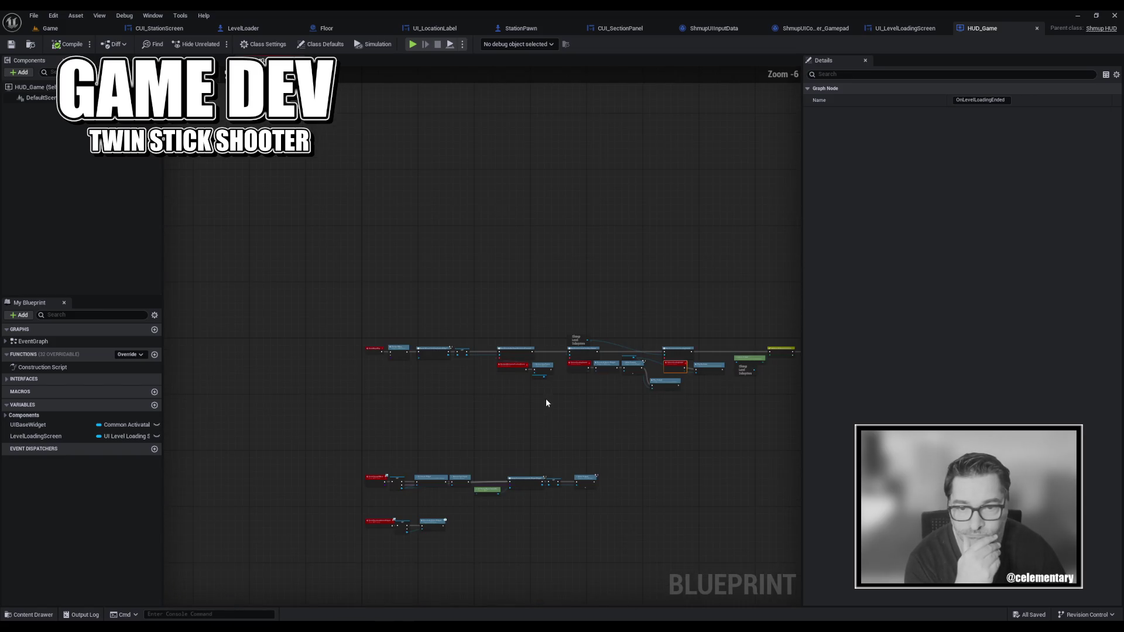
drag(579, 430, 454, 407)
scroll(459, 368, up, 3)
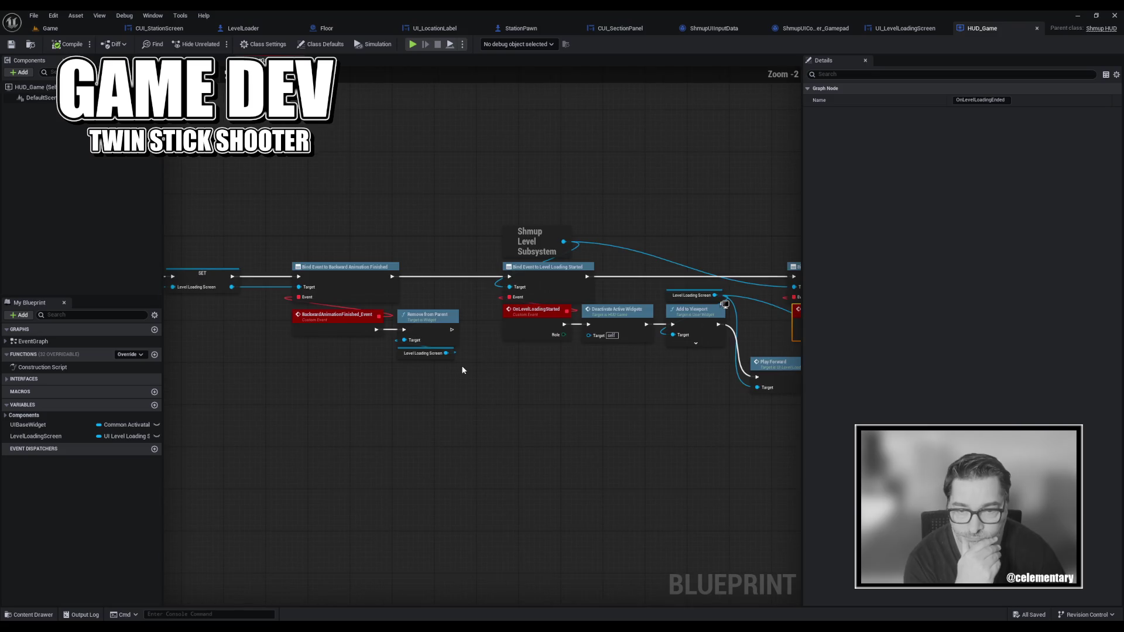
scroll(461, 367, down, 3)
mouse_move(407, 267)
mouse_down()
mouse_move(426, 308)
mouse_move(792, 396)
mouse_up()
key(c)
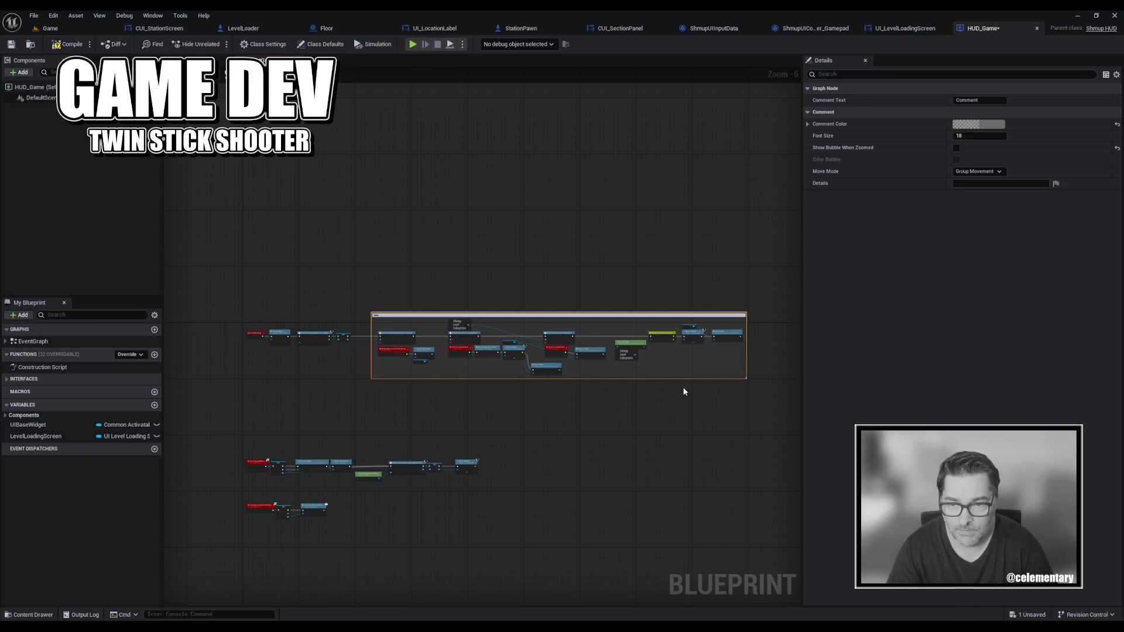
Start the comment title 'Hide the loading screeen animation time and event propagation'.
scroll(274, 304, up, 6)
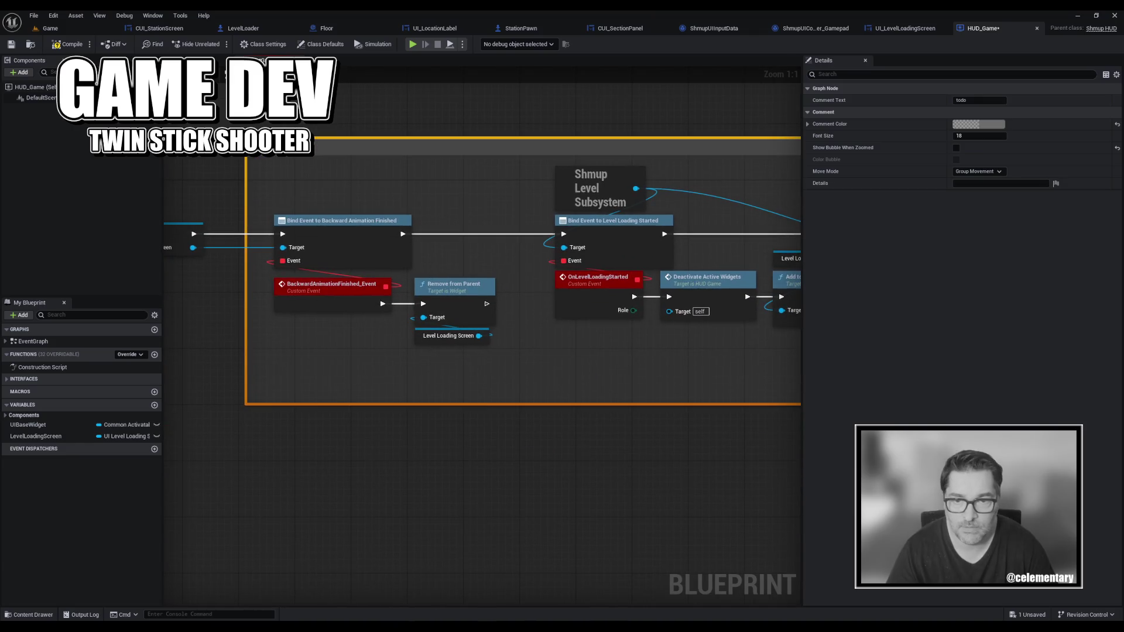
double_click(344, 147)
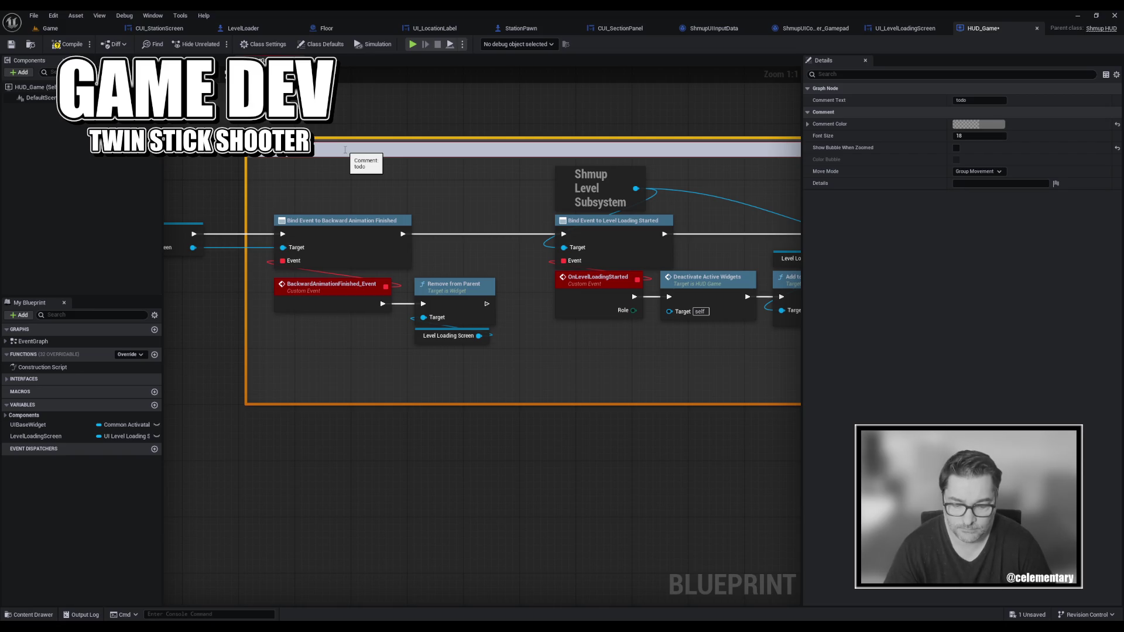
text(Hide the)
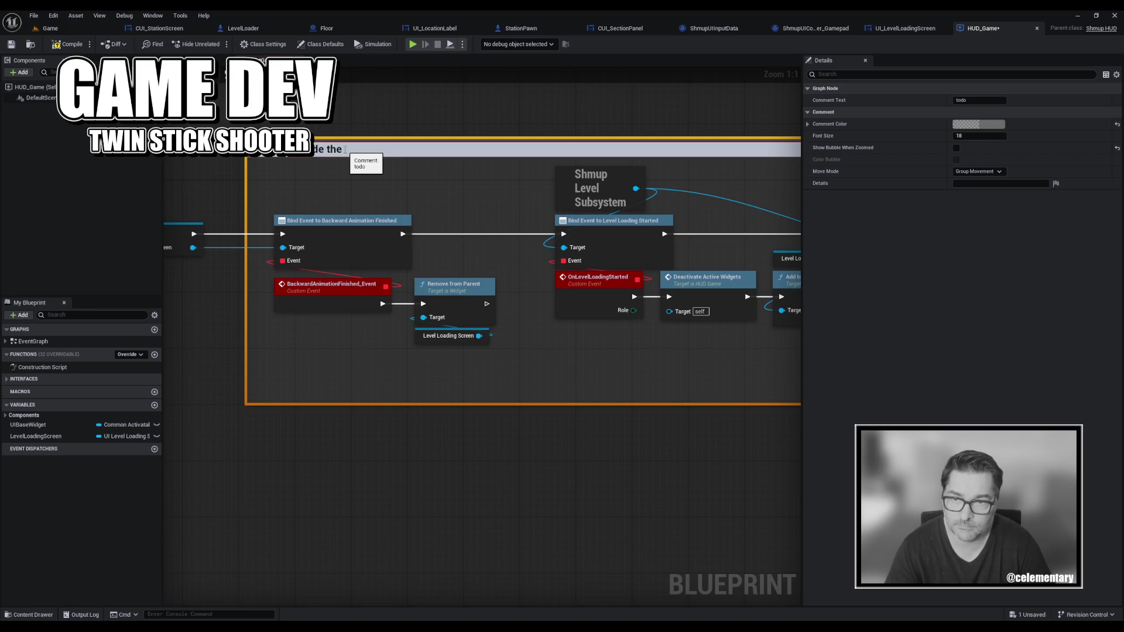
text( loca)
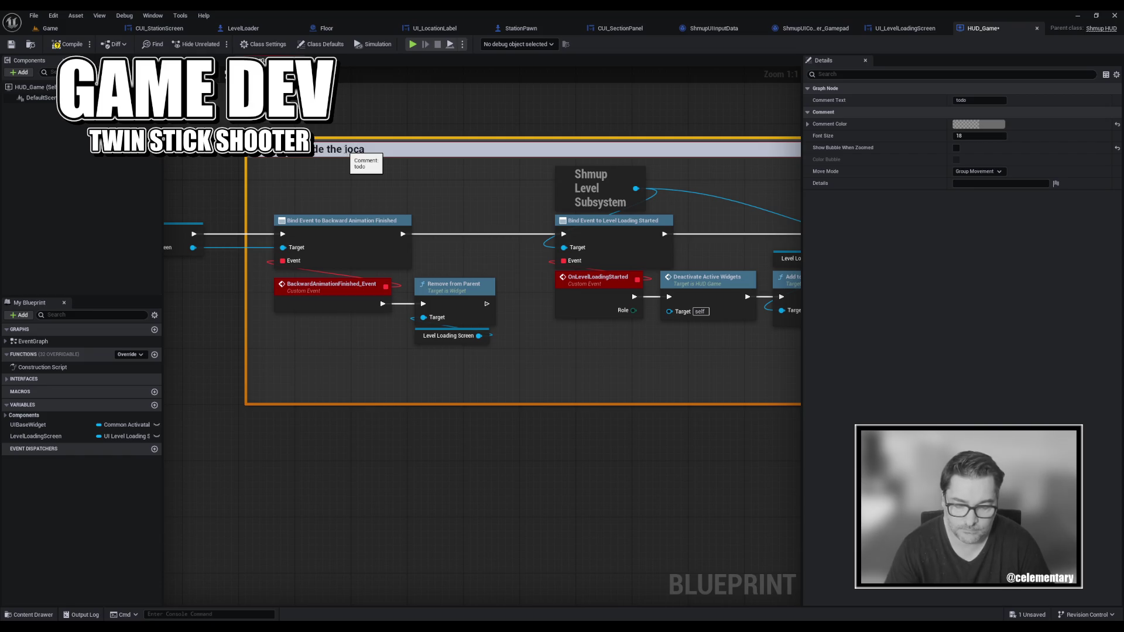
key(BackSpace)
key(BackSpace)
key(BackSpace)
text(oadi)
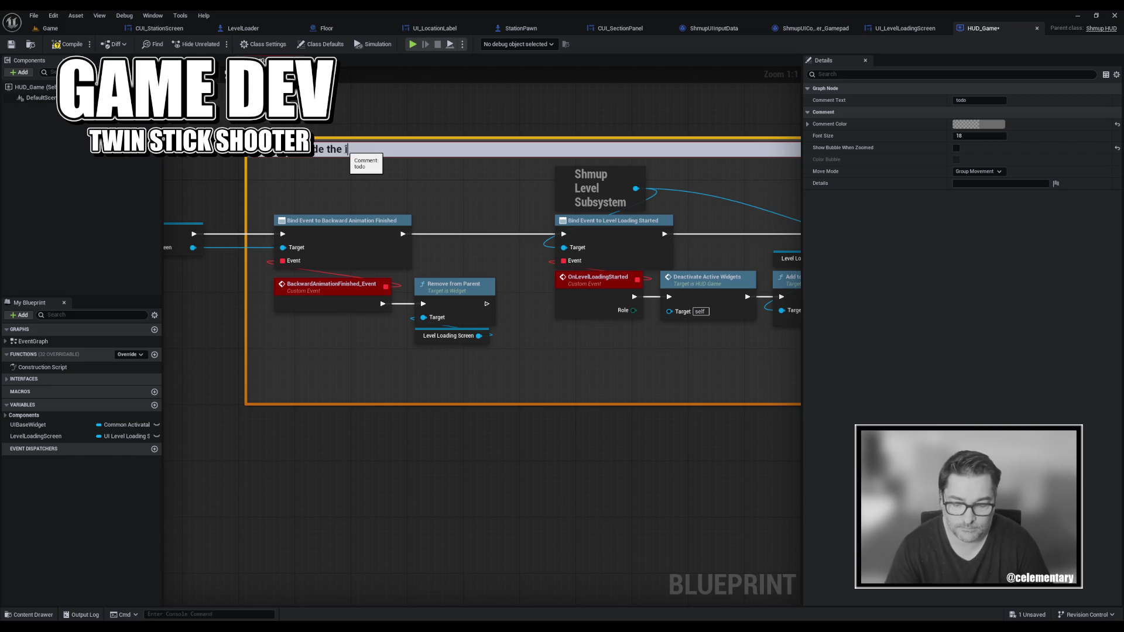
text(ng screeen )
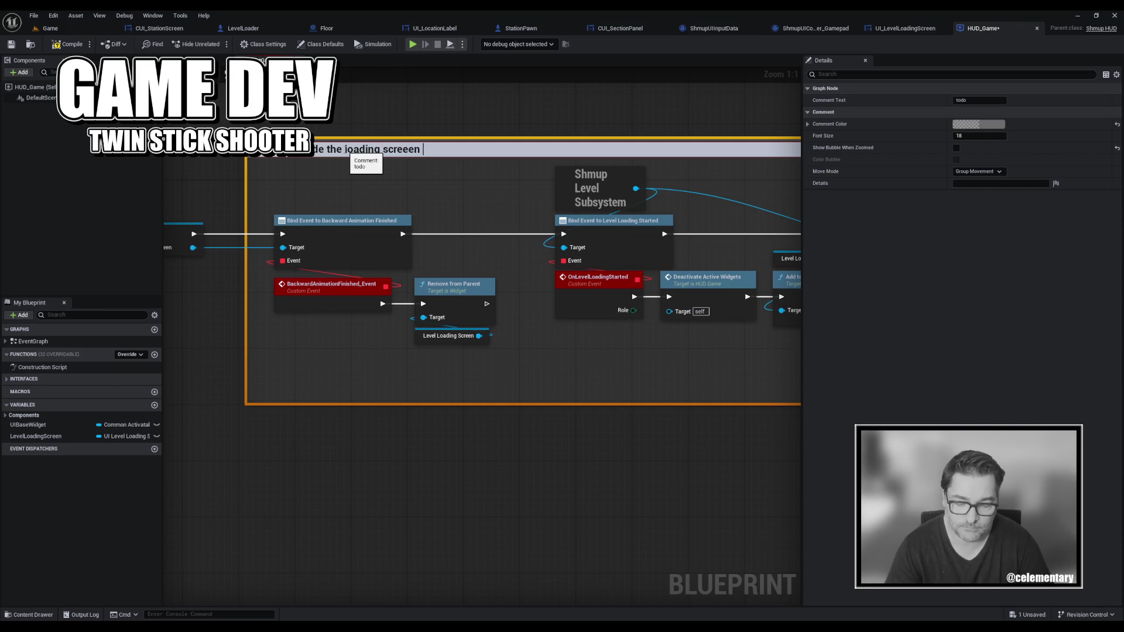
text(animation time )
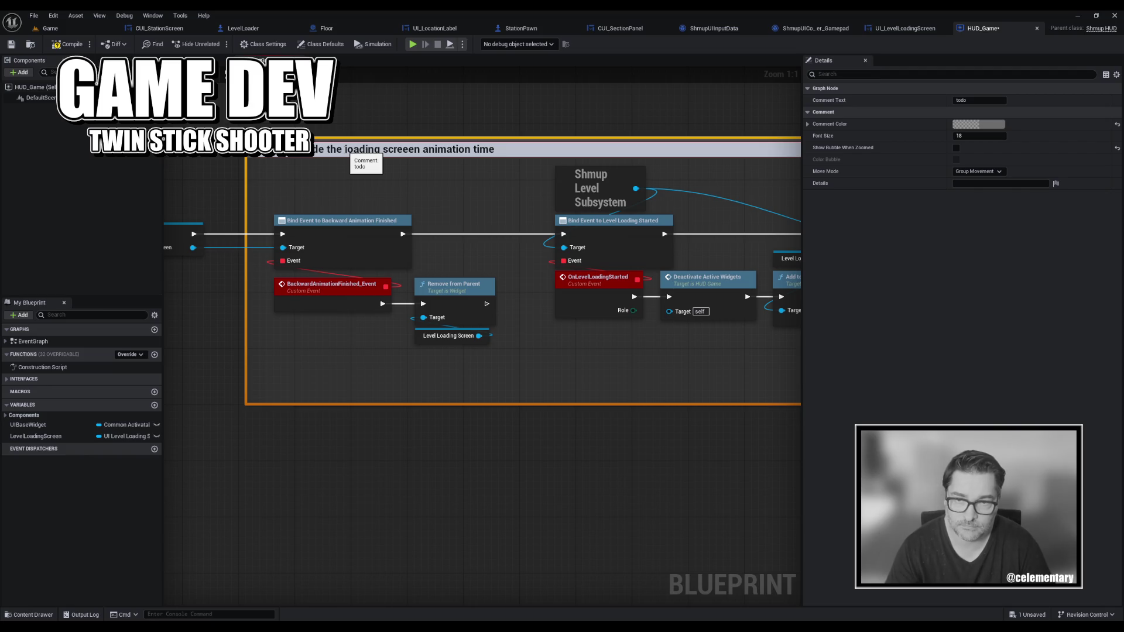
text(and ev)
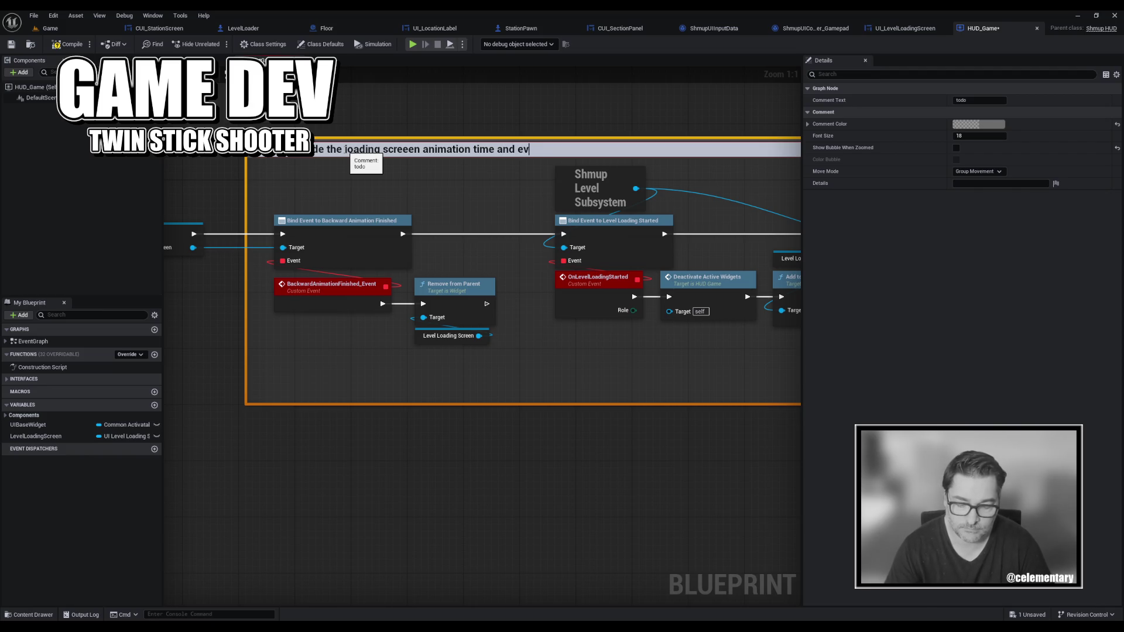
text(ene propagat)
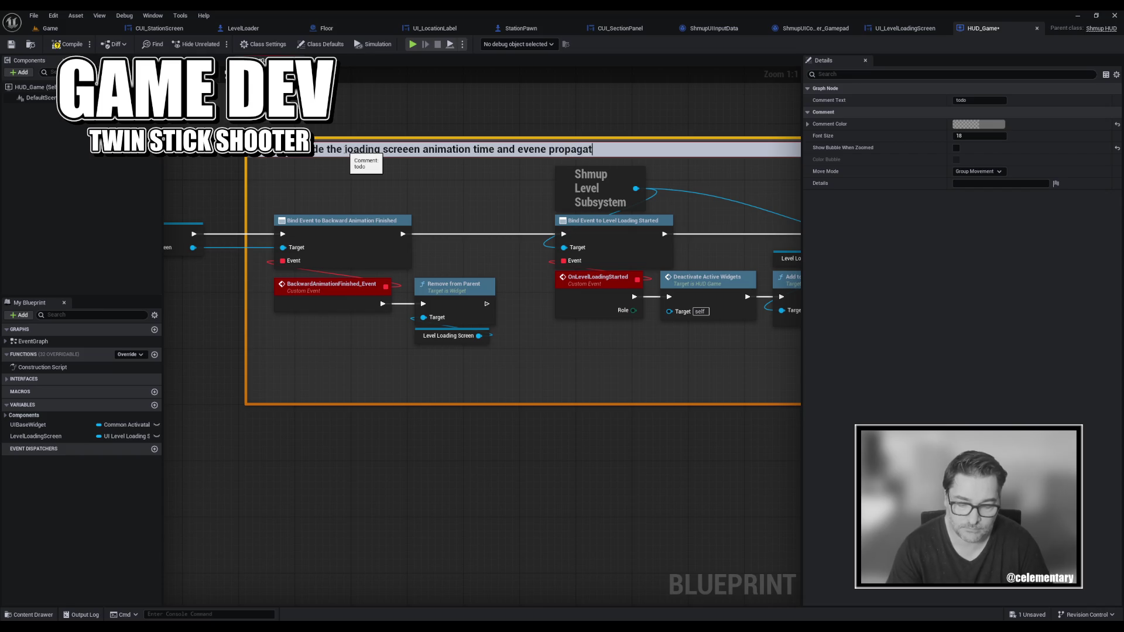
text(ioonm)
Fix the typos and extend the title with 'into the loading routine ()'.
key(BackSpace)
key(BackSpace)
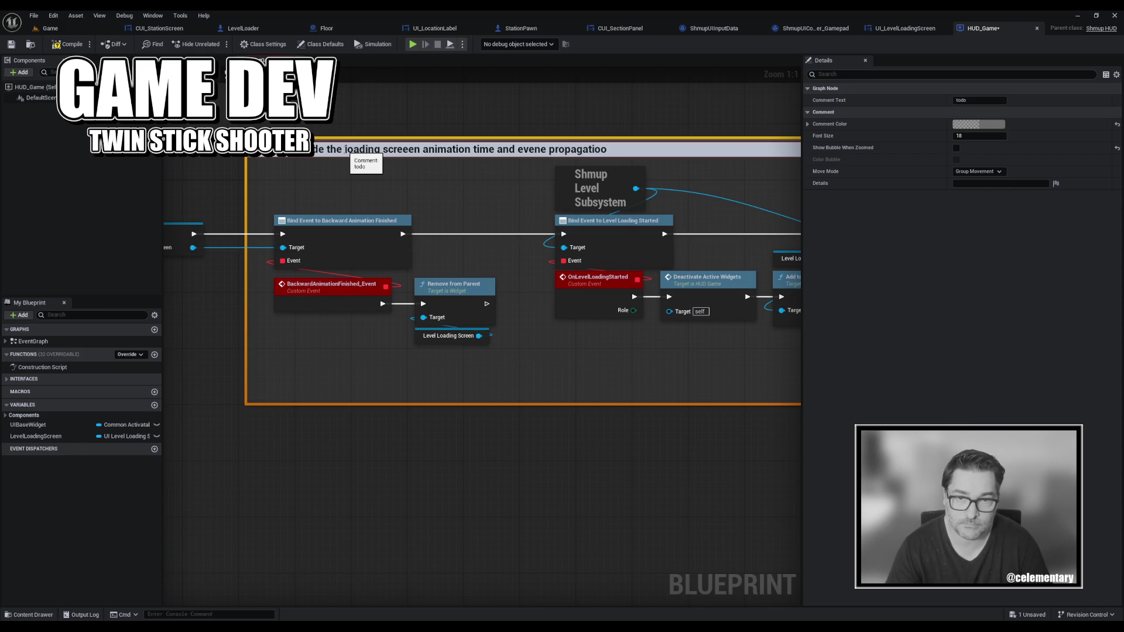
key(BackSpace)
key(BackSpace)
key(BackSpace)
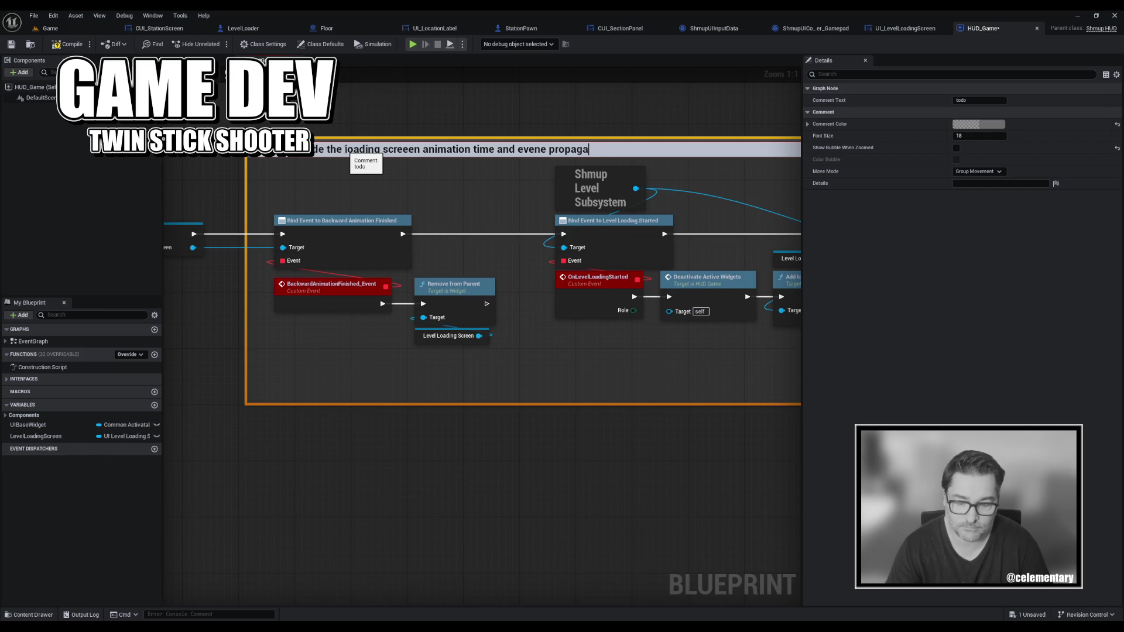
text(tion into)
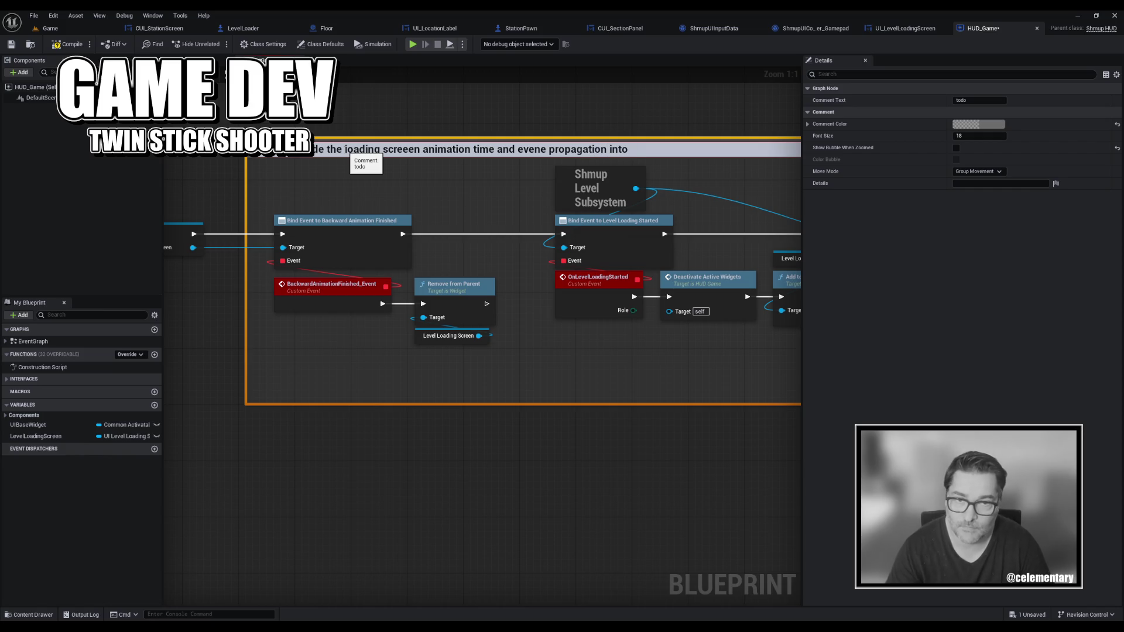
key(Left)
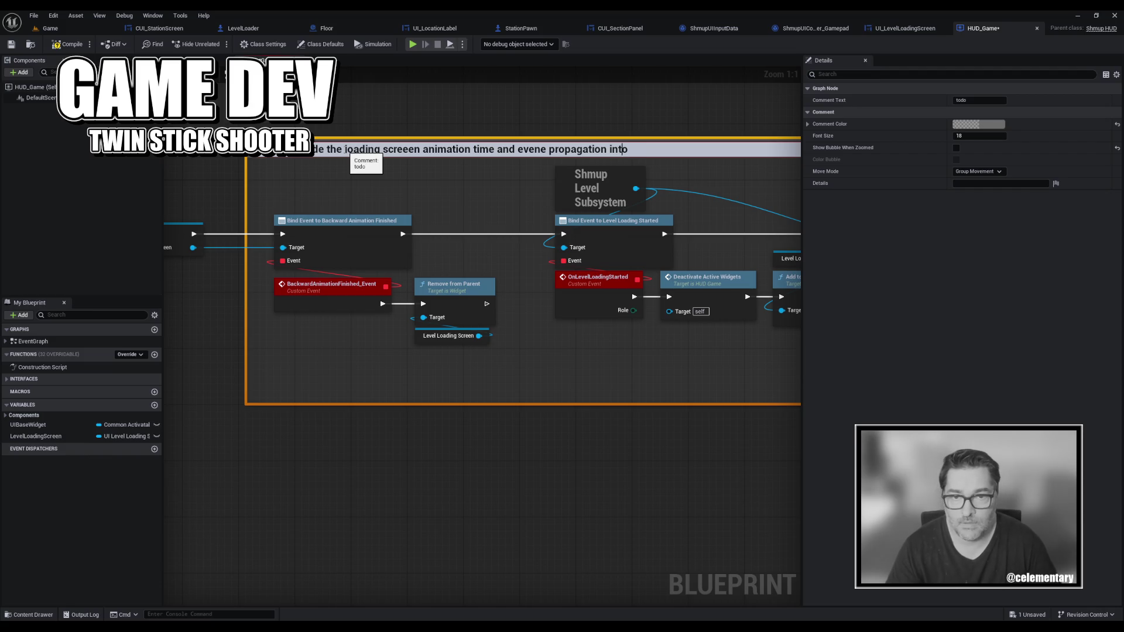
key(BackSpace)
key(BackSpace)
text(t)
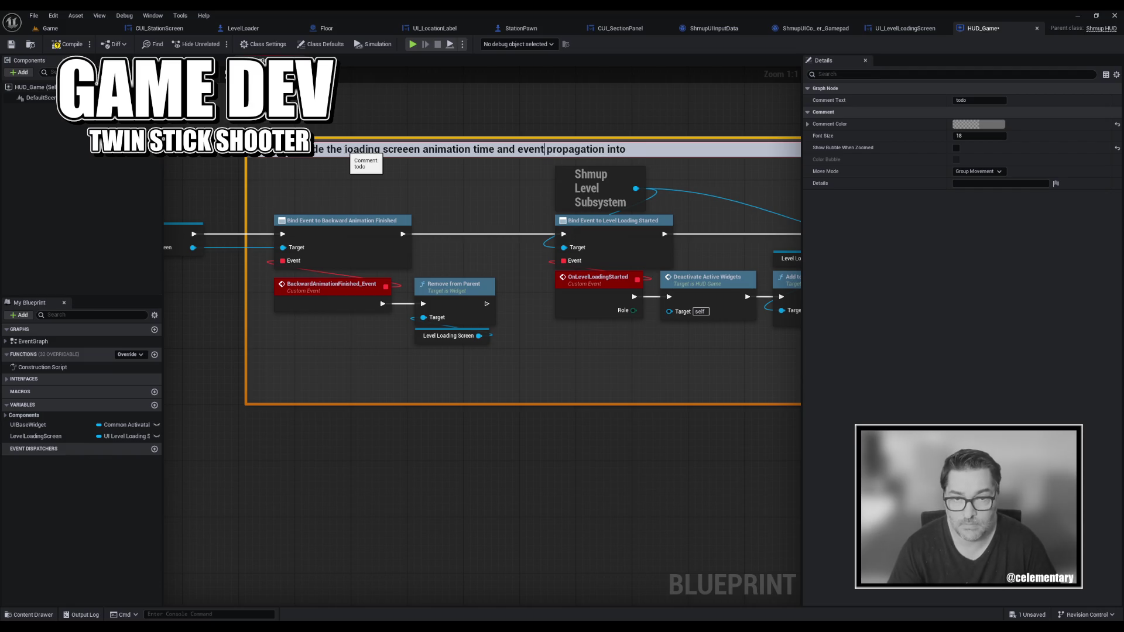
key(End)
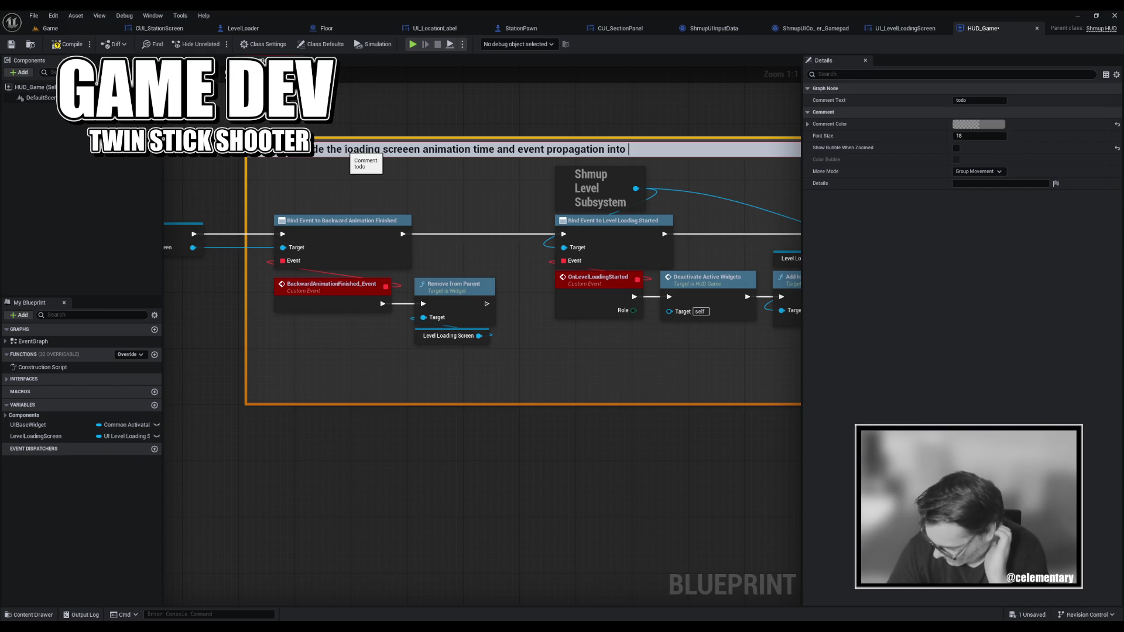
text(the loadi)
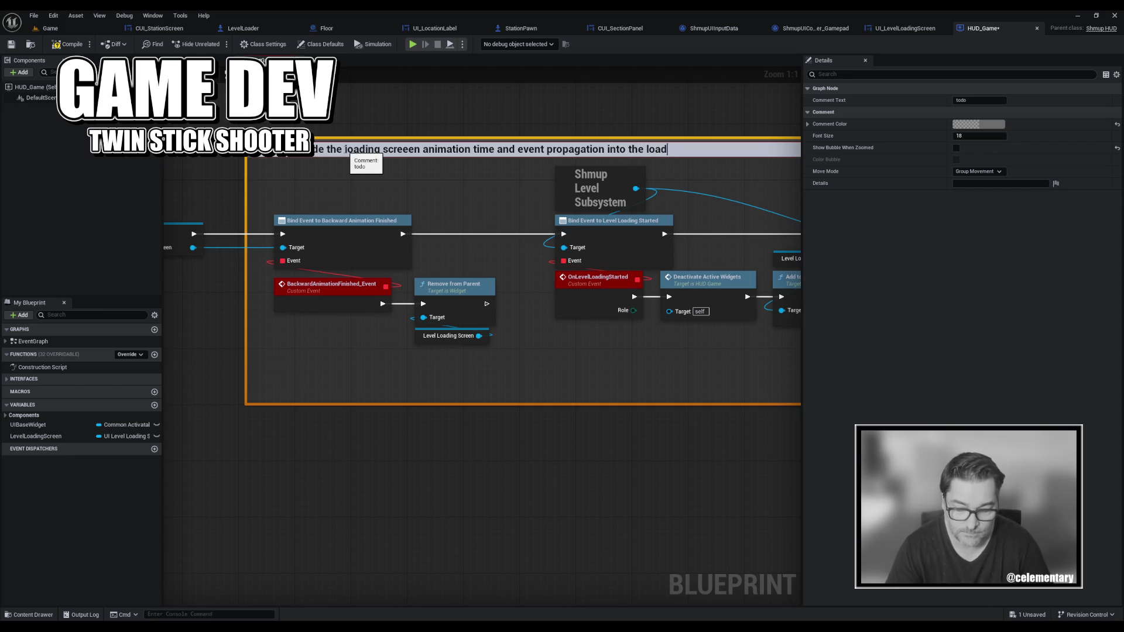
text(ng routine)
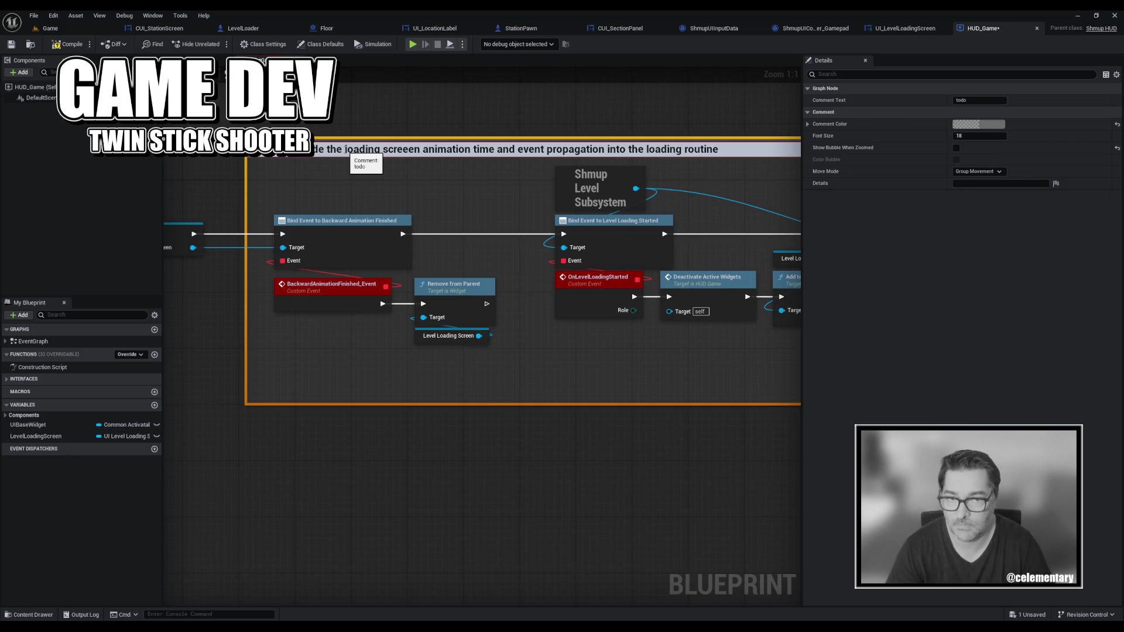
text( ())
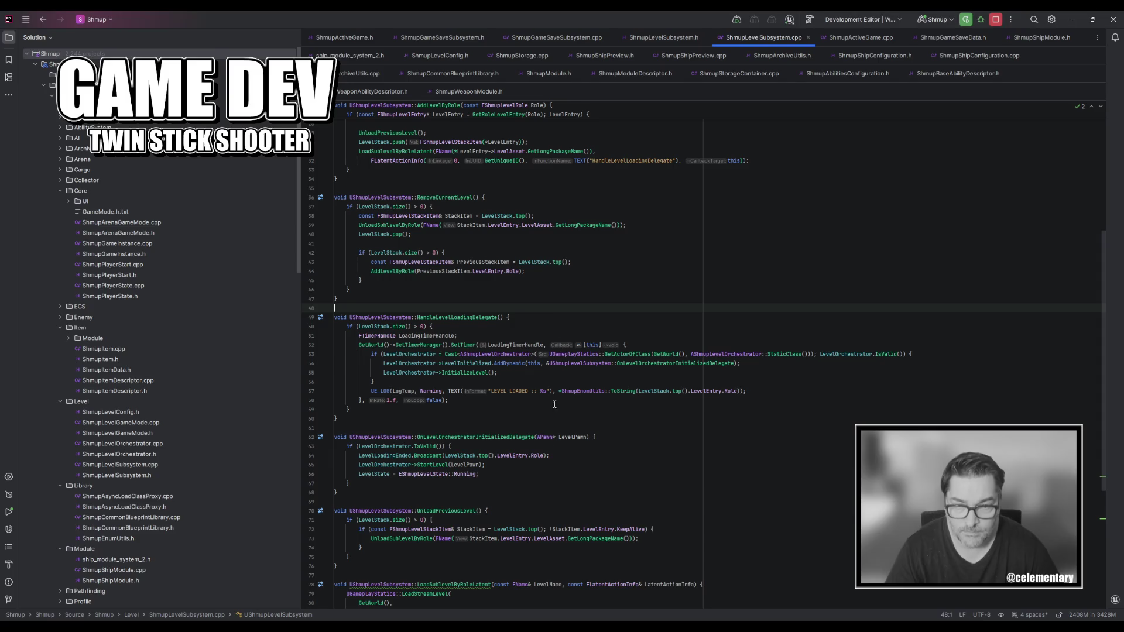
Select the full UShmupLevelSubsystem::AddLevelByRole name in ShmupLevelSubsystem.cpp.
click(563, 316)
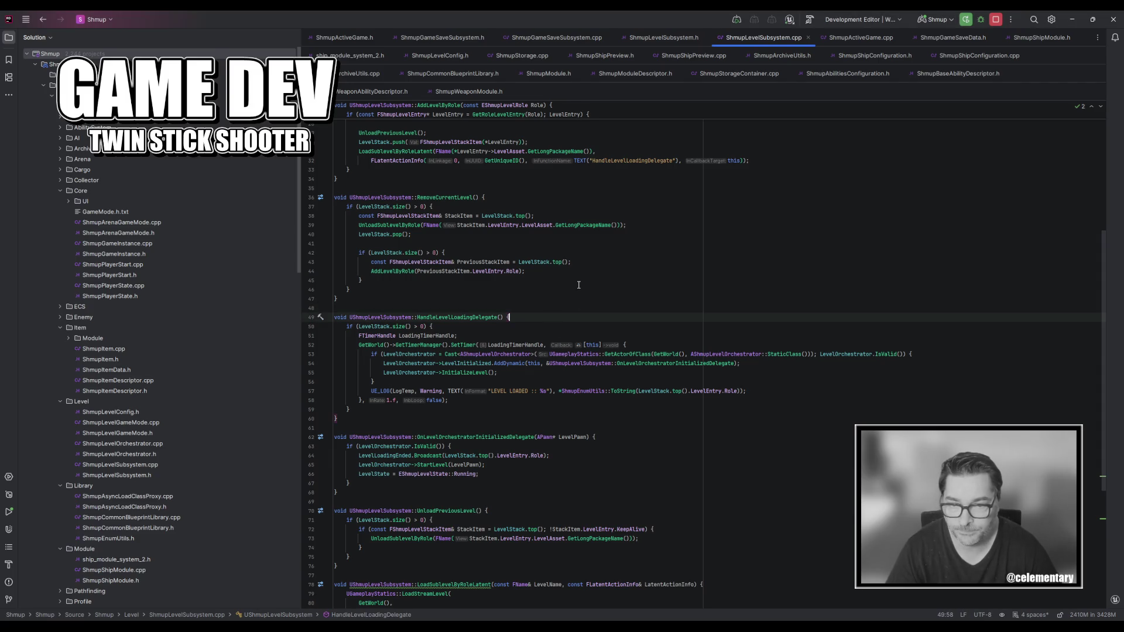
mouse_move(467, 318)
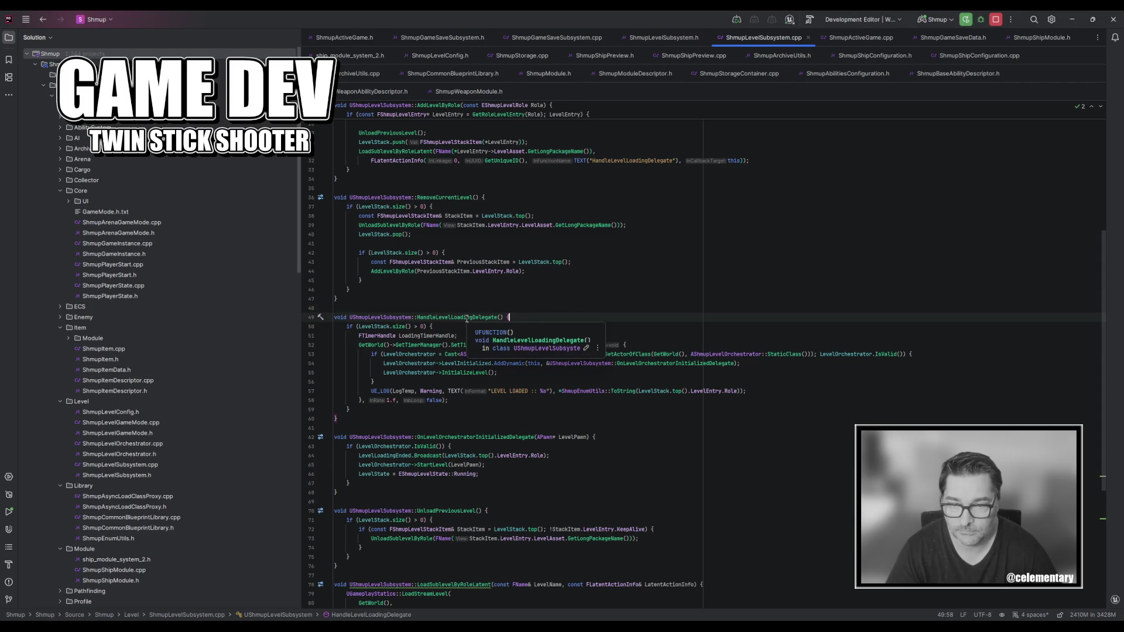
scroll(466, 319, up, 3)
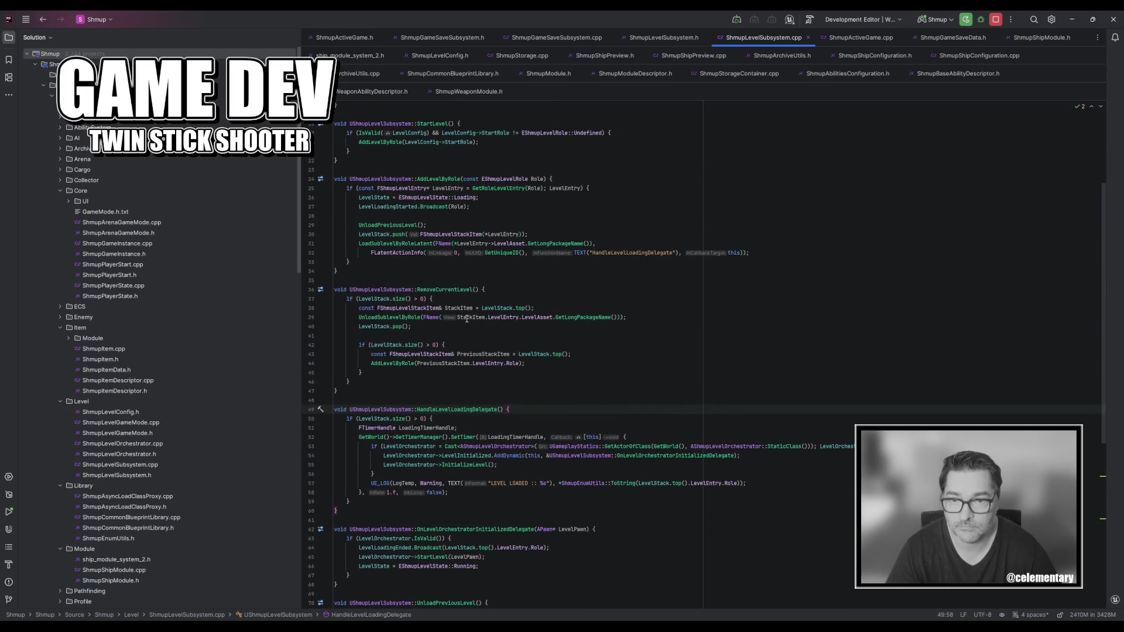
double_click(431, 179)
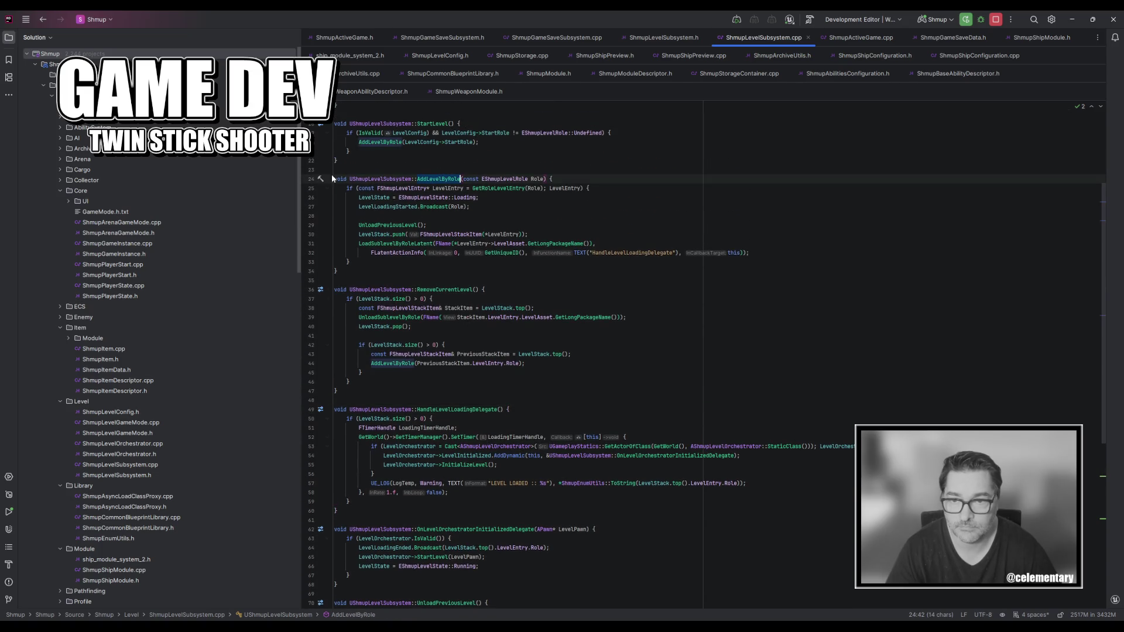
drag(349, 179, 461, 179)
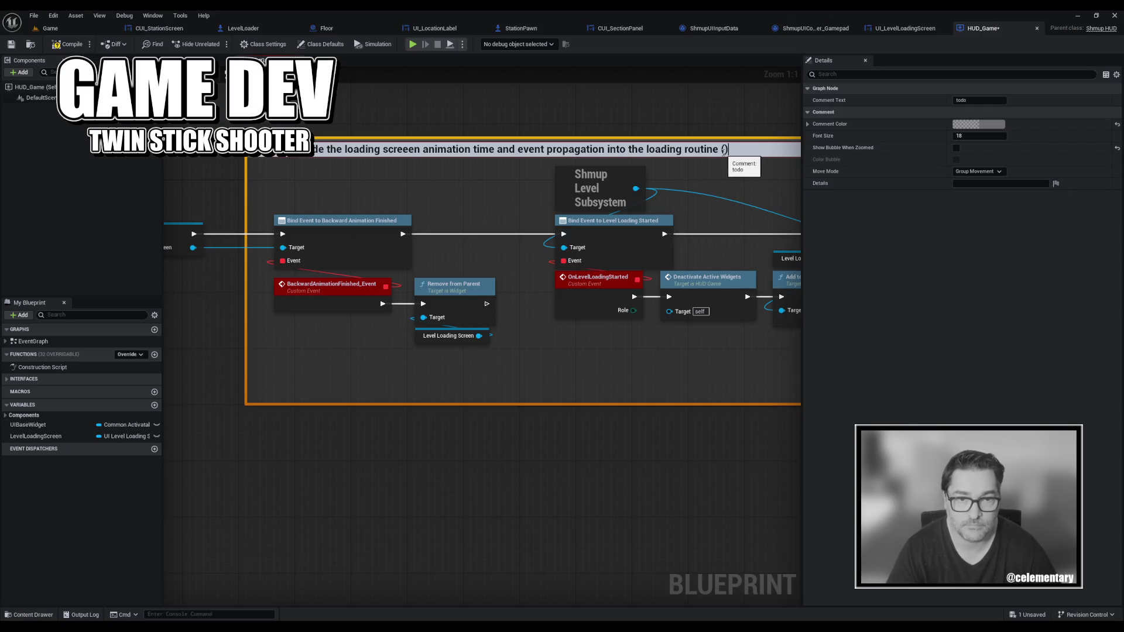
Paste UShmupLevelSubsystem::AddLevelByRole into the todo comment's title and save HUD_Game.
key(ctrl+v)
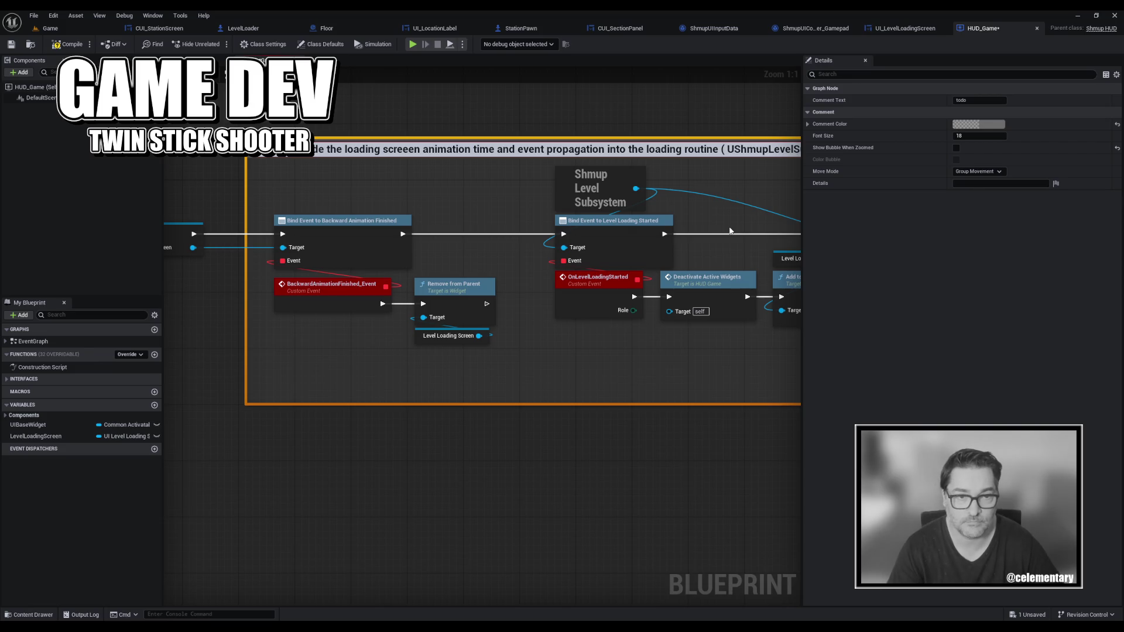
click(728, 232)
scroll(728, 232, down, 1)
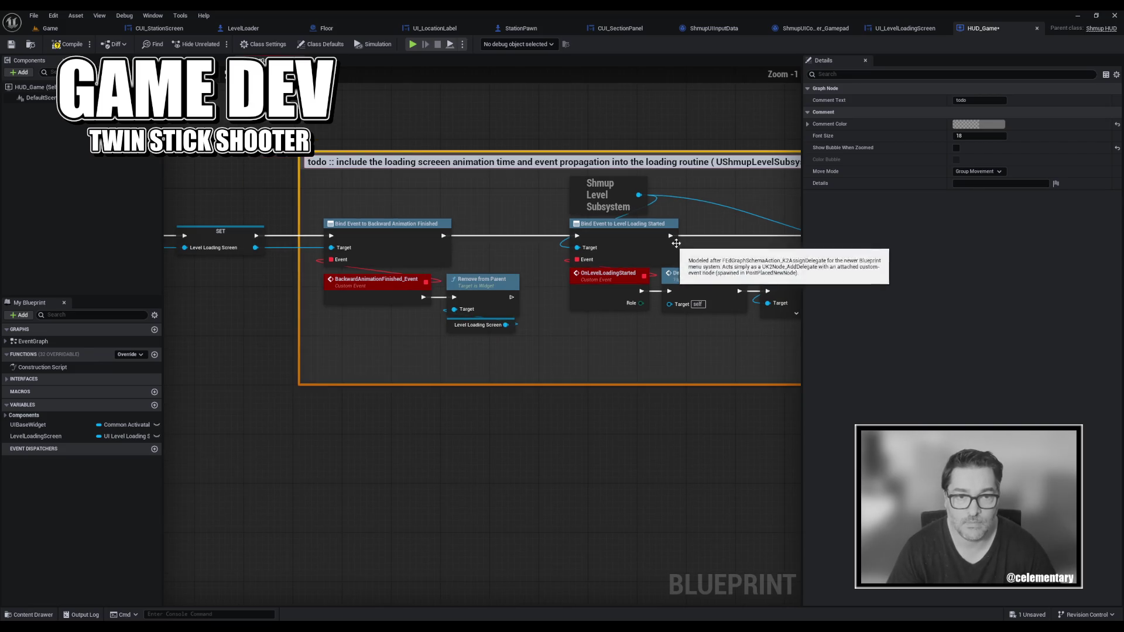
drag(511, 115, 362, 108)
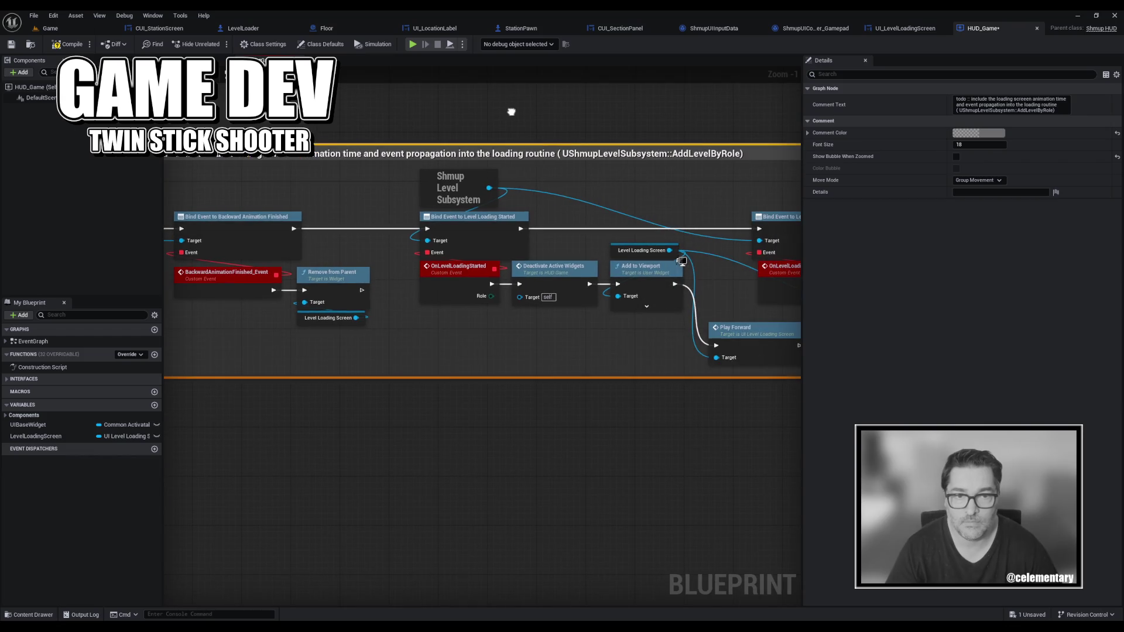
key(ctrl+s)
scroll(508, 441, down, 4)
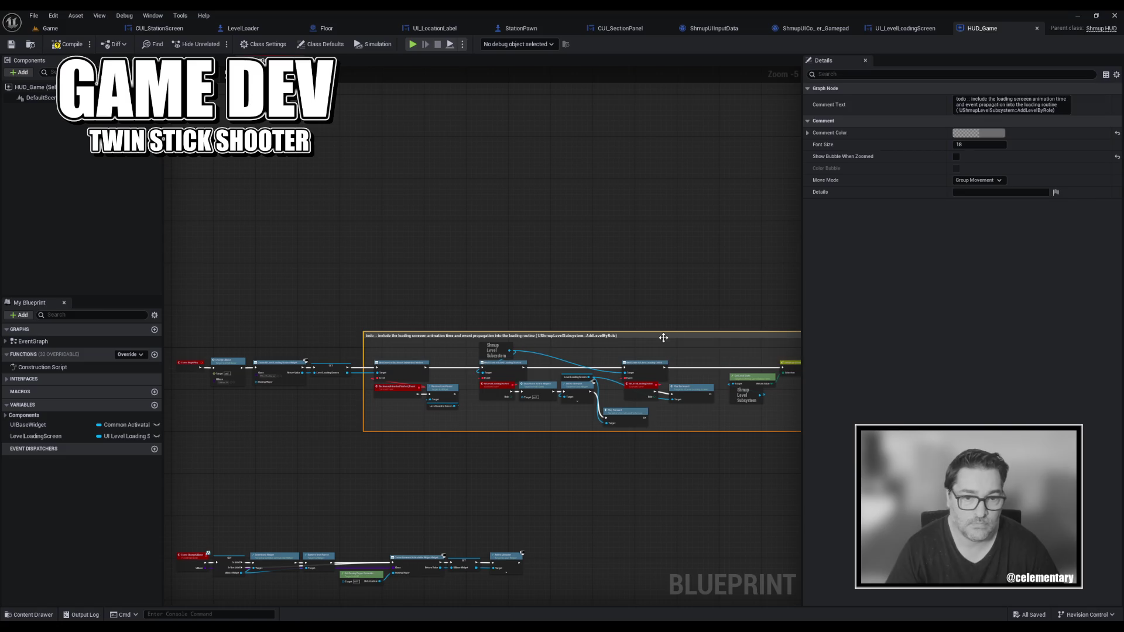
click(995, 133)
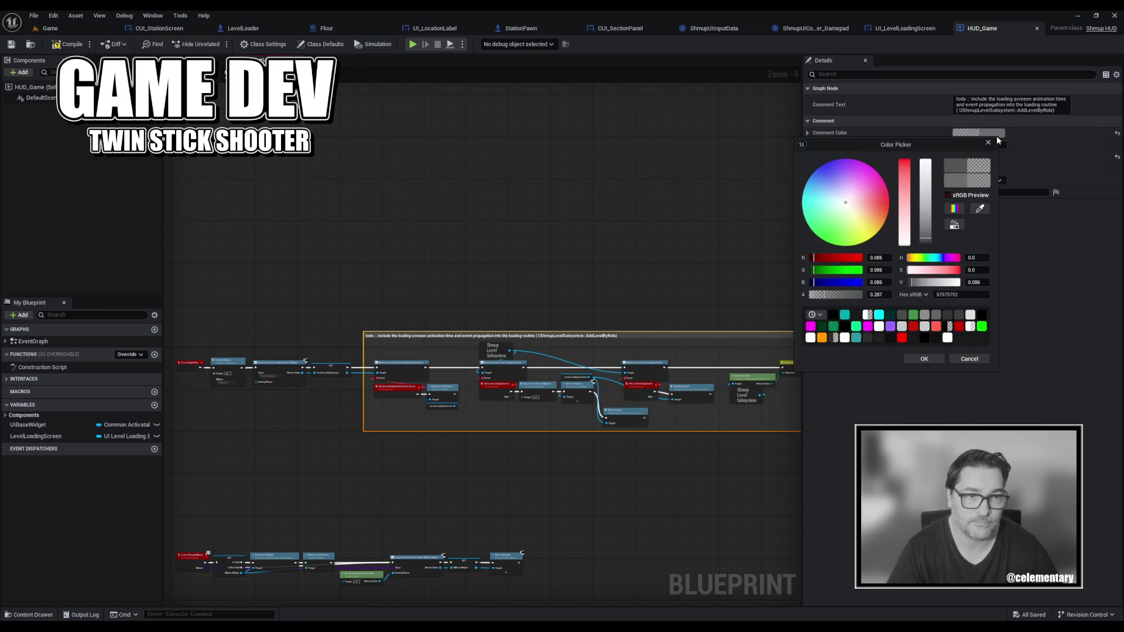
Apply dark red to the todo comment box and save HUD_Game.
click(924, 359)
click(629, 322)
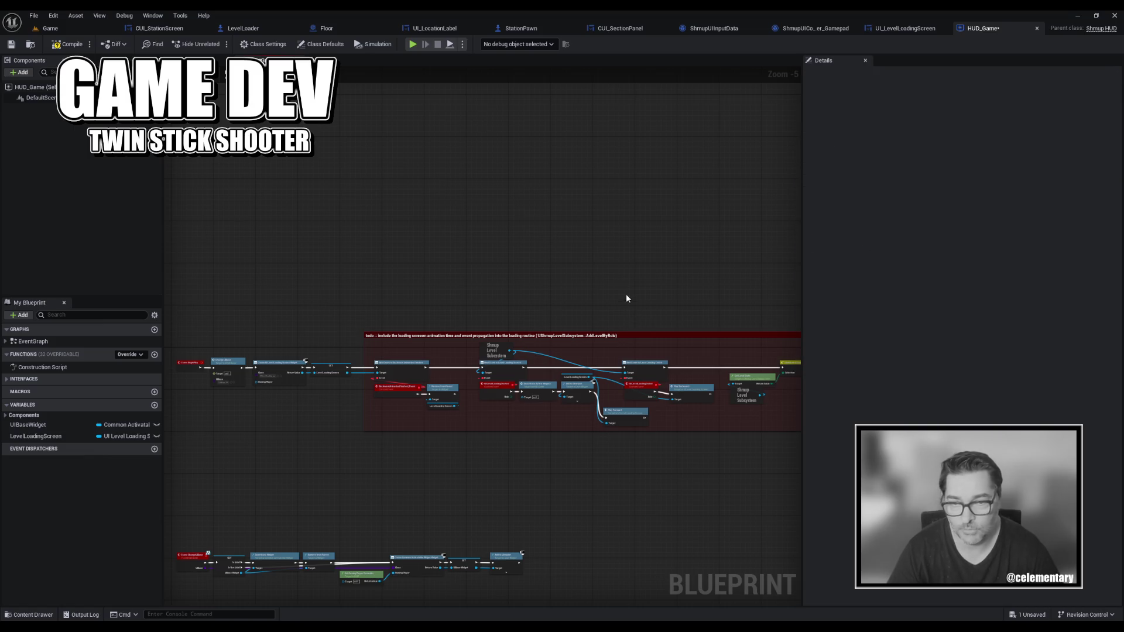
drag(627, 299, 482, 210)
scroll(476, 213, up, 1)
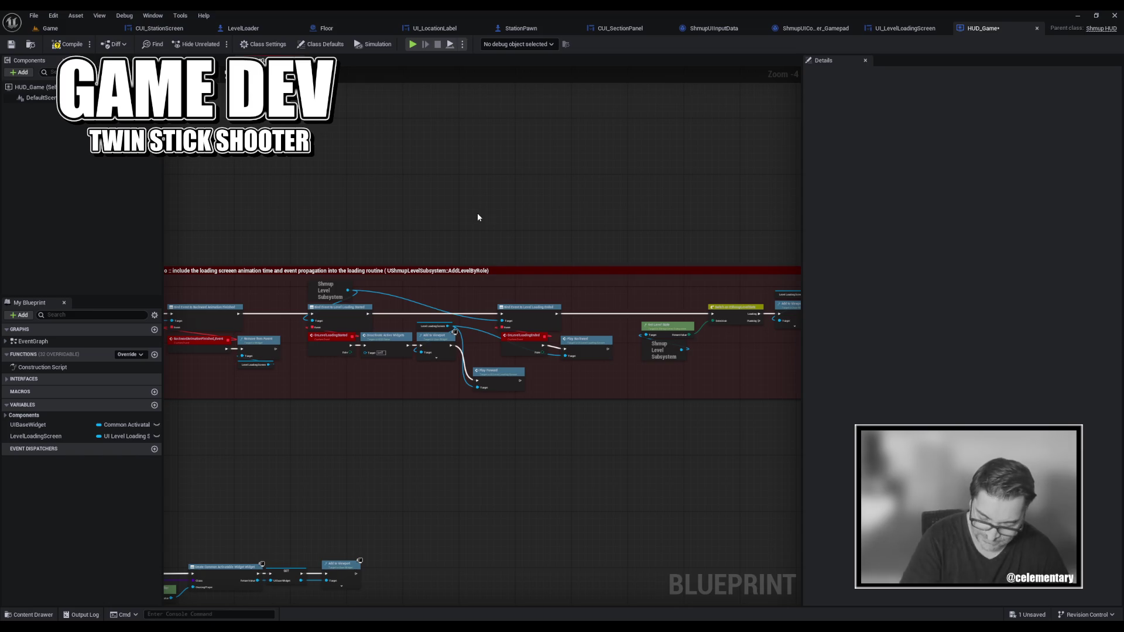
key(ctrl+s)
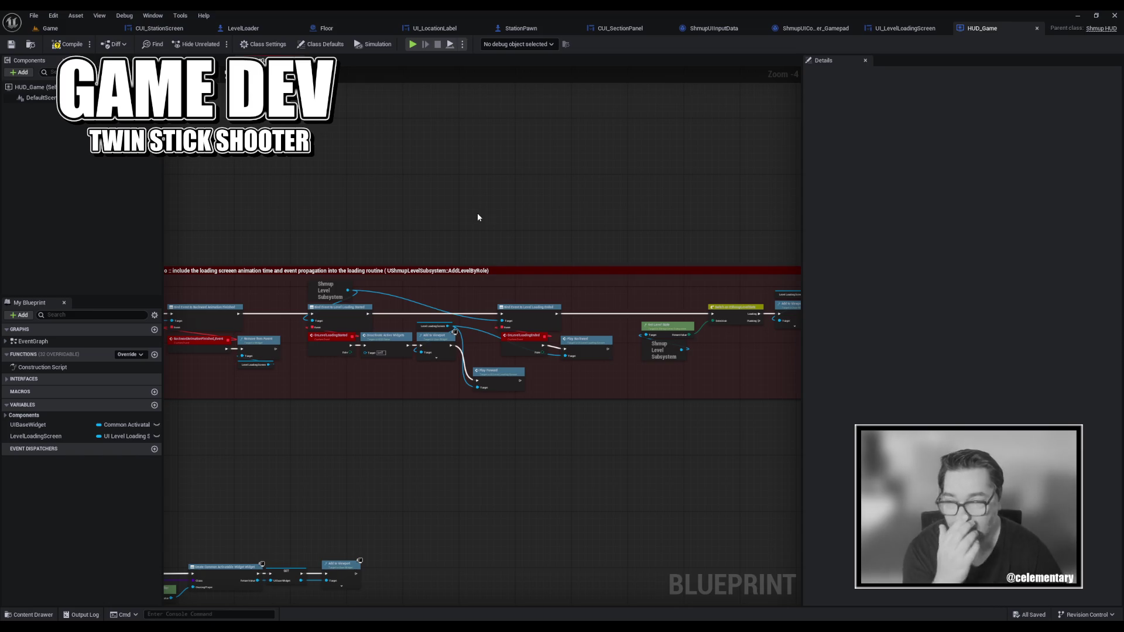
Close the HUD_Game Blueprint editor.
drag(356, 226, 463, 212)
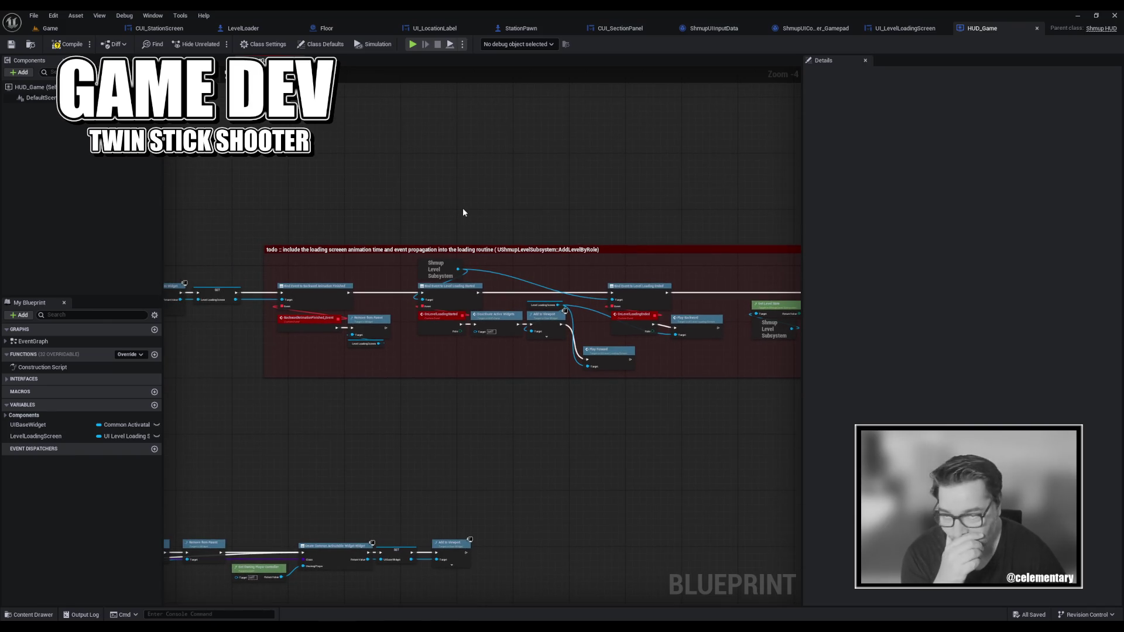
scroll(463, 211, down, 2)
scroll(462, 212, up, 3)
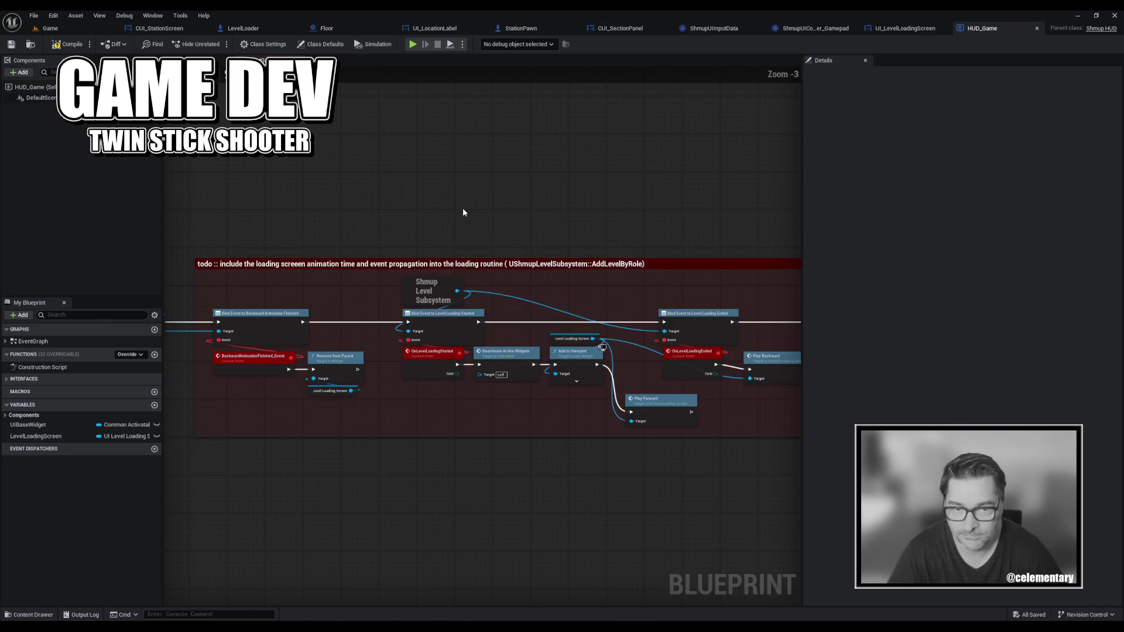
scroll(463, 211, down, 2)
drag(522, 221, 481, 220)
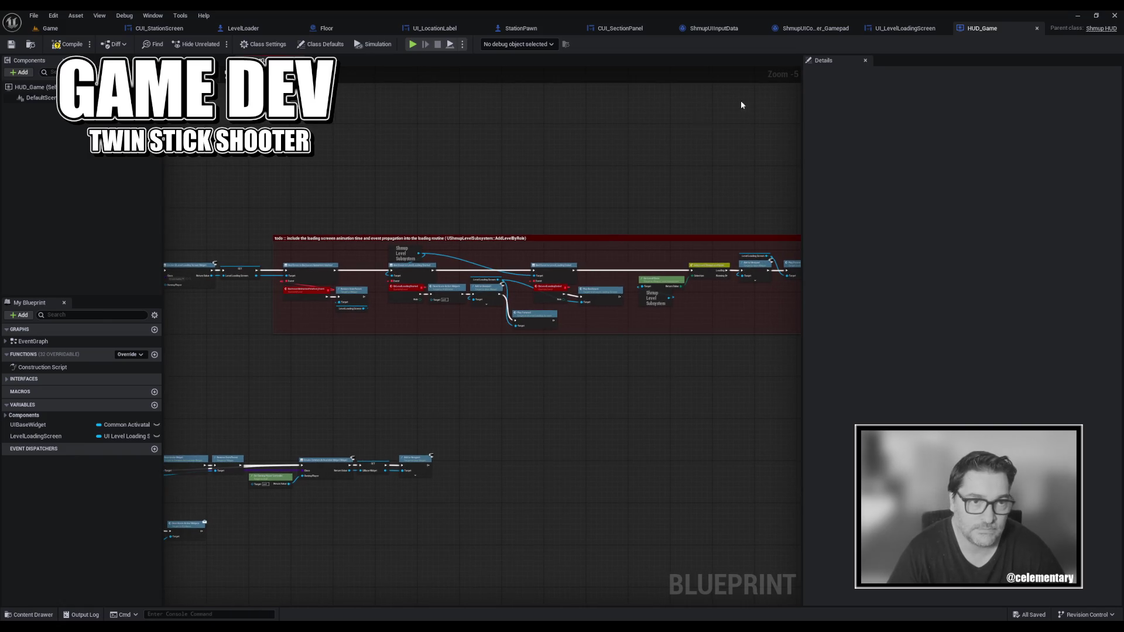
middle_click(982, 30)
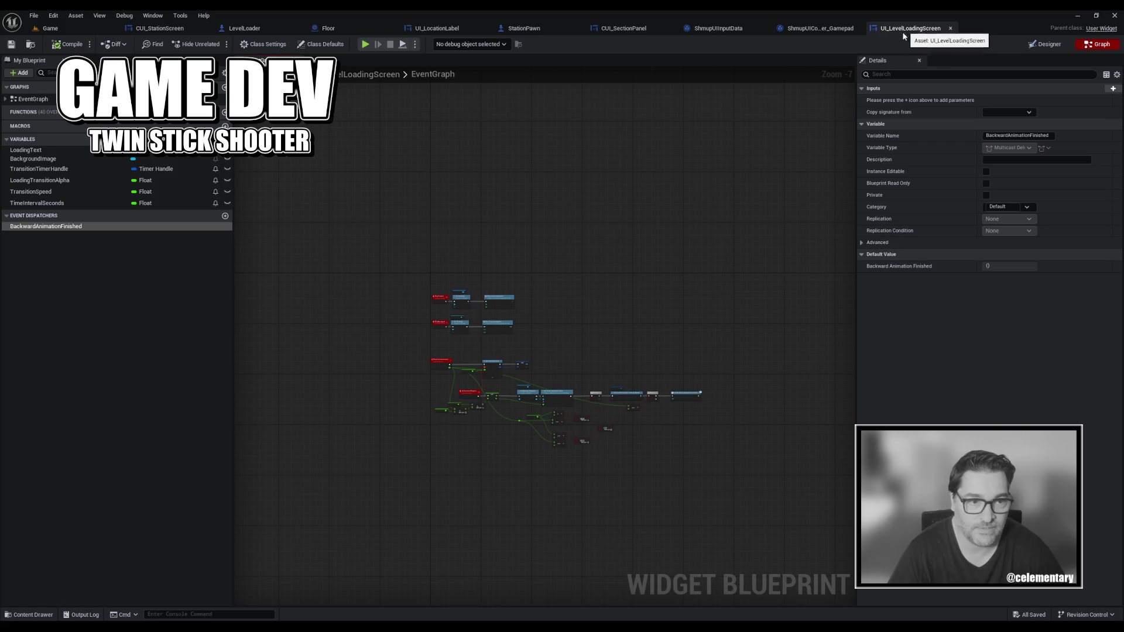
Set TransitionSpeed's default value to 0.035 and compile the loading screen widget.
click(54, 194)
click(1009, 303)
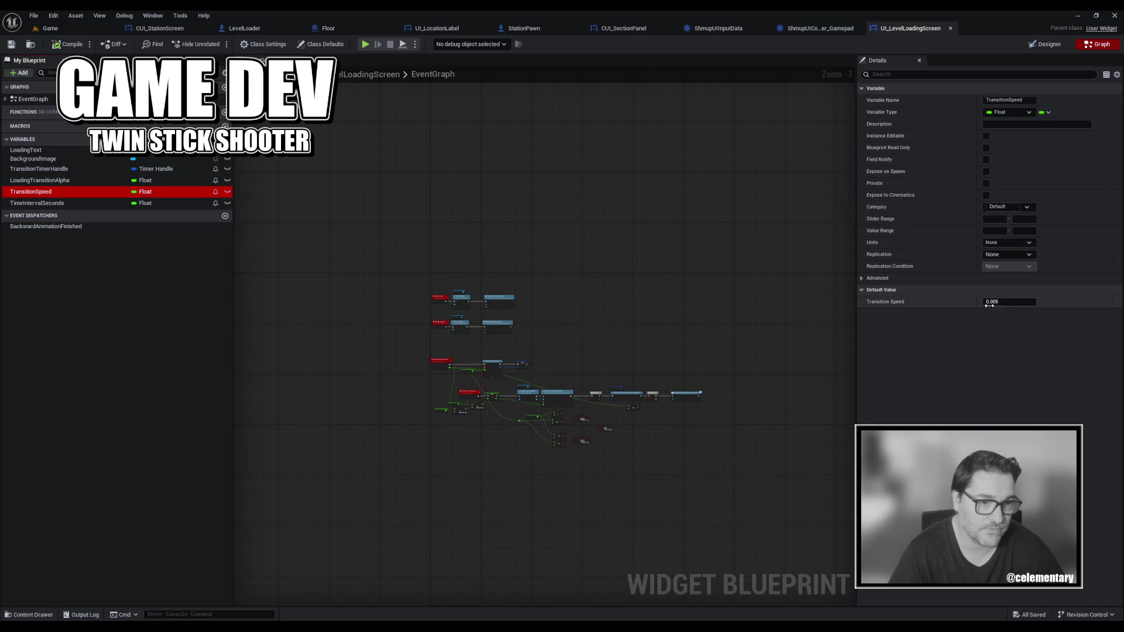
text(0.0)
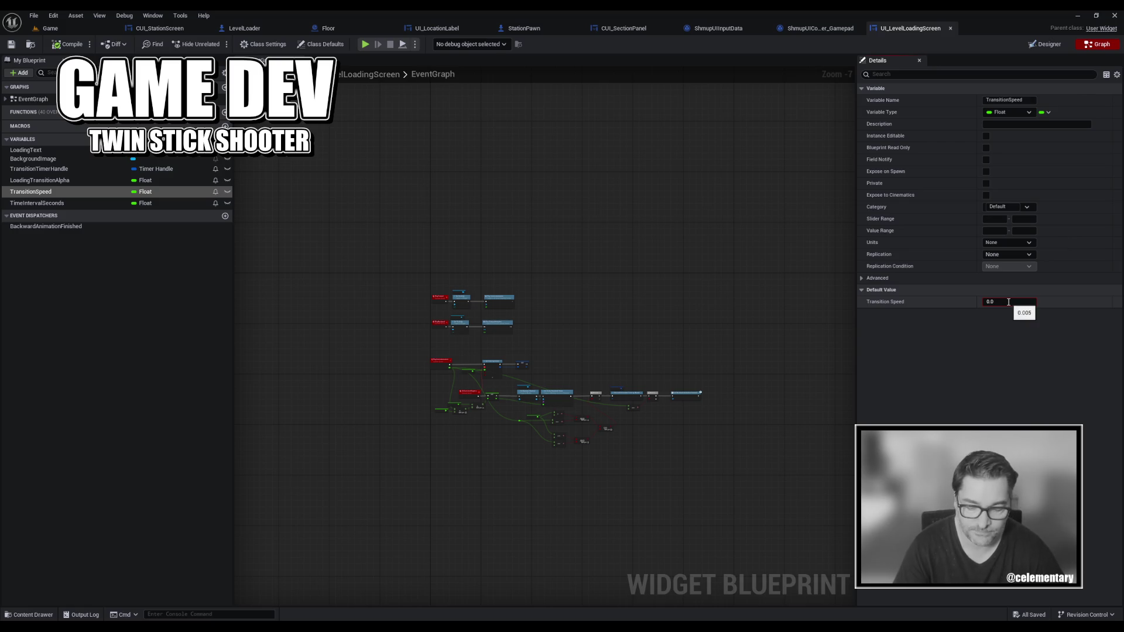
text(35)
key(Return)
key(ctrl+shift+w)
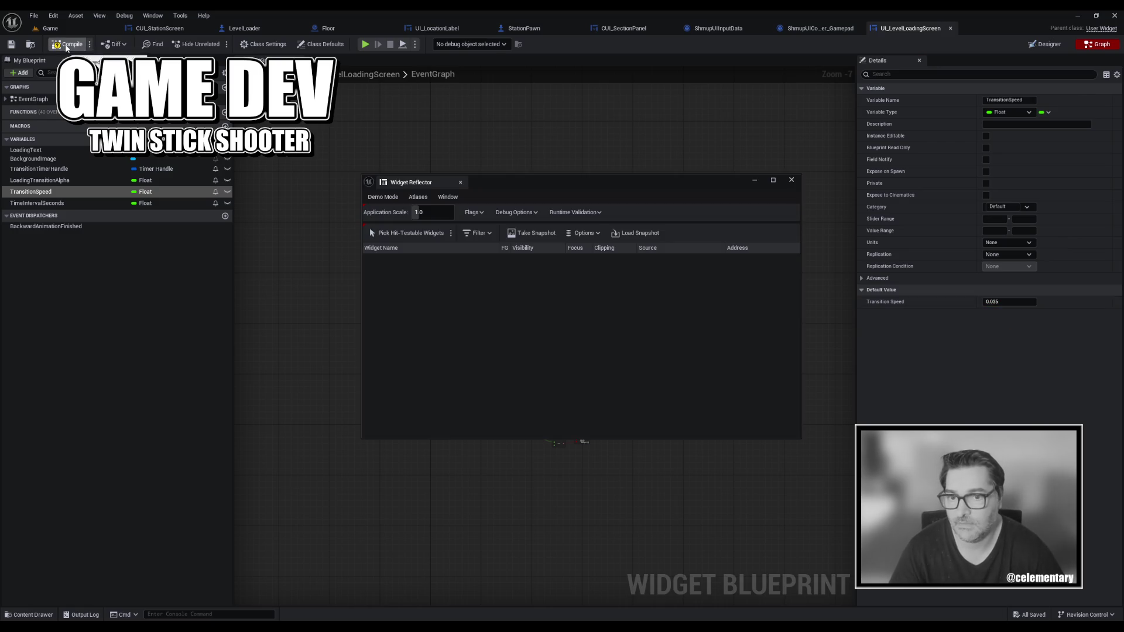
click(53, 45)
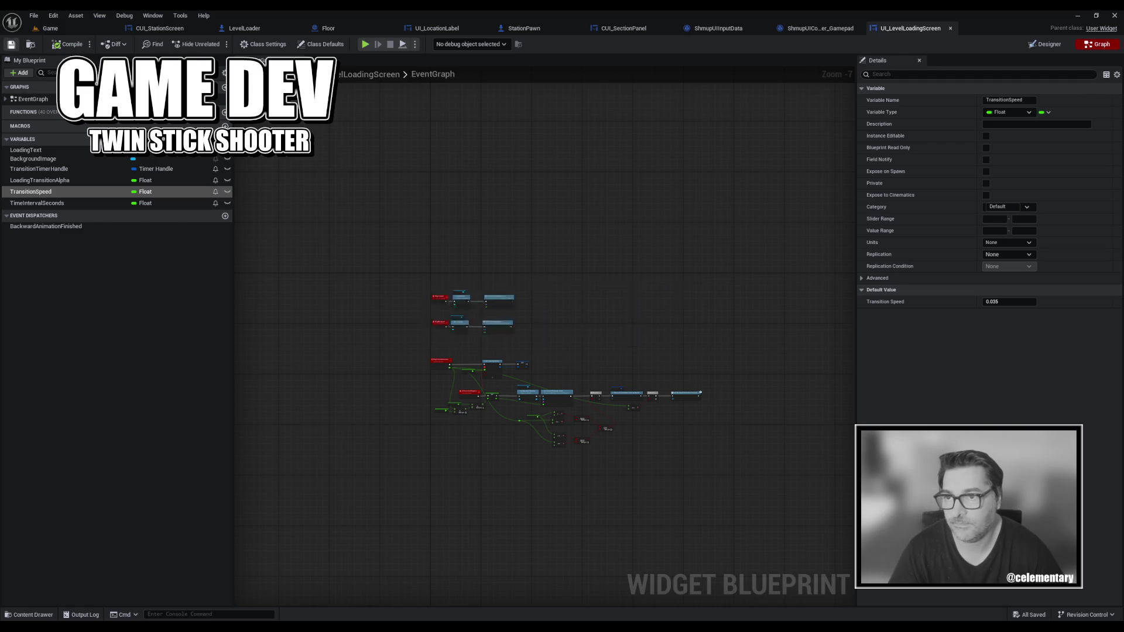
Close the UI_LevelLoadingScreen, gamepad data and ShmupUIInputData tabs, then play the Game level.
middle_click(916, 28)
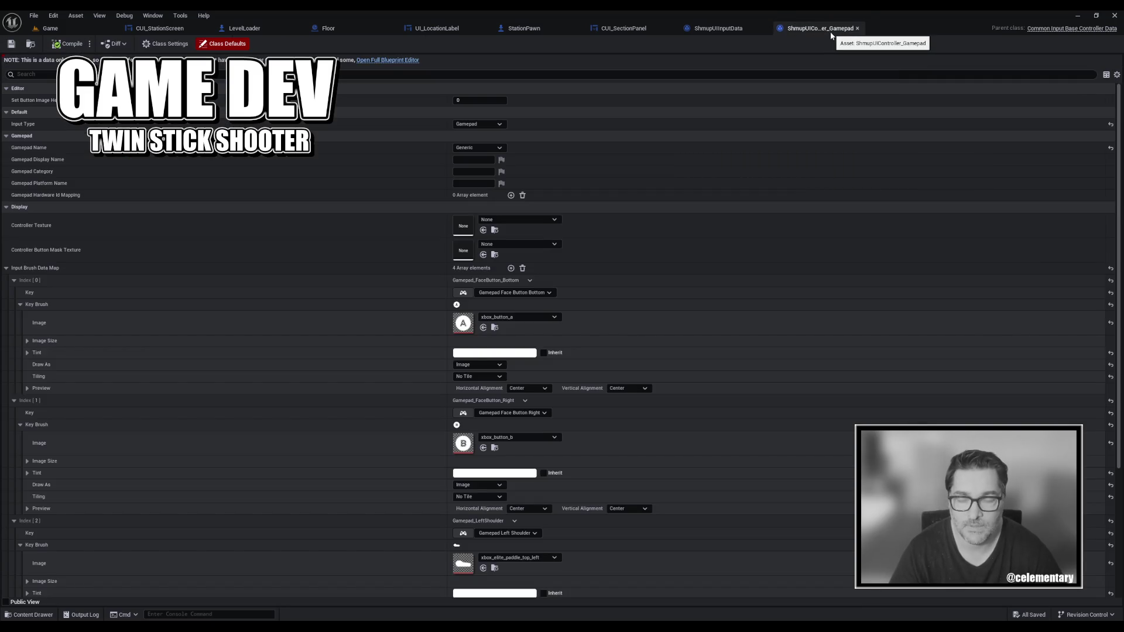
middle_click(830, 32)
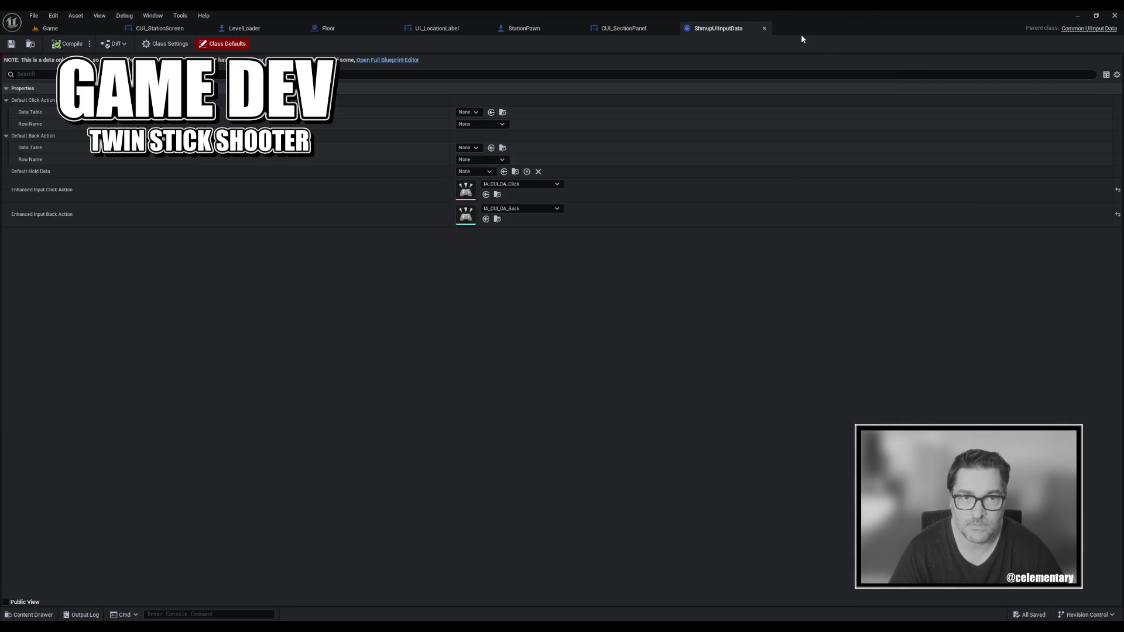
middle_click(741, 26)
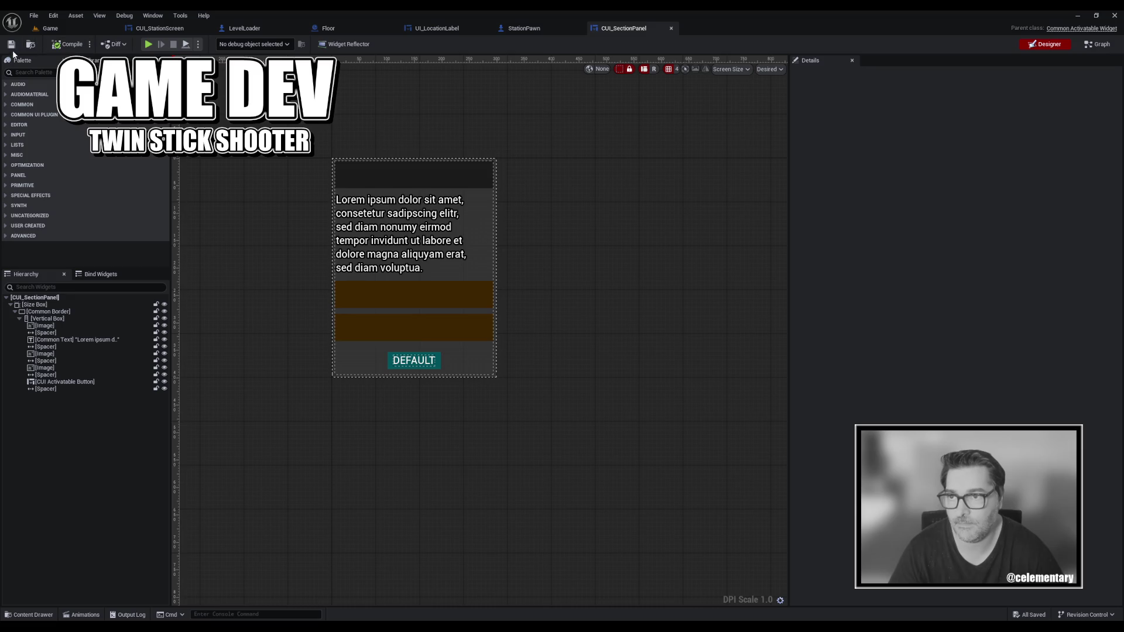
click(47, 29)
click(218, 44)
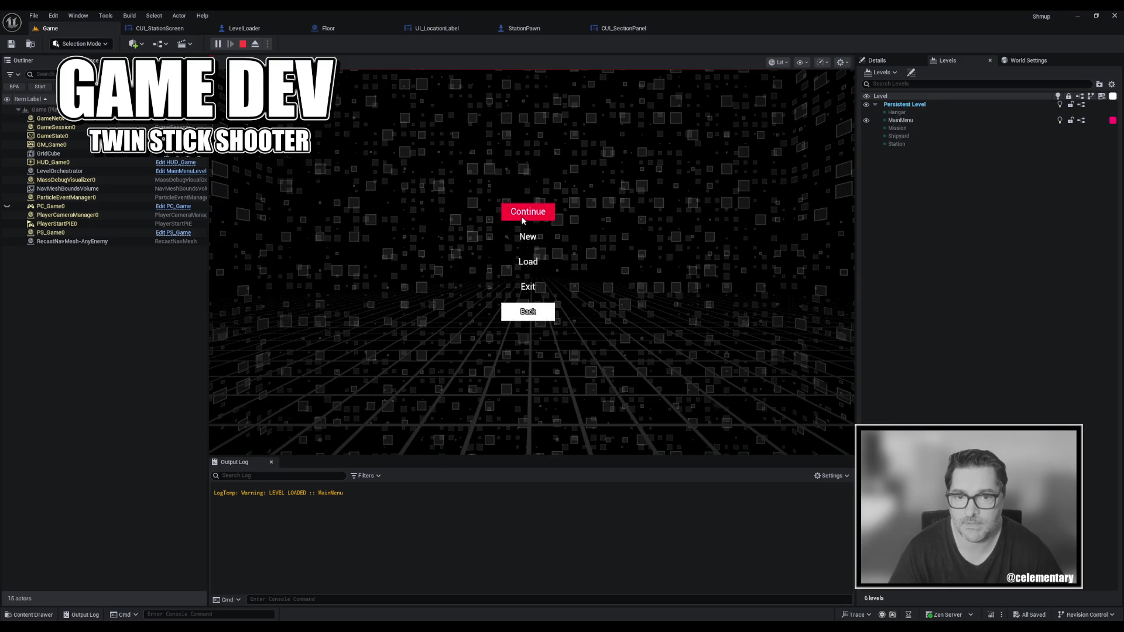
Continue into the station hub, travel to the Hangar and back, then stop play.
click(523, 221)
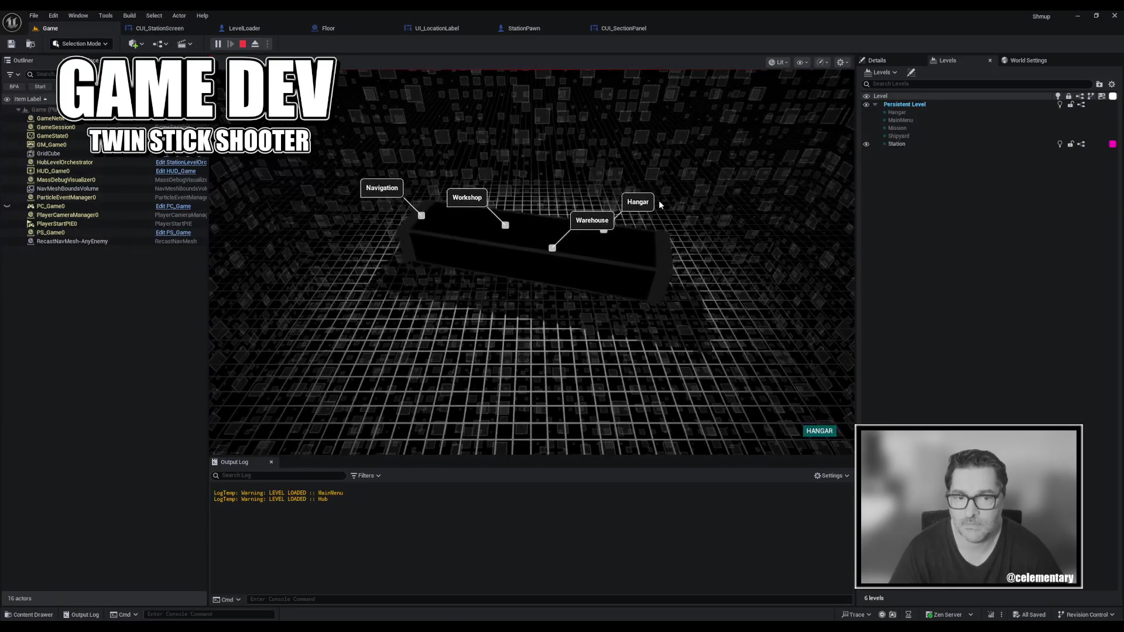
click(658, 201)
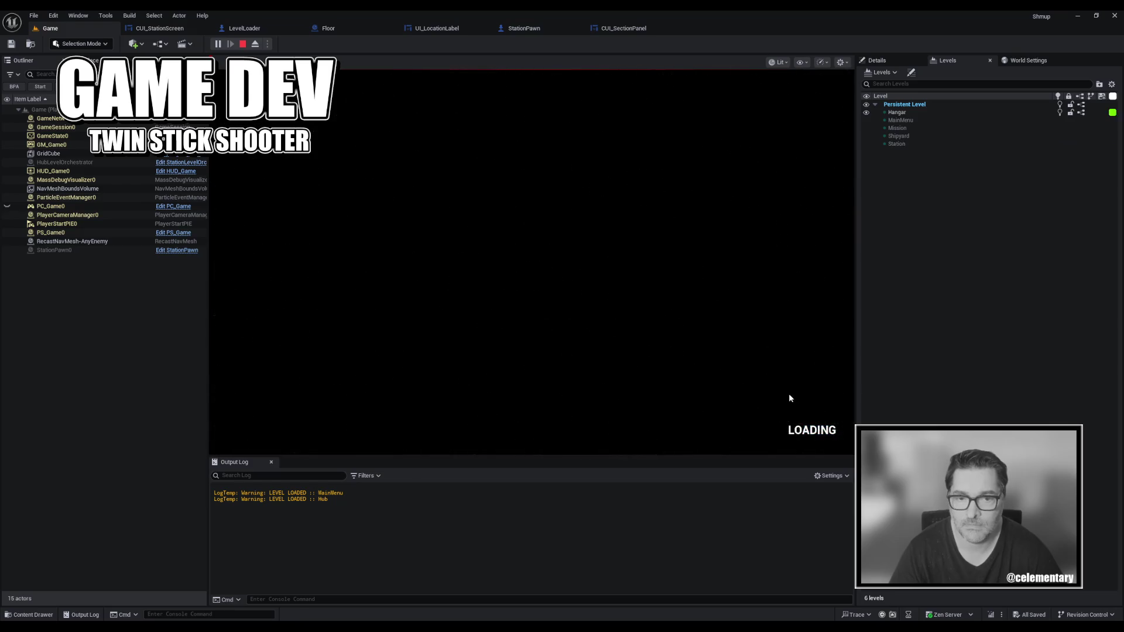
click(700, 433)
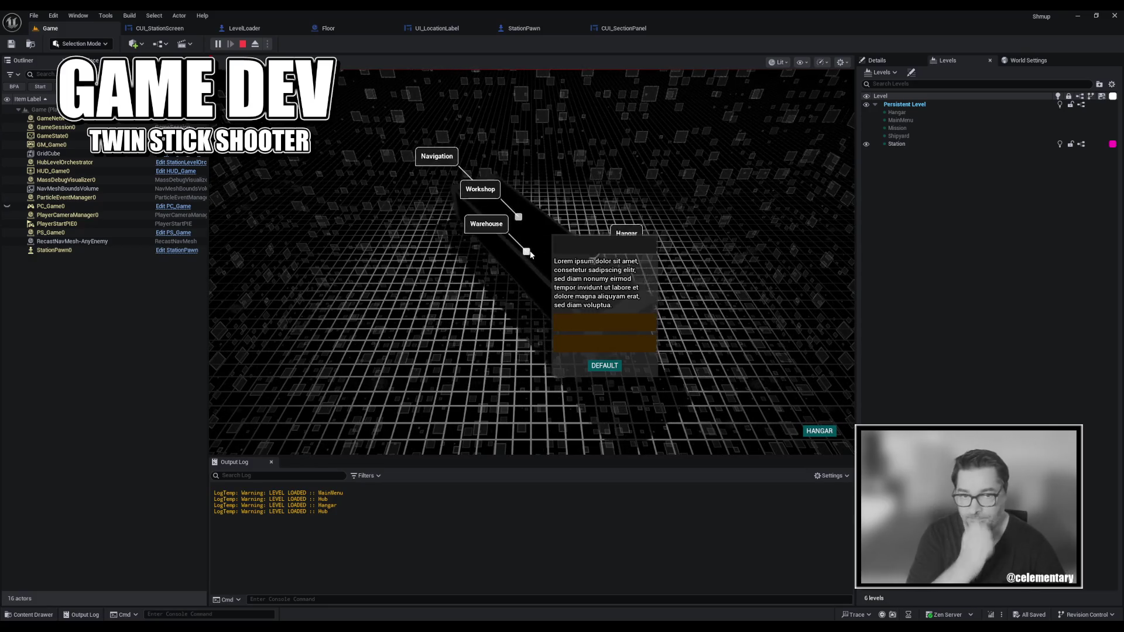
key(Escape)
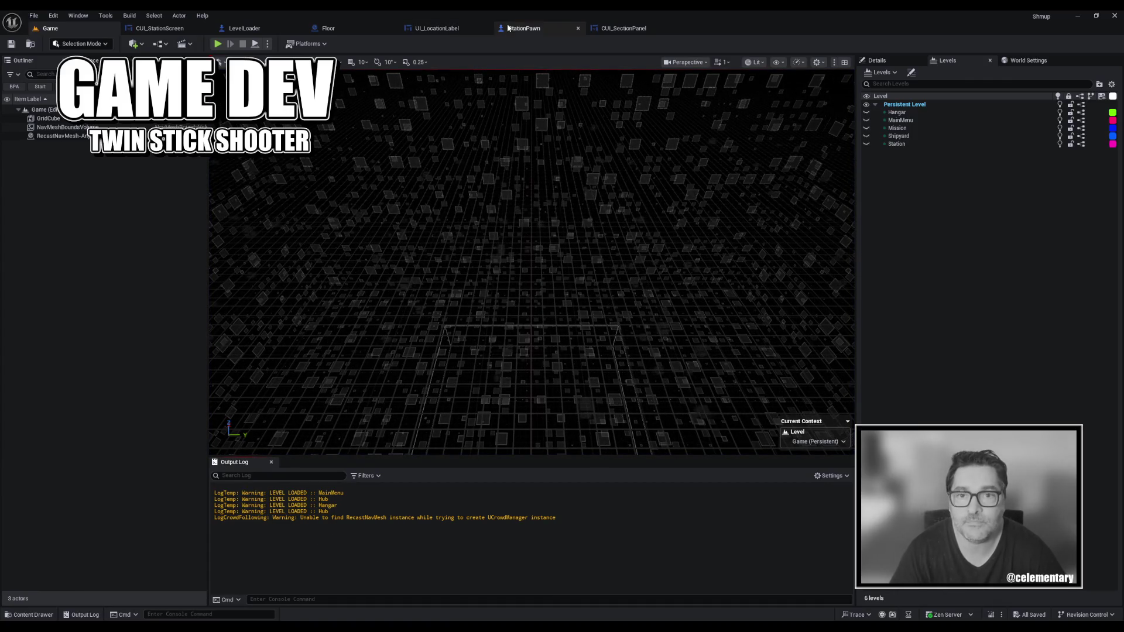
click(624, 28)
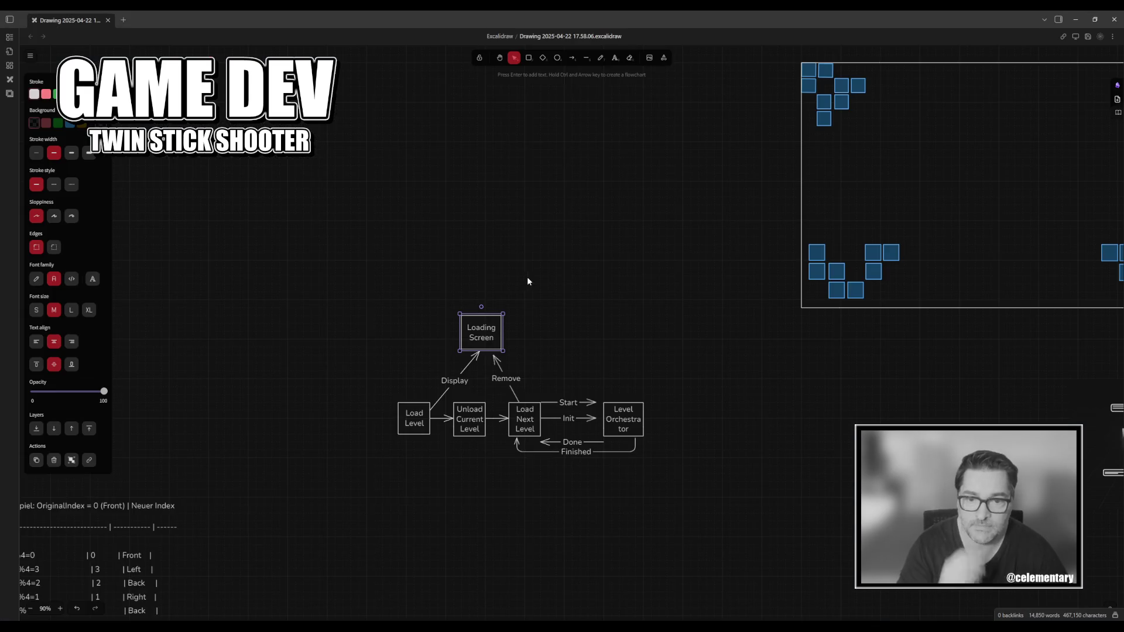
scroll(539, 396, down, 8)
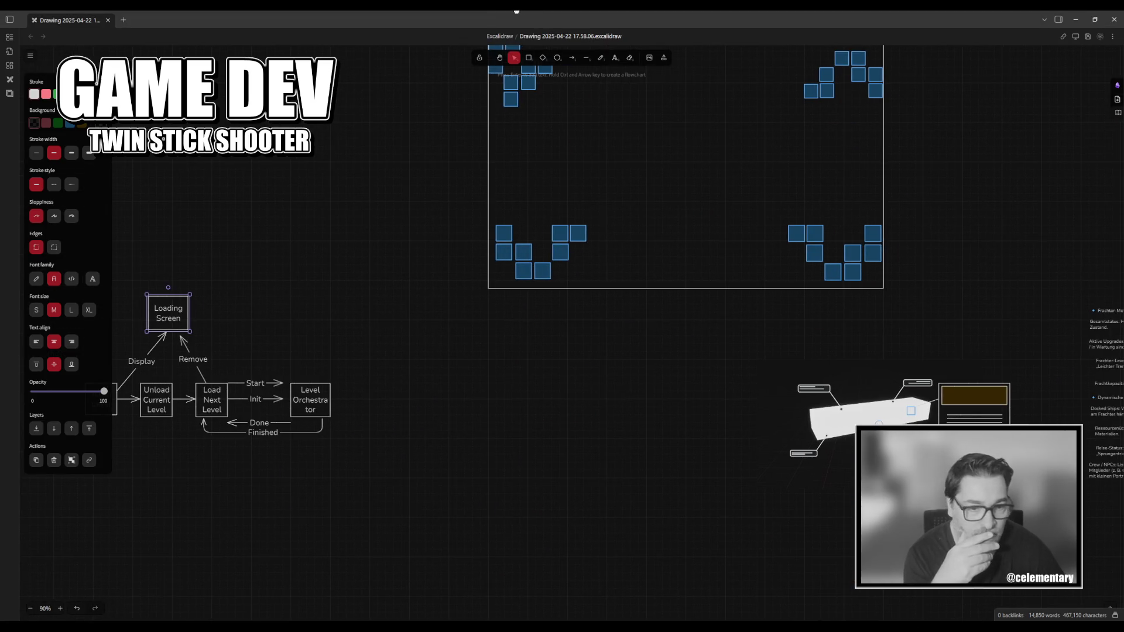
scroll(645, 326, right, 8)
scroll(387, 376, up, 7)
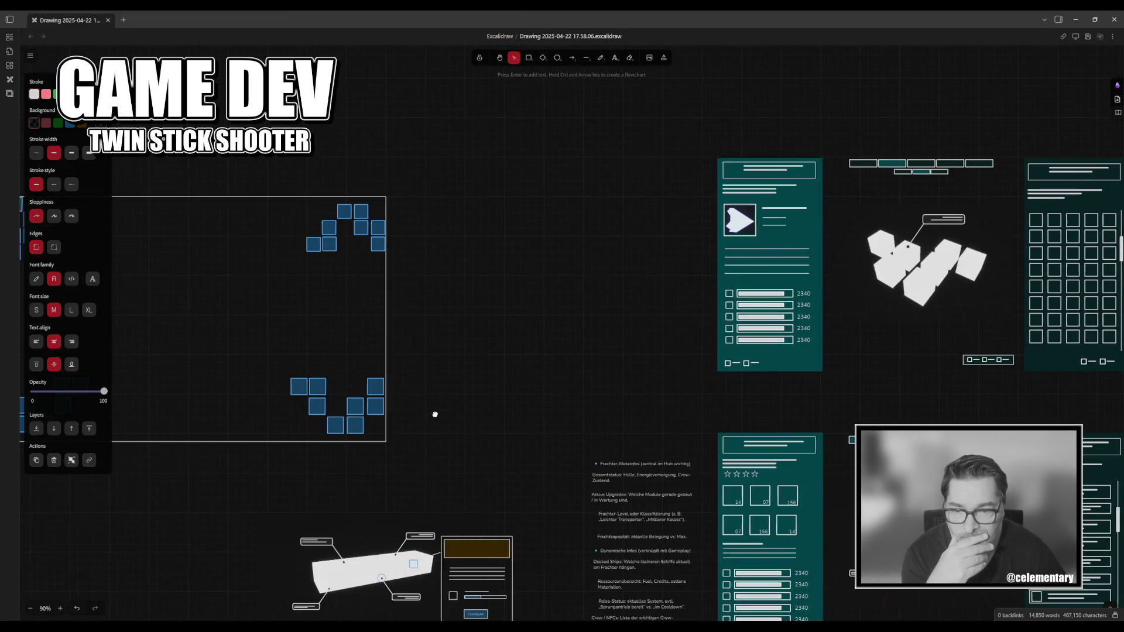
scroll(434, 413, down, 9)
scroll(434, 414, left, 6)
ctrl+scroll(612, 236, up, 5)
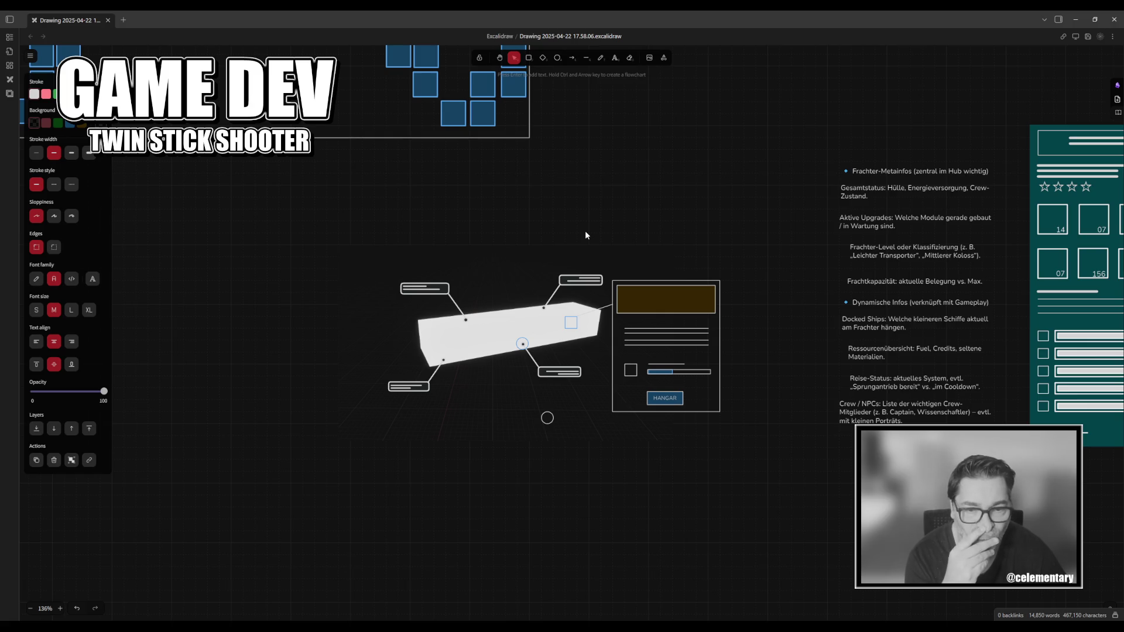
scroll(658, 176, left, 3)
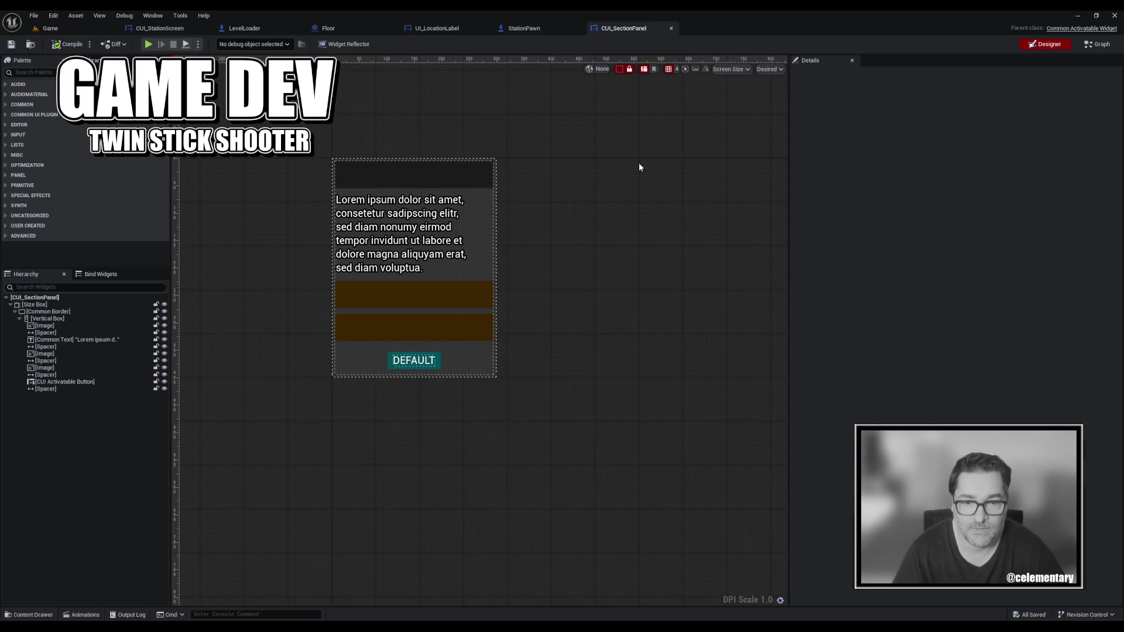
Close the UI_LocationLabel tab and reopen it from the Content Drawer.
click(526, 28)
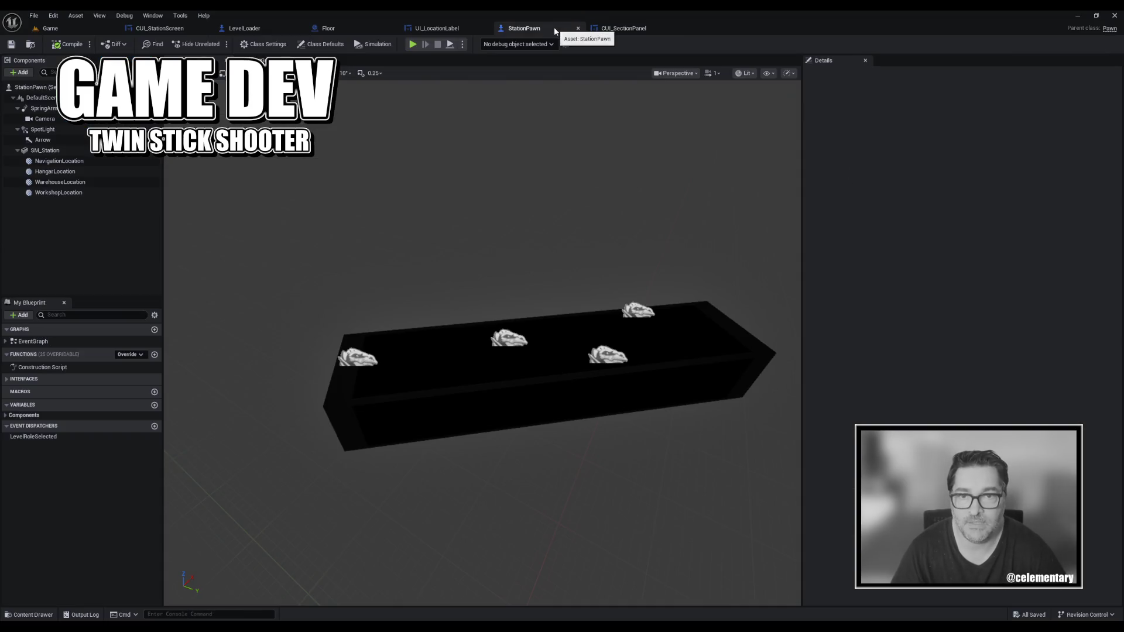
click(594, 28)
click(1097, 44)
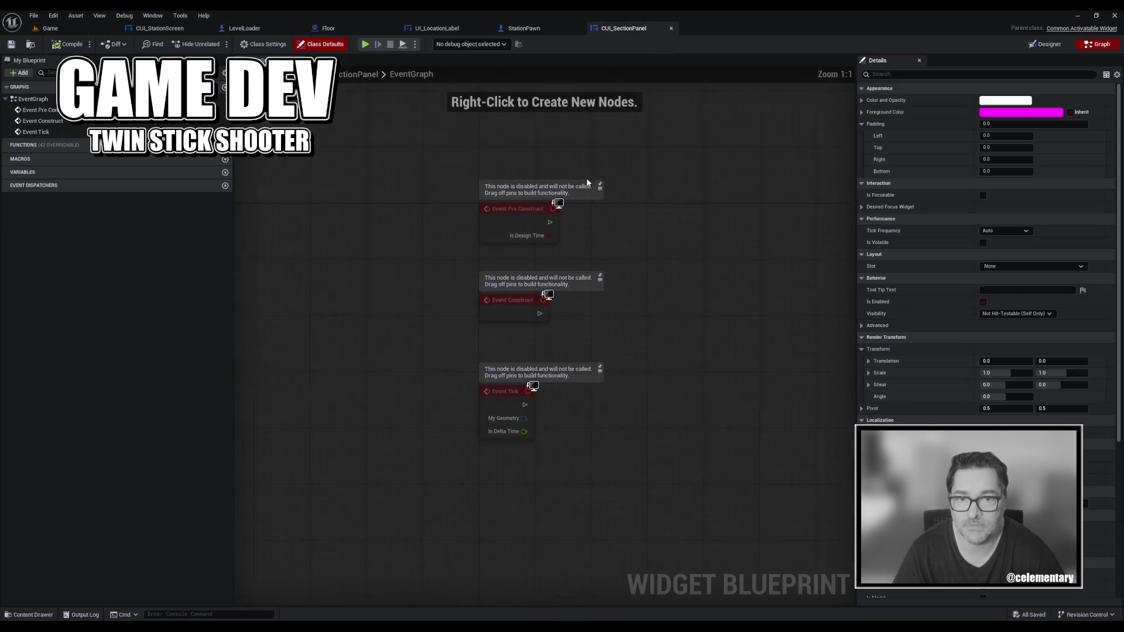
click(484, 28)
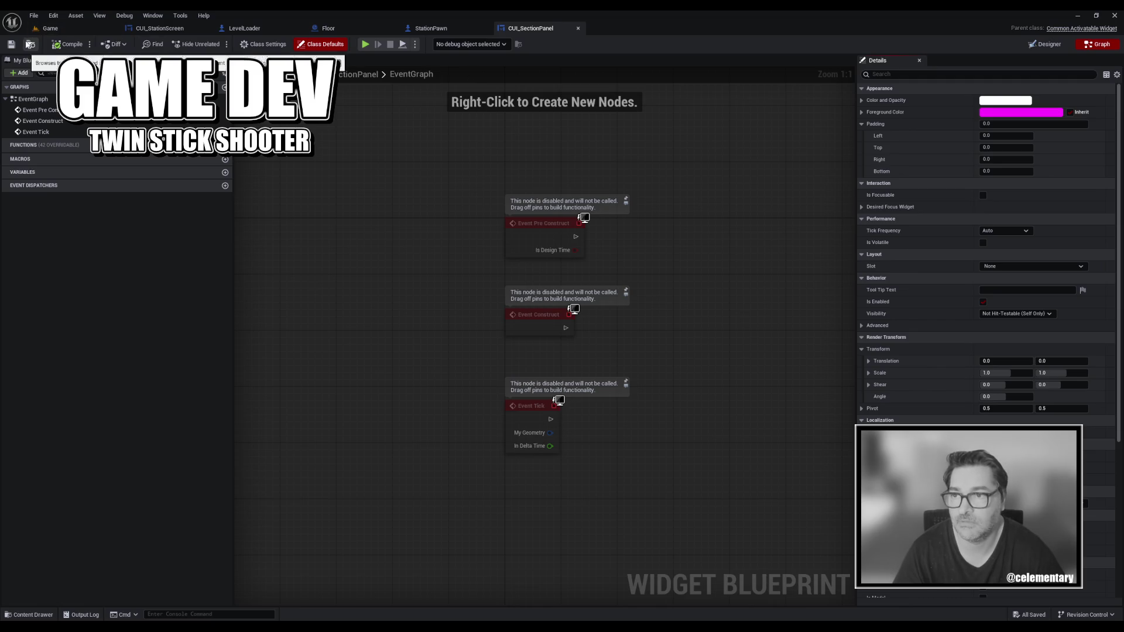
click(29, 614)
double_click(236, 407)
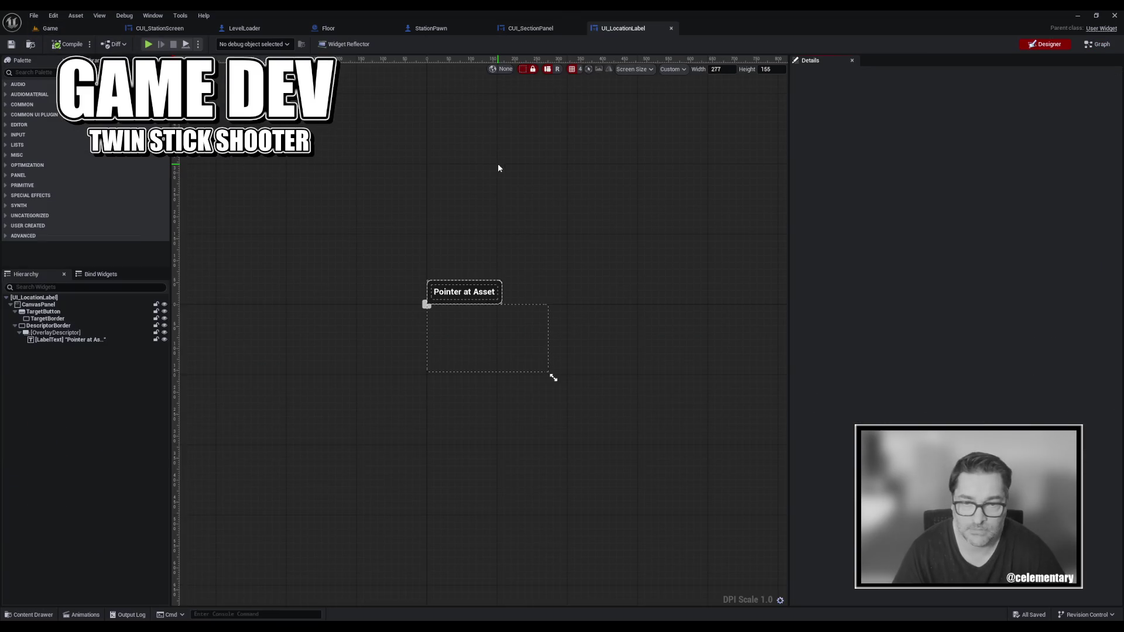
Delete the On Unhovered and Remove from Parent nodes in UI_LocationLabel's graph and save.
click(1090, 44)
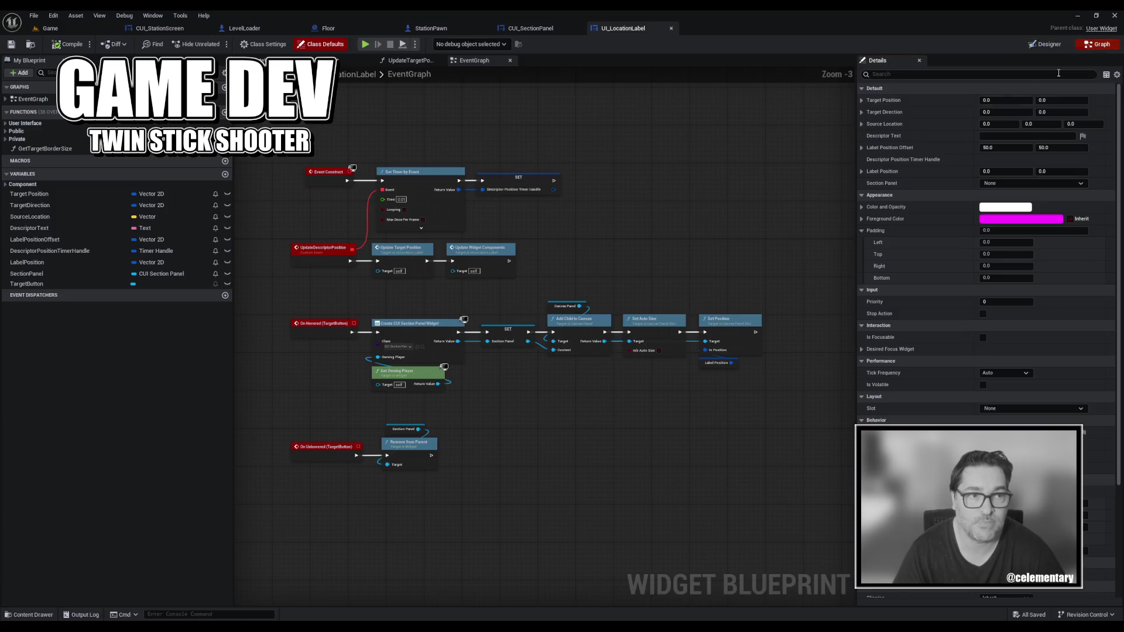
scroll(498, 498, down, 1)
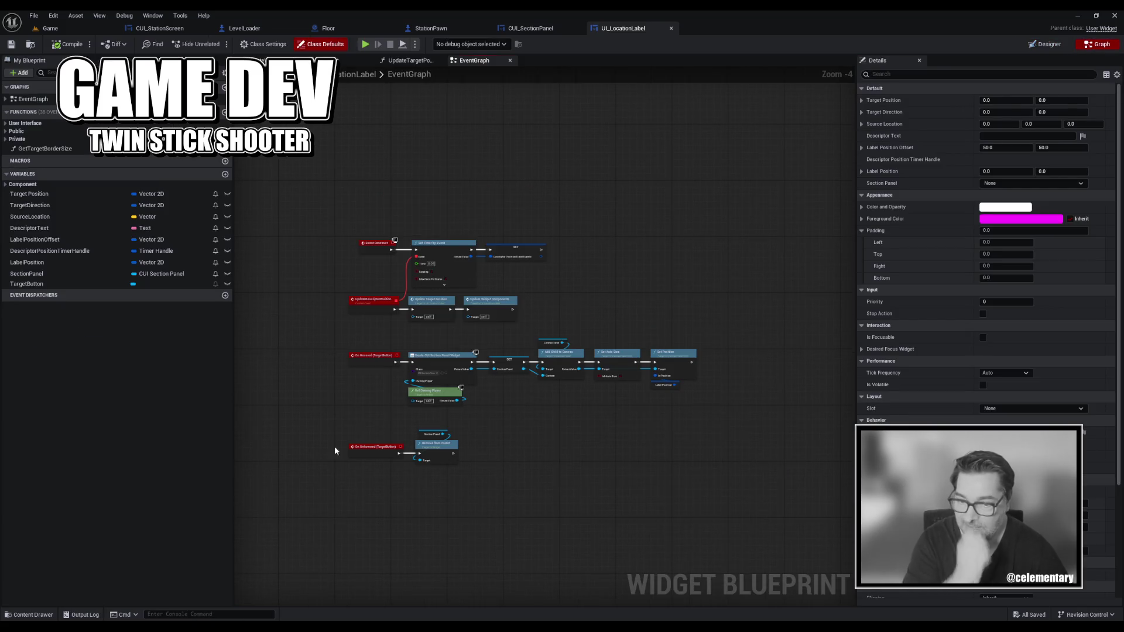
drag(335, 447, 517, 480)
key(Delete)
key(ctrl+s)
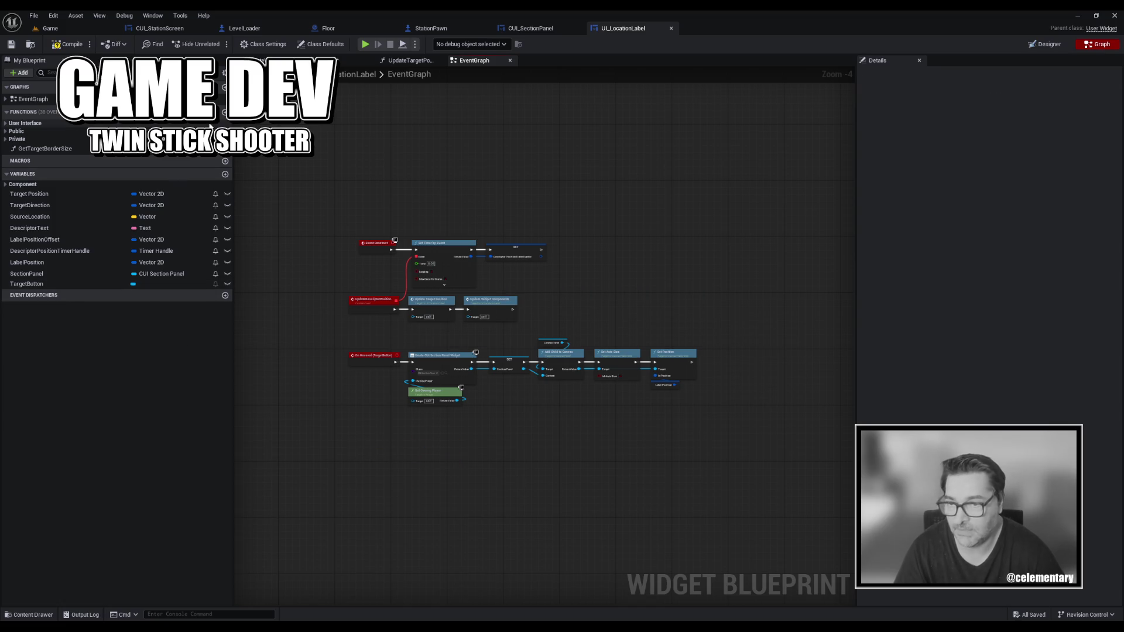
Shift the On Hovered chain right to make room before Set Position.
scroll(578, 439, up, 4)
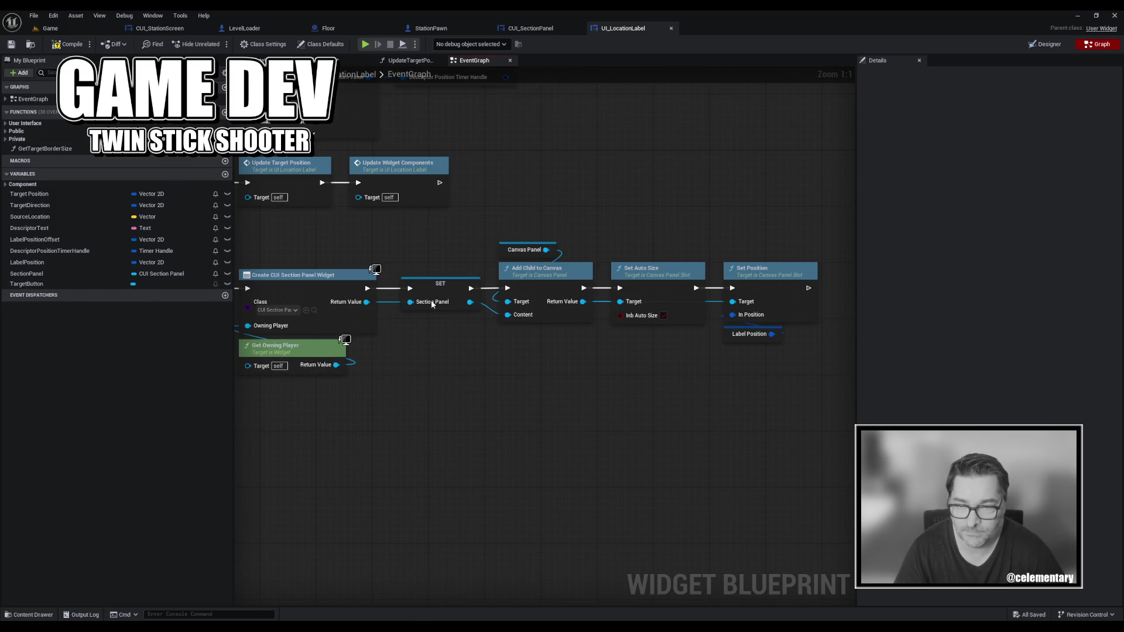
scroll(587, 389, down, 3)
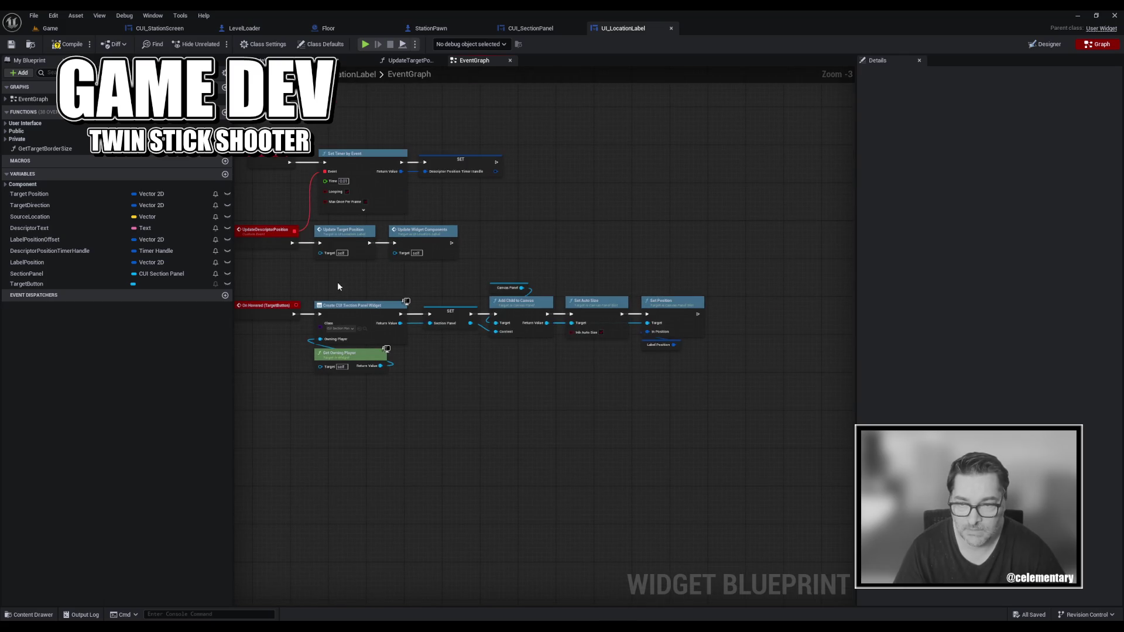
drag(332, 274, 753, 427)
drag(512, 305, 626, 310)
drag(291, 393, 409, 396)
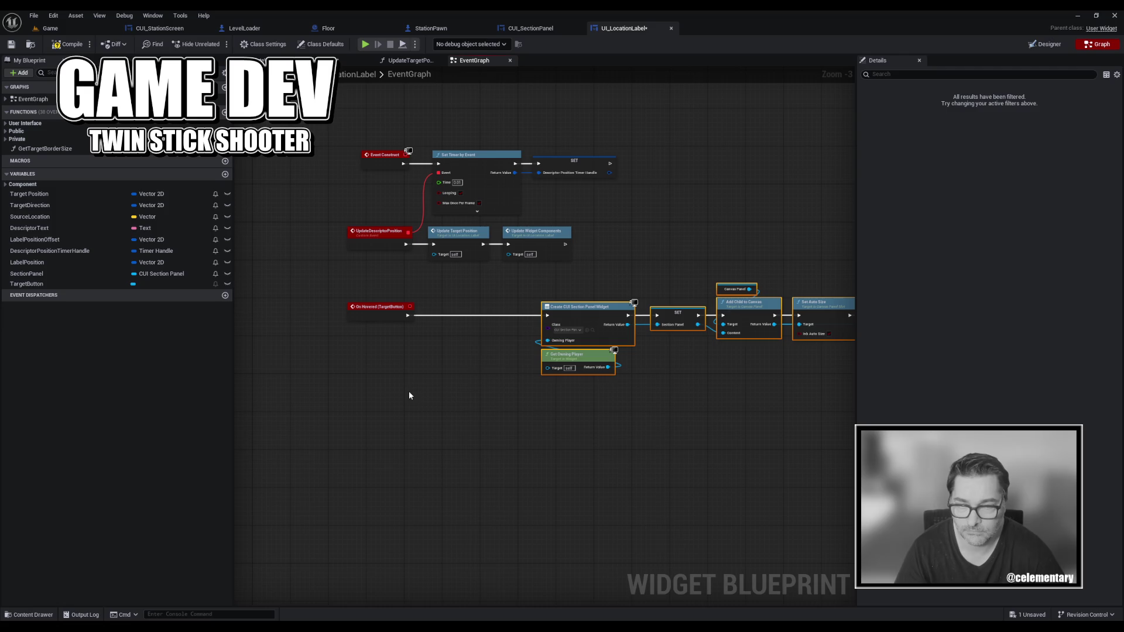
drag(477, 384, 358, 372)
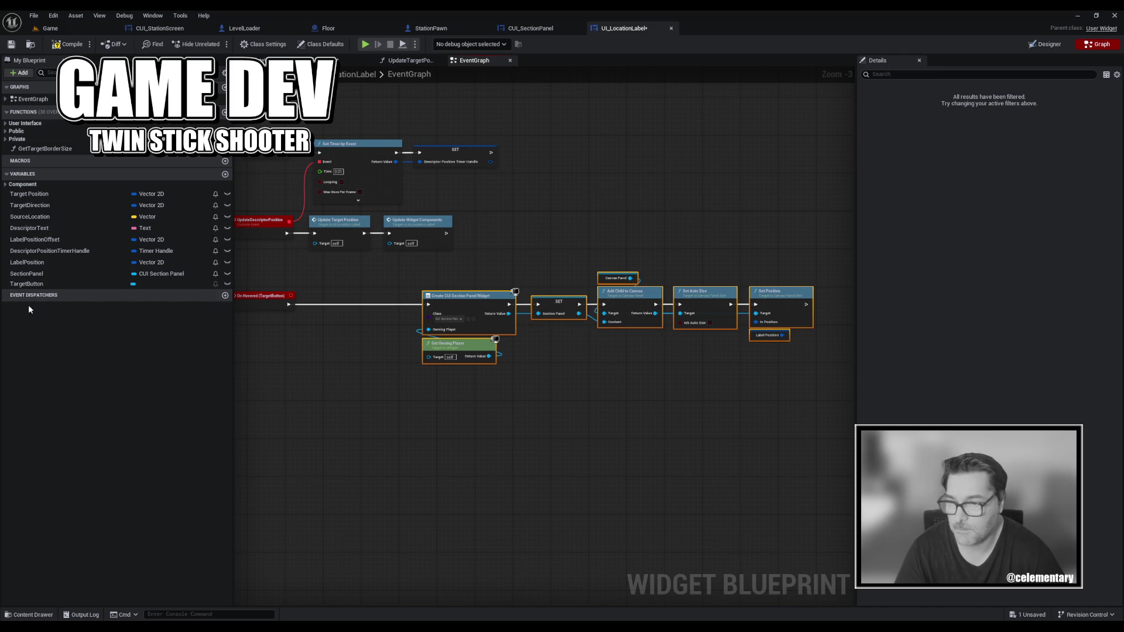
Add a SectionPanel getter and route its Is Valid branch into Set Position.
drag(28, 274, 296, 332)
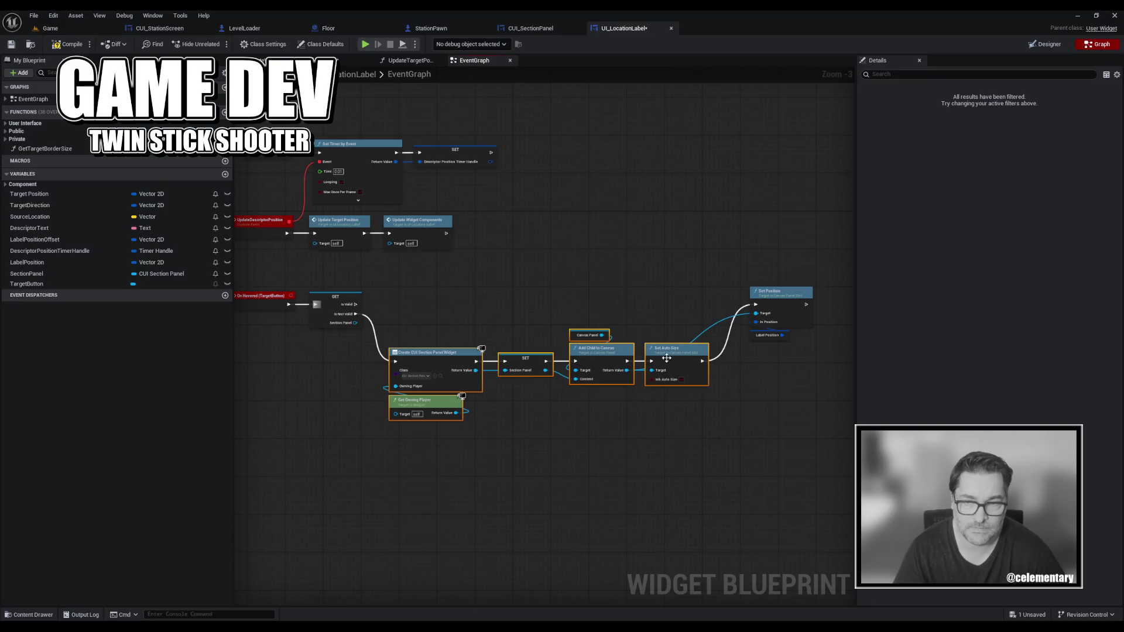
mouse_move(355, 304)
mouse_down()
mouse_move(755, 304)
mouse_move(771, 291)
mouse_up()
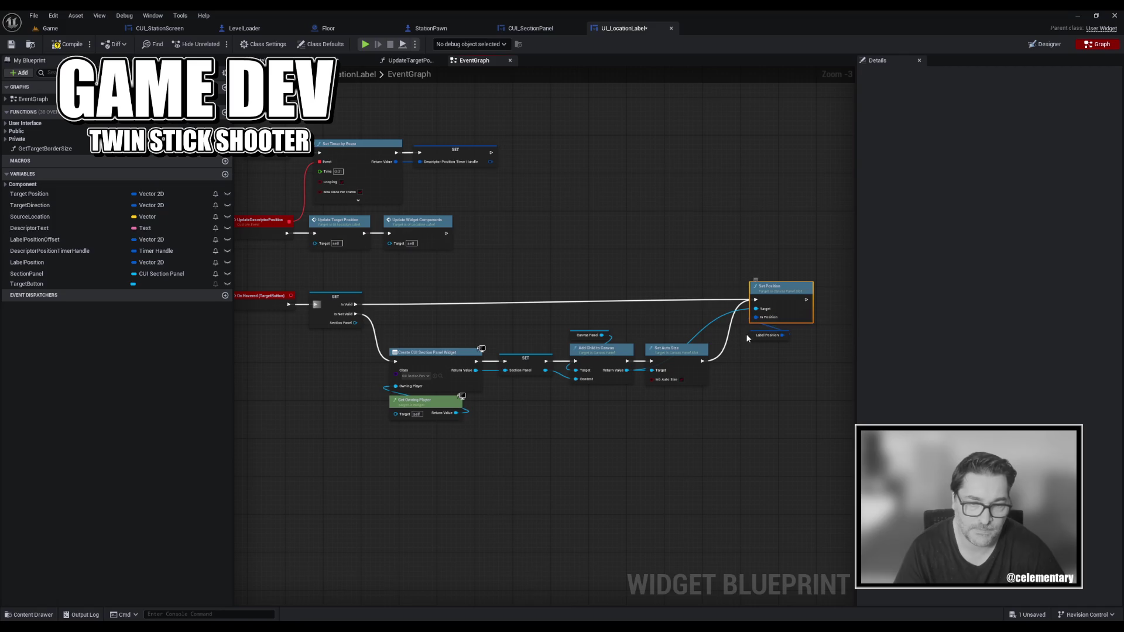
drag(754, 335, 756, 331)
click(784, 388)
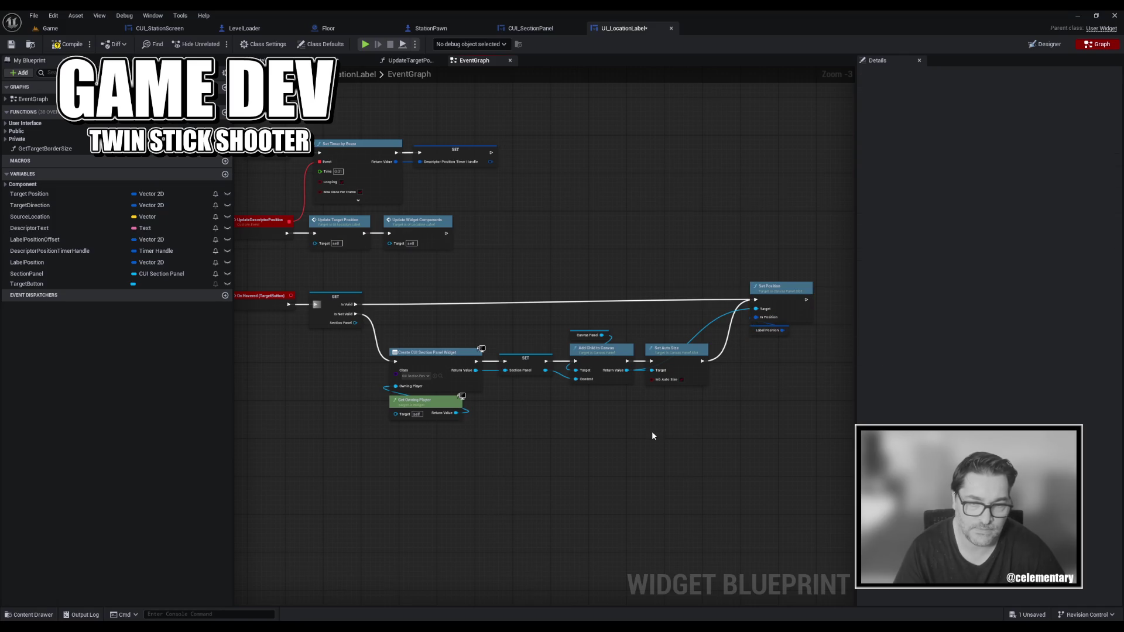
drag(651, 430, 568, 425)
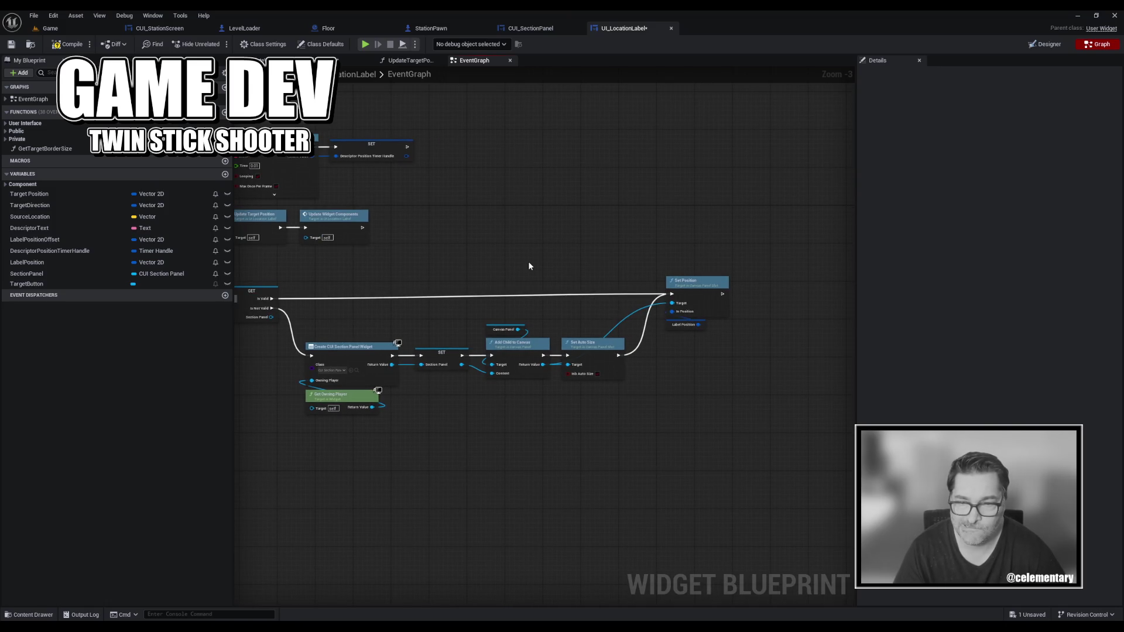
mouse_move(29, 273)
mouse_down()
mouse_move(447, 293)
mouse_move(567, 268)
mouse_up()
Insert a Visible Set Visibility node on SectionPanel between the Is Valid path and Set Position.
text(set visi)
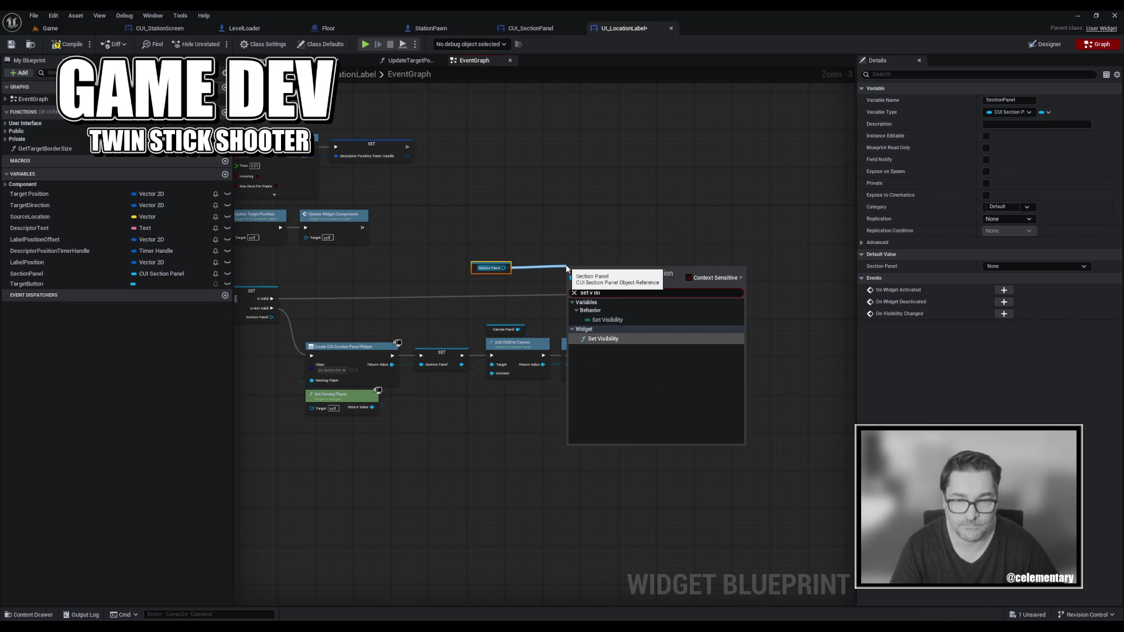
key(Return)
click(595, 302)
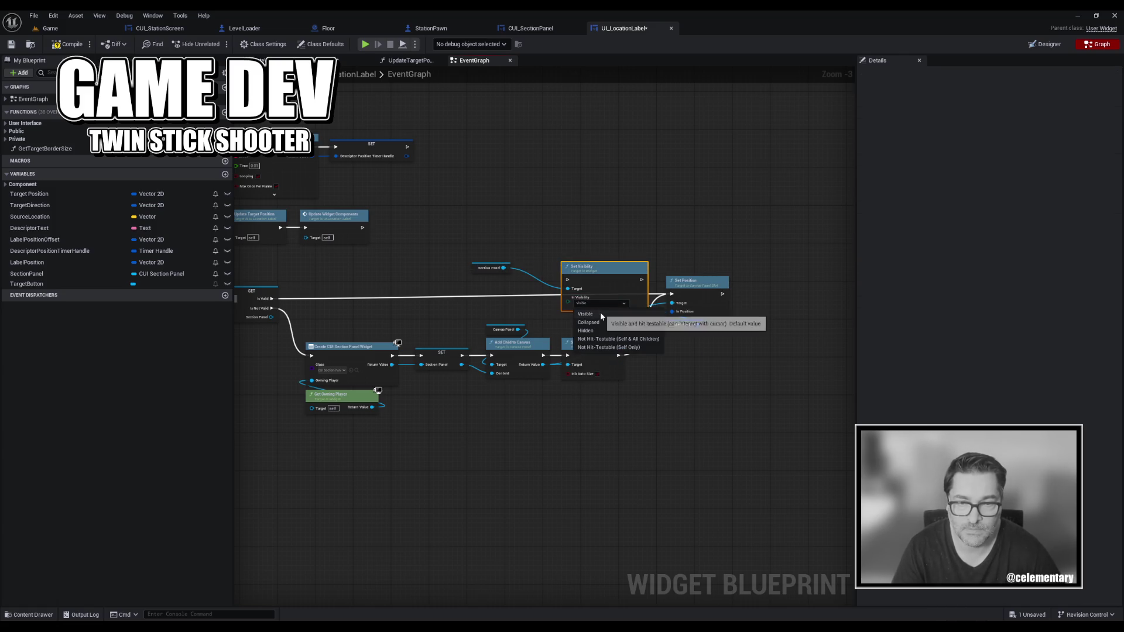
click(609, 347)
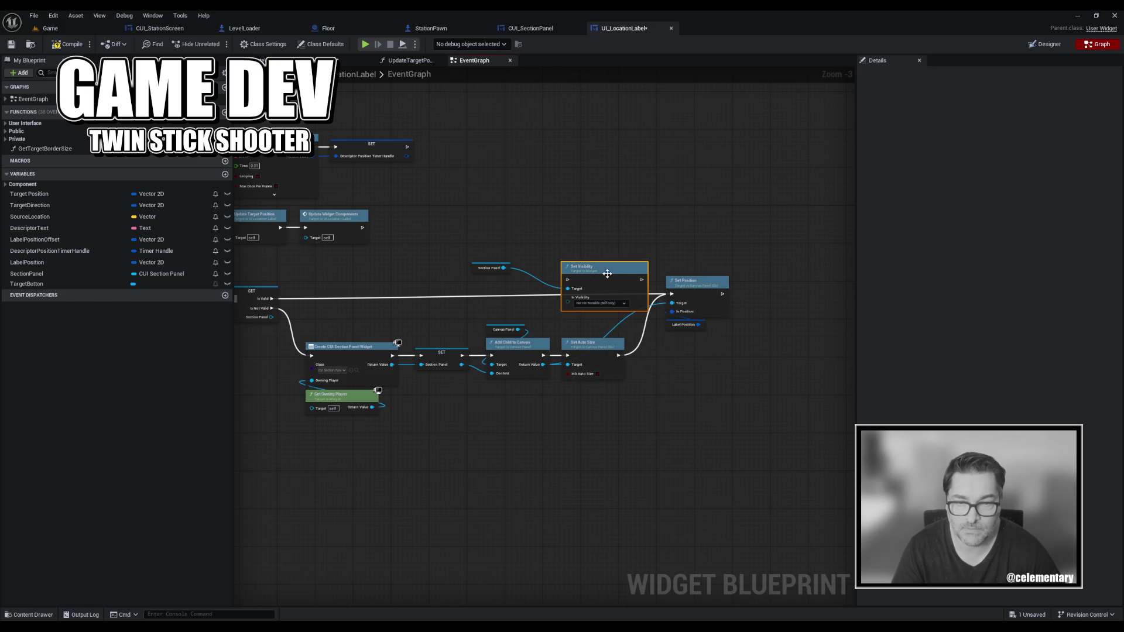
drag(607, 274, 536, 273)
mouse_move(491, 267)
mouse_down()
mouse_move(479, 262)
mouse_move(511, 253)
mouse_up()
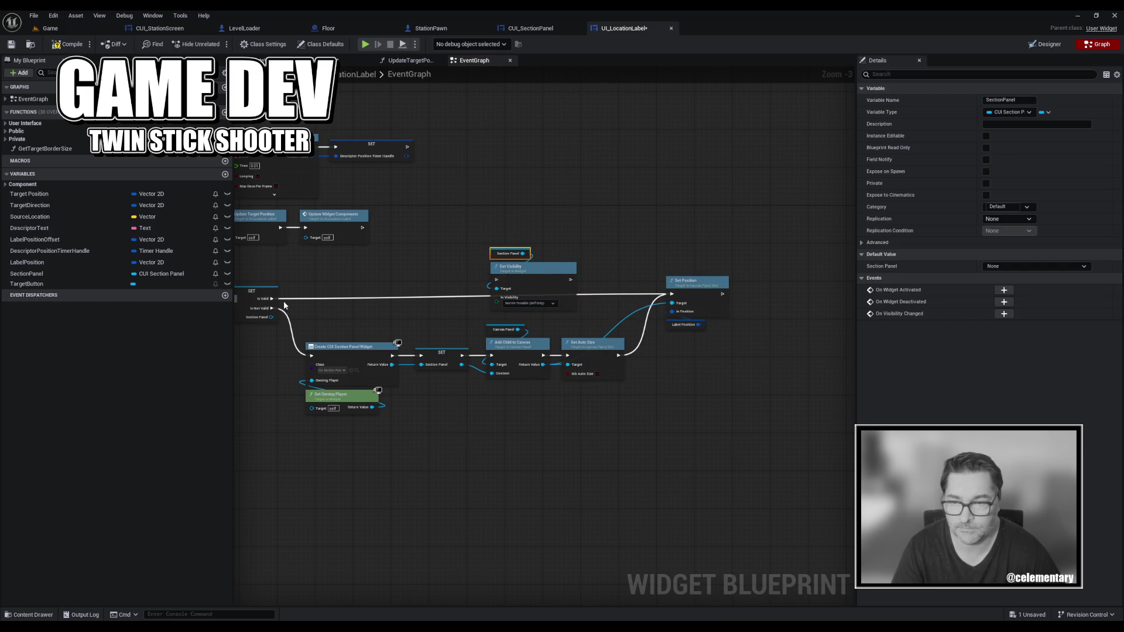
click(529, 304)
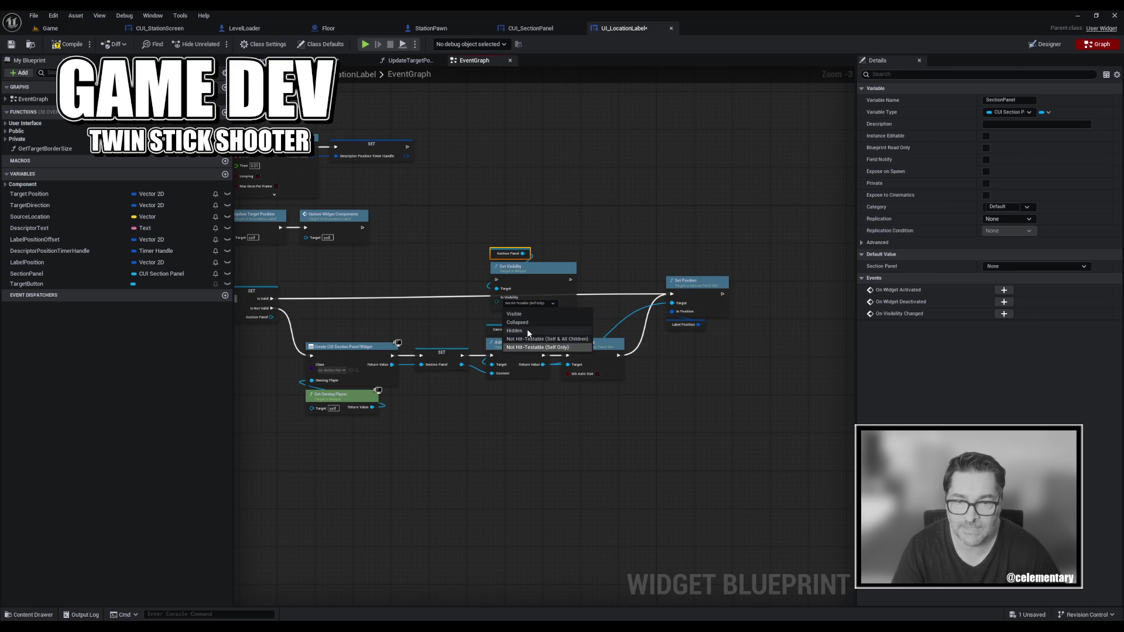
click(515, 315)
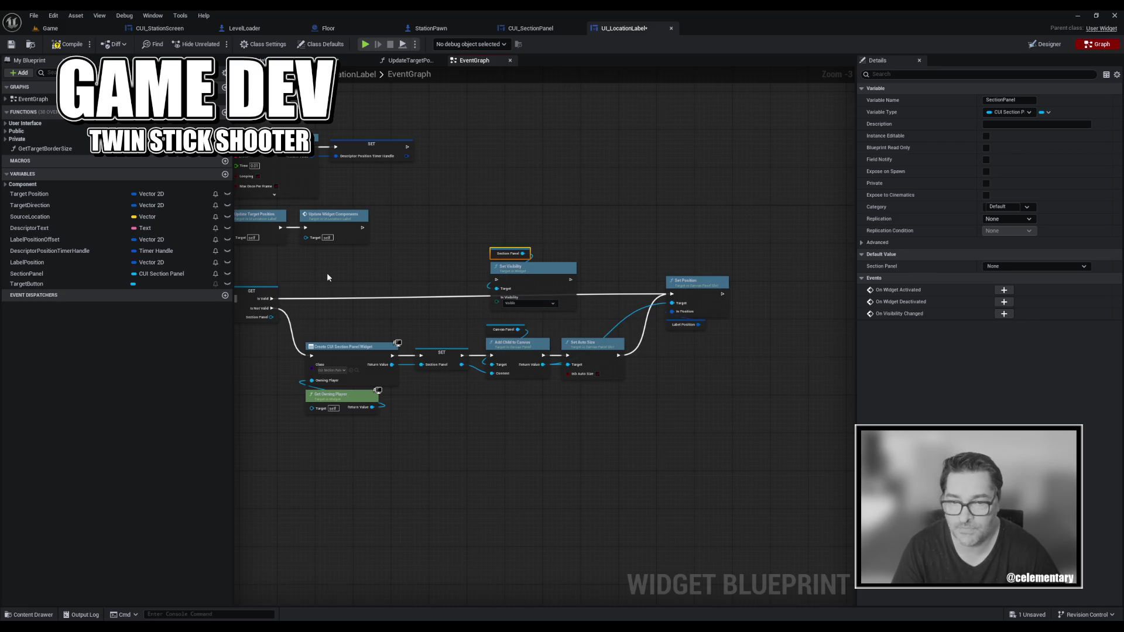
mouse_move(271, 299)
mouse_down()
mouse_move(286, 310)
mouse_move(490, 295)
mouse_move(496, 280)
mouse_up()
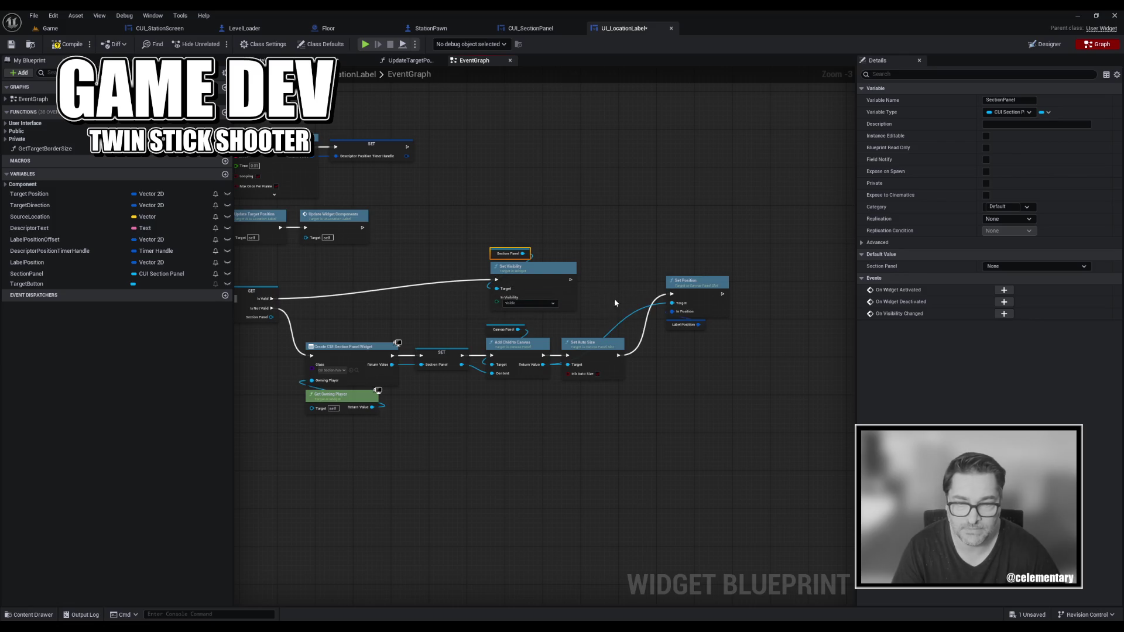
drag(571, 281, 672, 294)
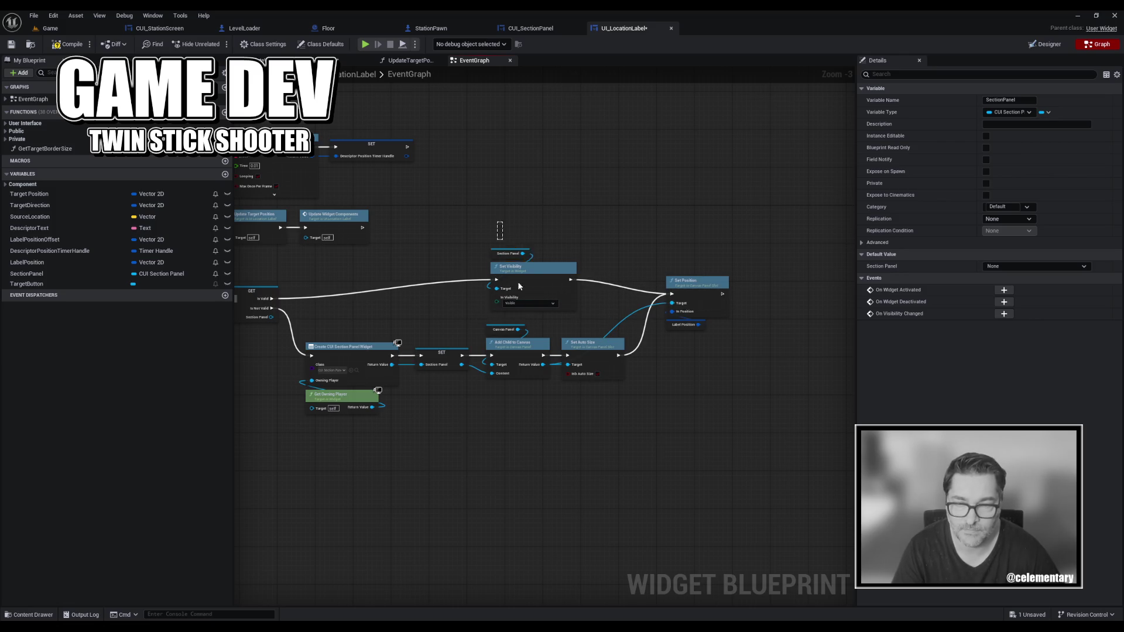
mouse_move(501, 226)
mouse_down()
mouse_move(535, 271)
mouse_move(592, 286)
mouse_up()
Rearrange the Set Visibility group and section panel creation chain so the hover logic fits in view.
click(672, 400)
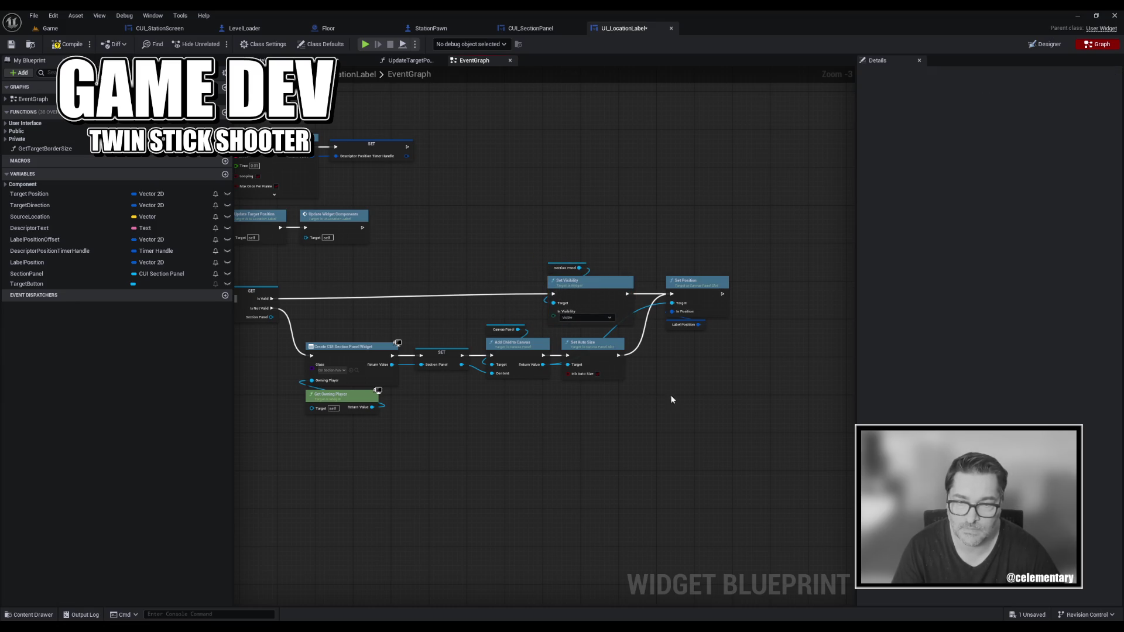
drag(500, 226, 778, 321)
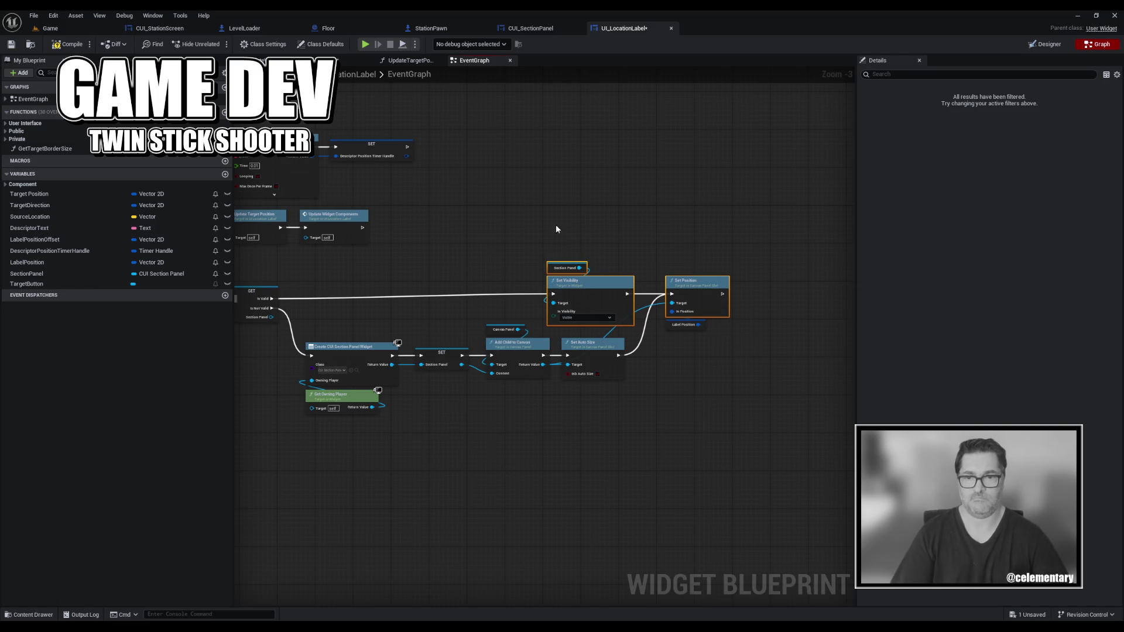
drag(533, 215, 734, 336)
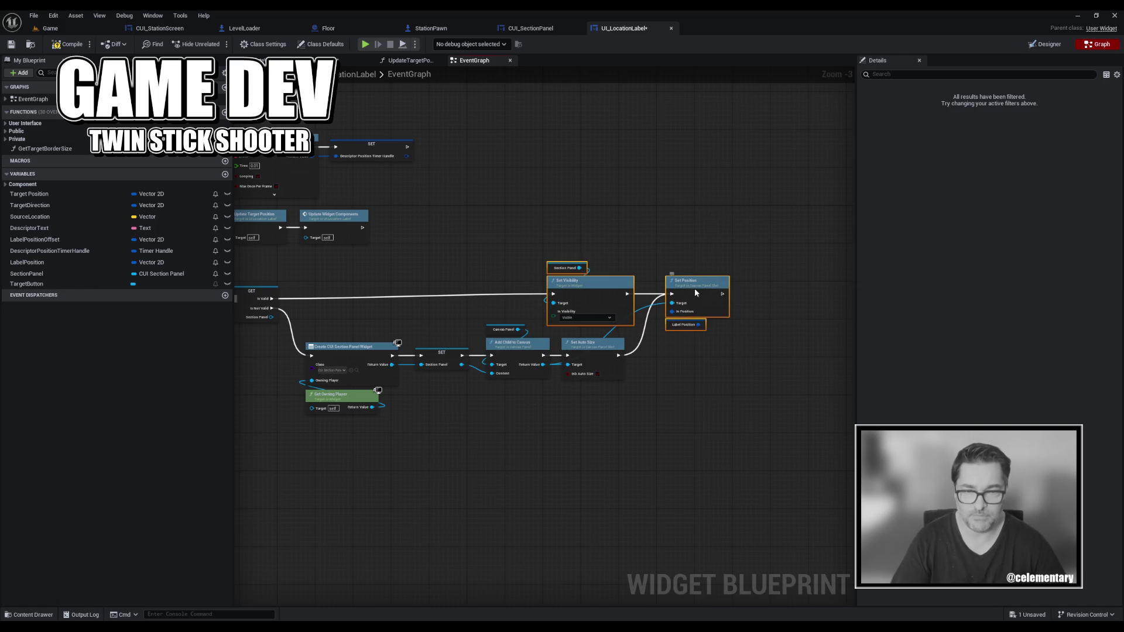
drag(692, 294, 696, 299)
click(644, 405)
mouse_move(594, 415)
mouse_down()
mouse_move(562, 365)
mouse_move(517, 354)
mouse_up()
click(579, 440)
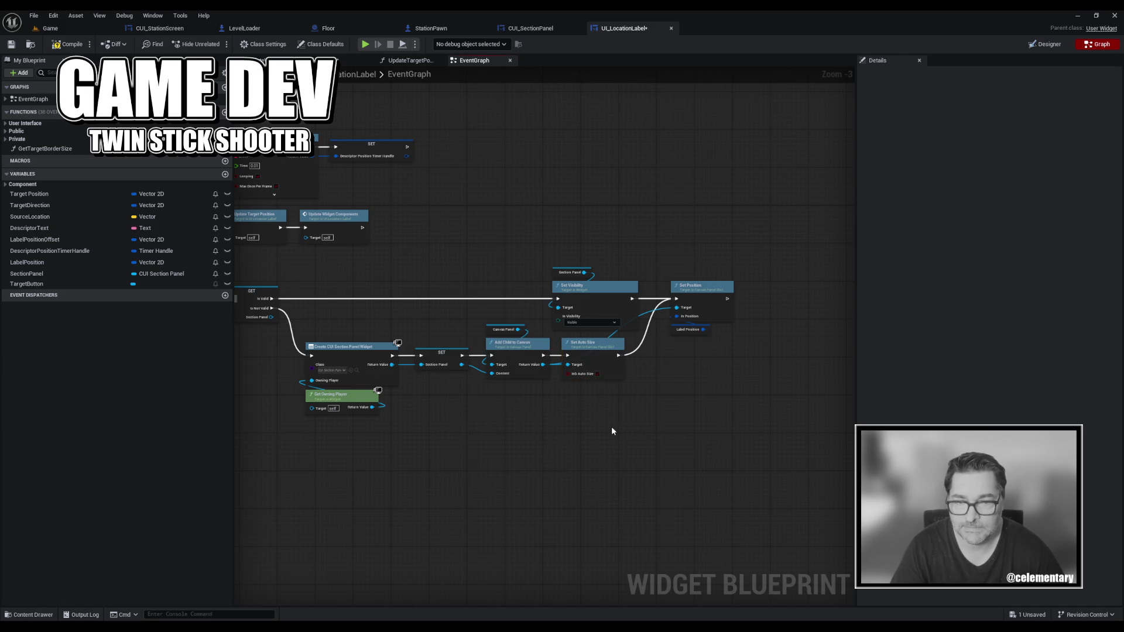
mouse_move(589, 419)
mouse_down()
mouse_move(562, 339)
mouse_move(486, 336)
mouse_up()
drag(495, 420, 501, 325)
drag(410, 424, 421, 352)
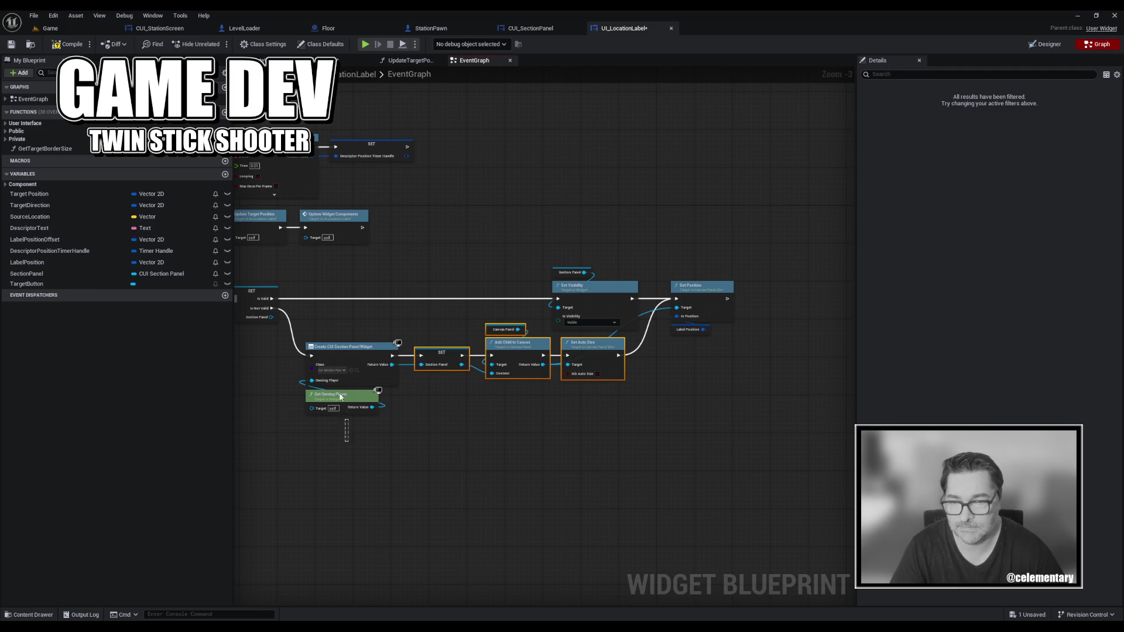
mouse_move(346, 430)
mouse_down()
mouse_move(343, 352)
mouse_move(340, 371)
mouse_up()
click(695, 459)
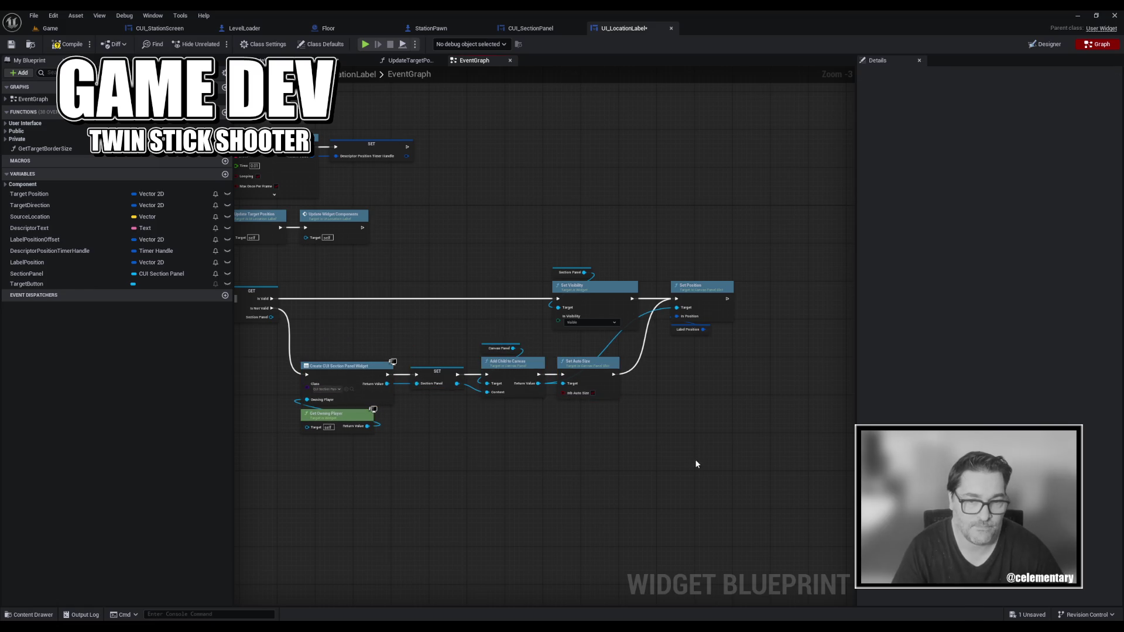
mouse_move(476, 466)
mouse_down()
mouse_move(534, 438)
mouse_move(622, 439)
mouse_up()
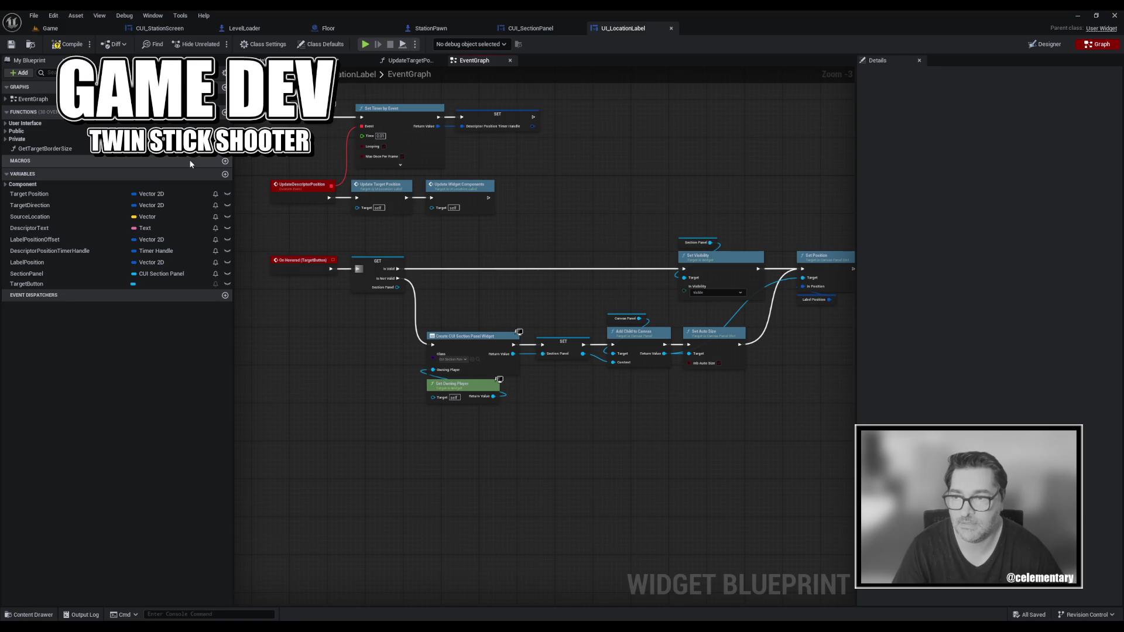
Browse the User Interface and Public function categories, then add a new function.
click(6, 123)
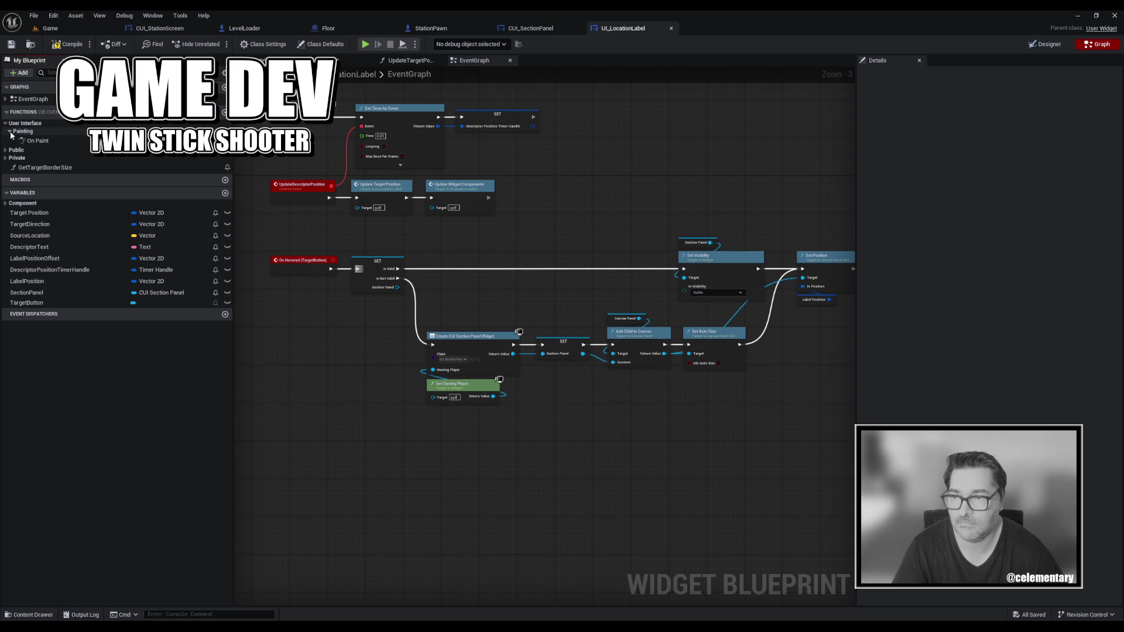
click(6, 123)
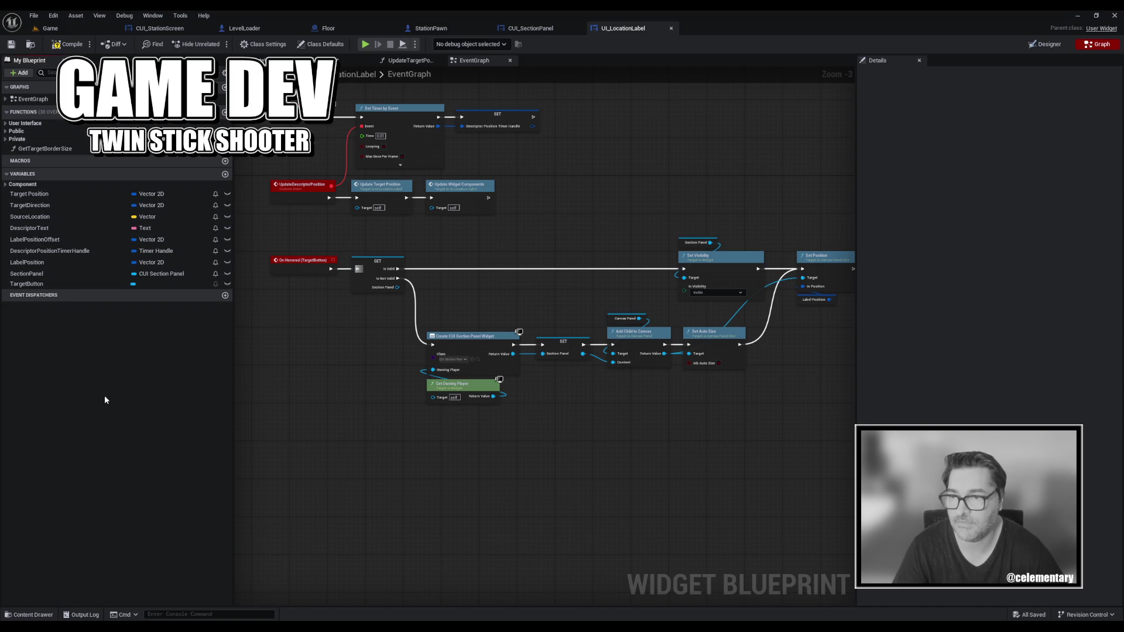
click(6, 131)
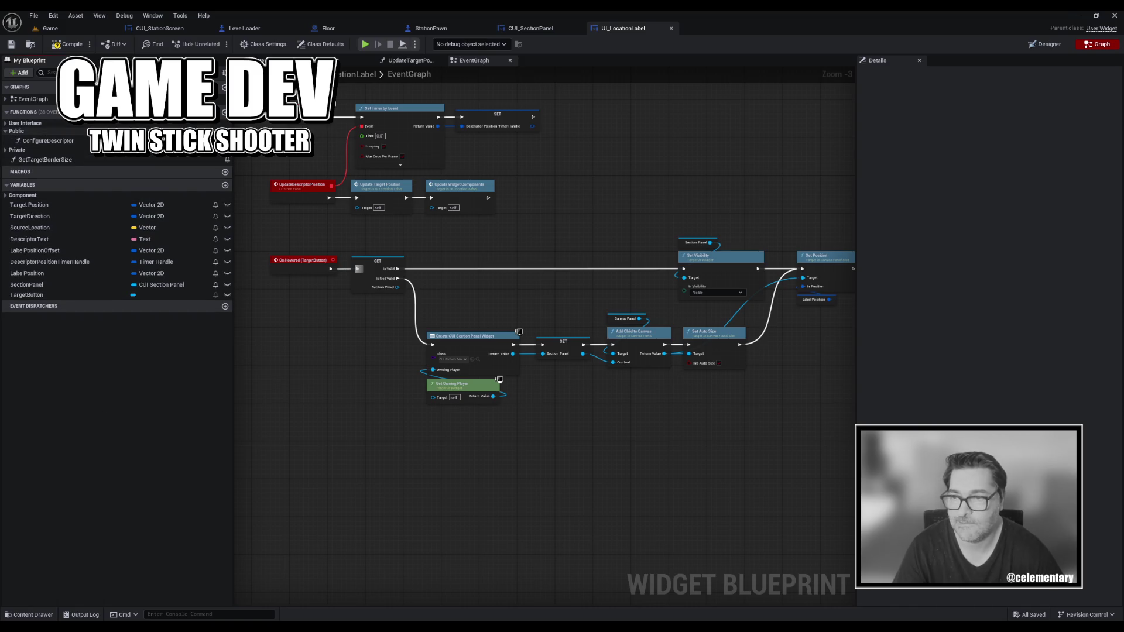
click(23, 111)
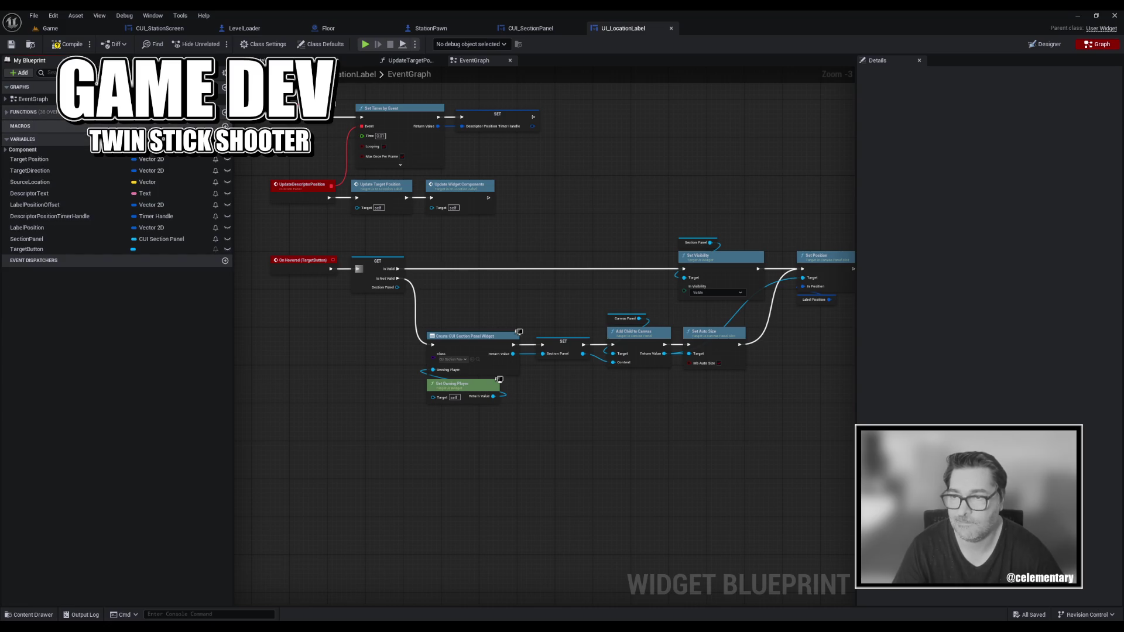
click(23, 111)
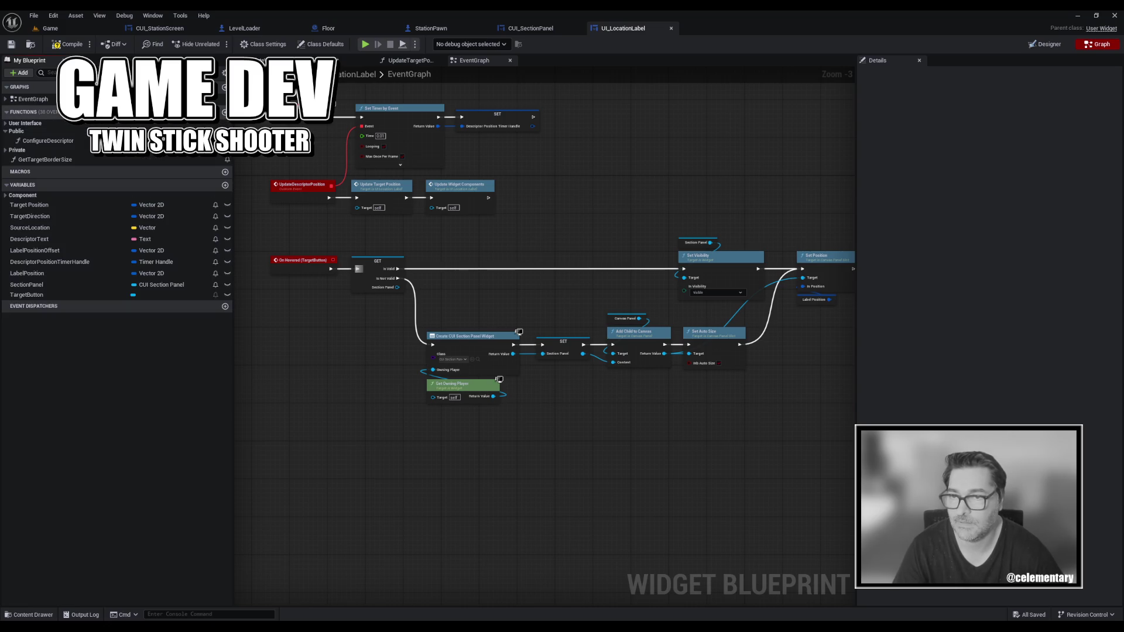
click(225, 112)
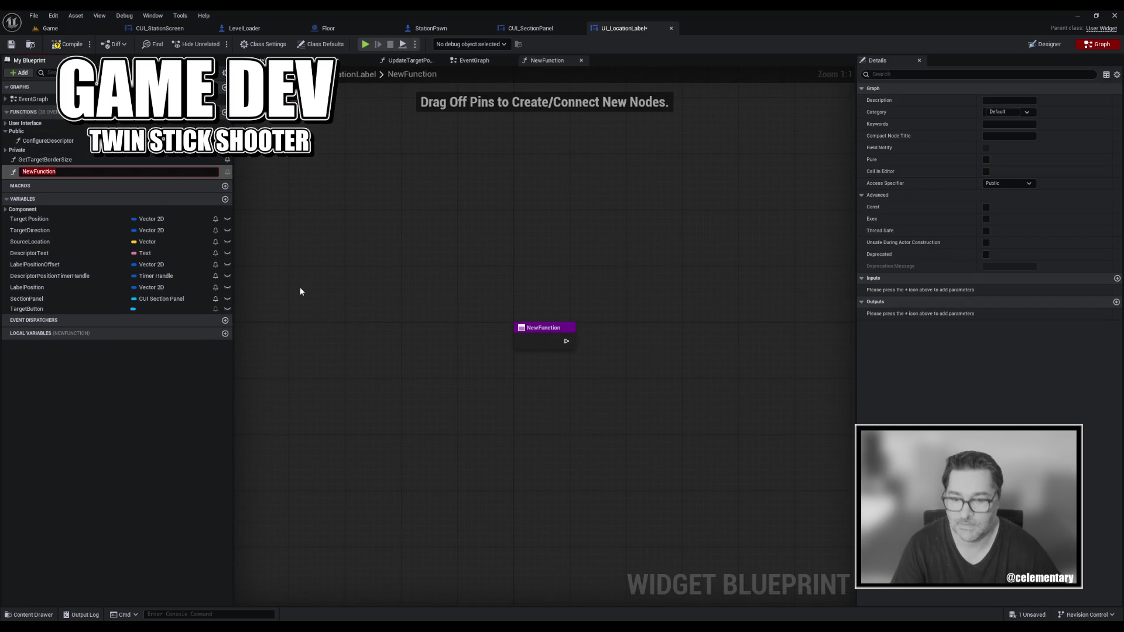
Name the new function HideSelectionPanel and save the blueprint.
text(Hide)
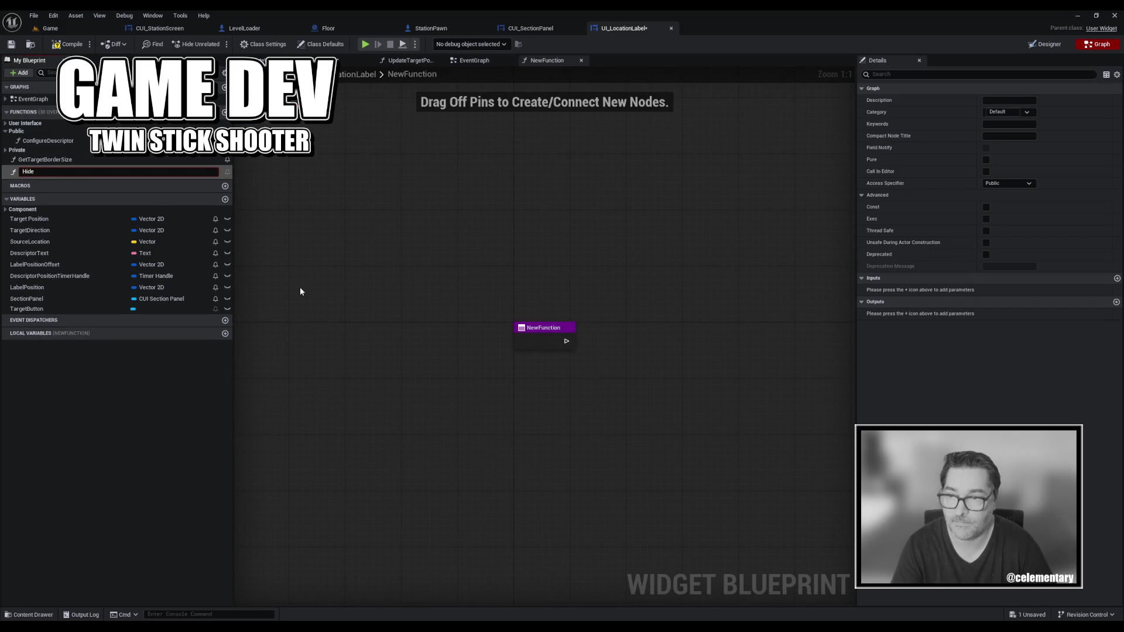
text(Selecte)
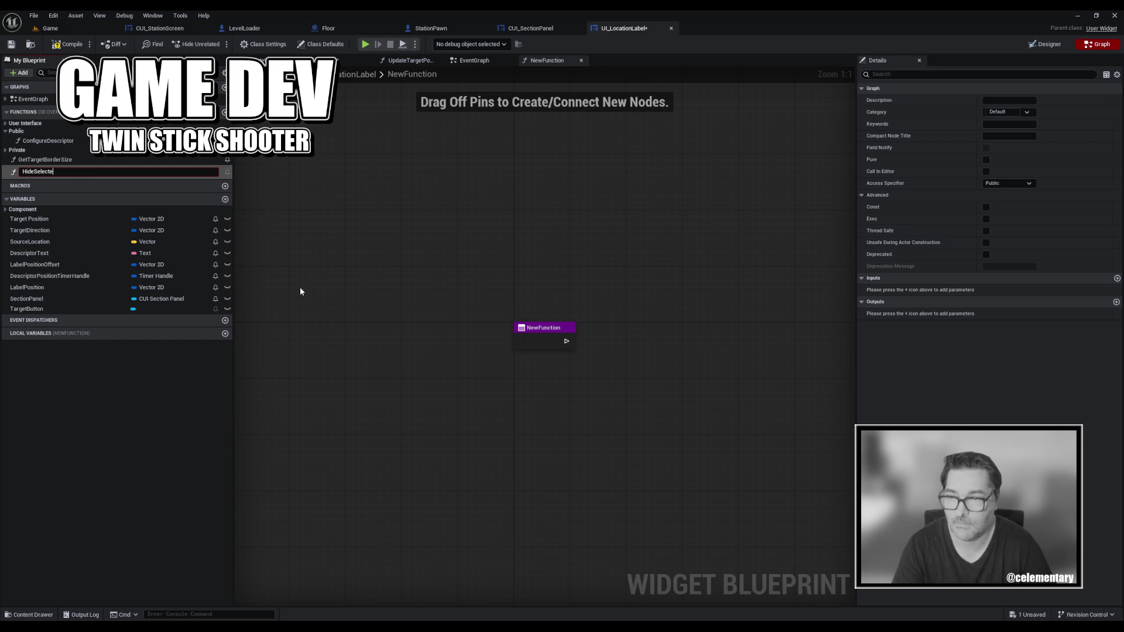
key(BackSpace)
key(BackSpace)
key(BackSpace)
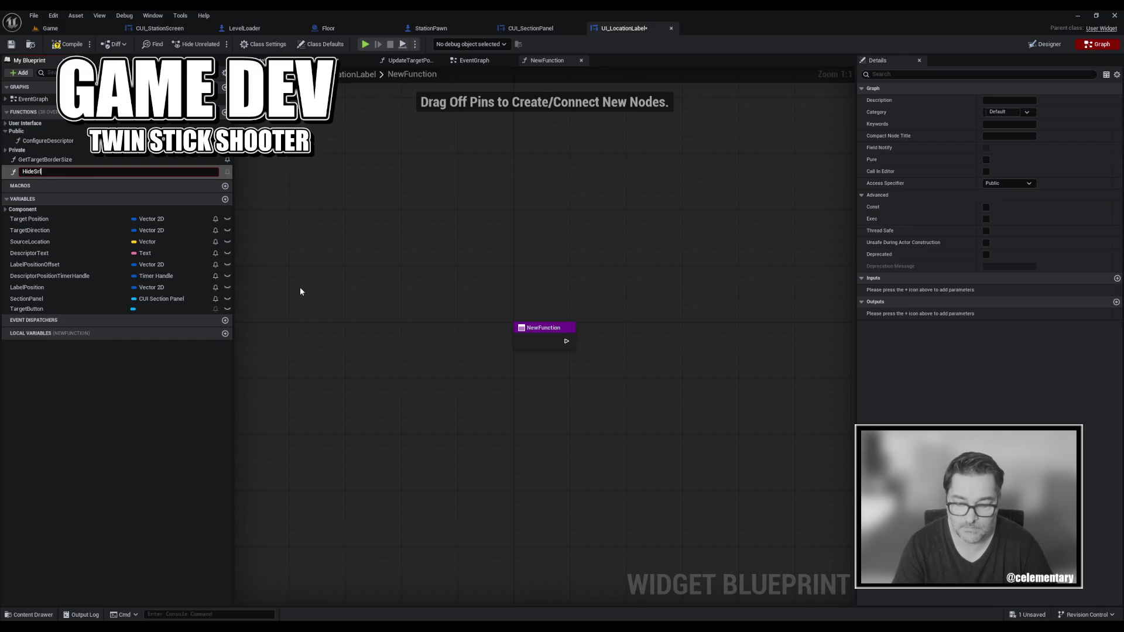
text(ectio)
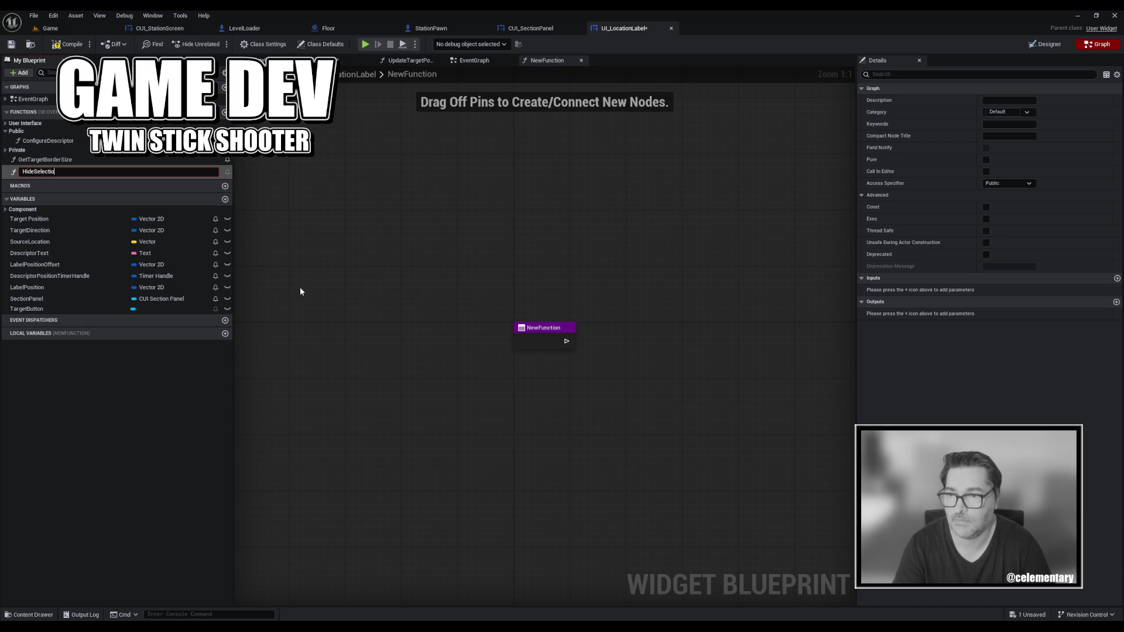
text(nPanel)
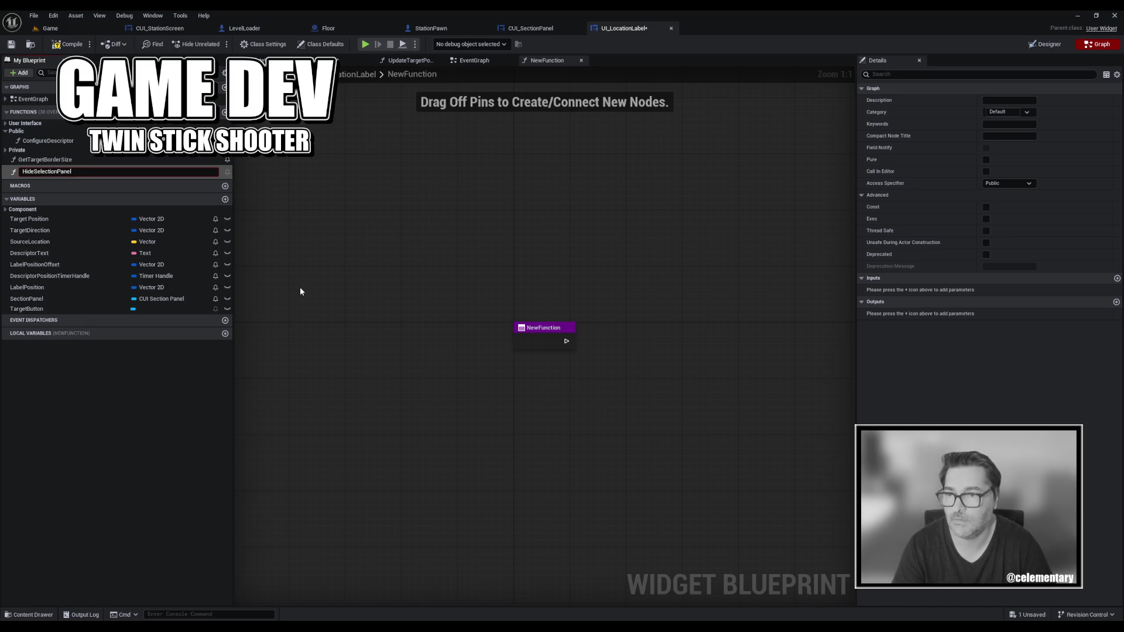
key(Return)
key(ctrl+s)
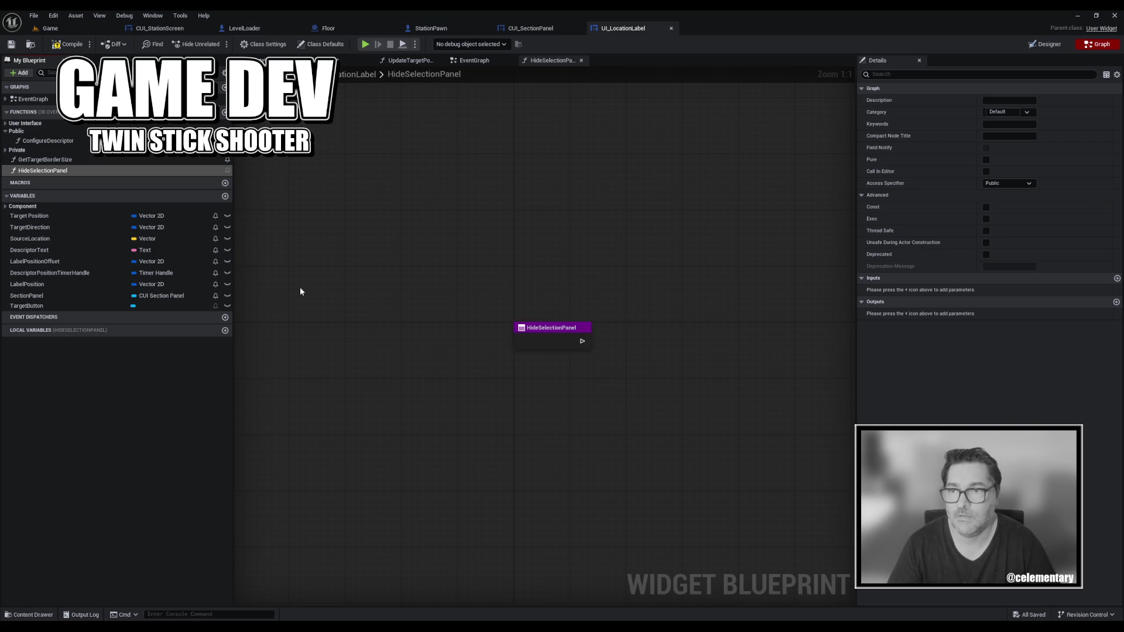
Move HideSelectionPanel into the Public category and place a SectionPanel getter in its graph.
mouse_move(43, 171)
mouse_down()
mouse_move(56, 164)
mouse_move(21, 132)
mouse_up()
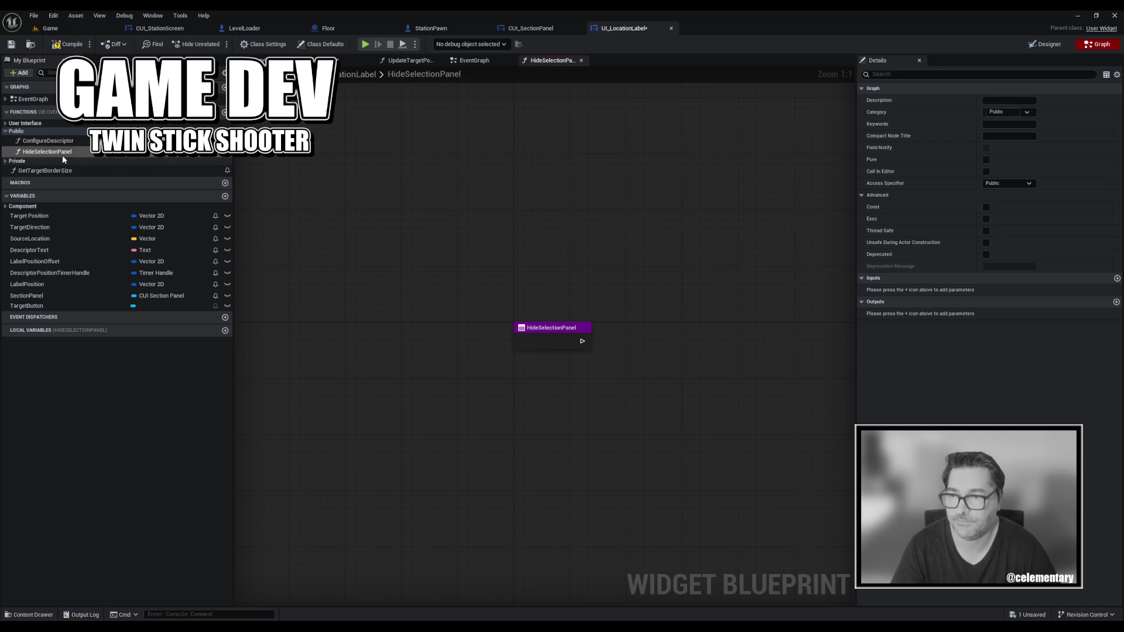
key(ctrl+s)
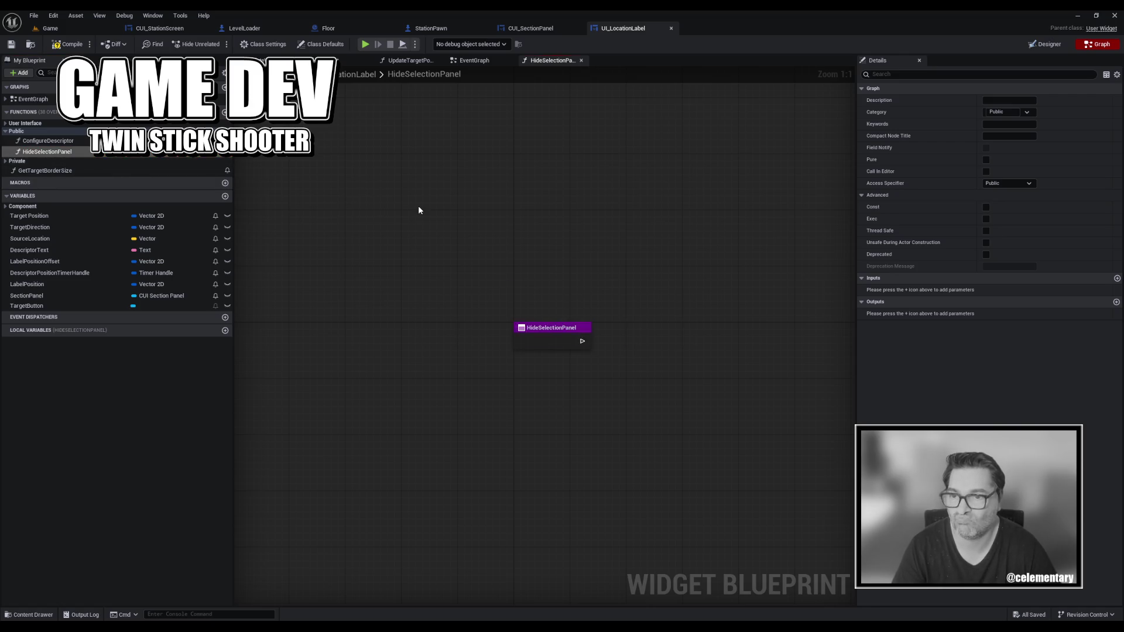
mouse_move(61, 296)
mouse_down()
mouse_move(622, 296)
mouse_move(656, 325)
mouse_up()
right_click(667, 335)
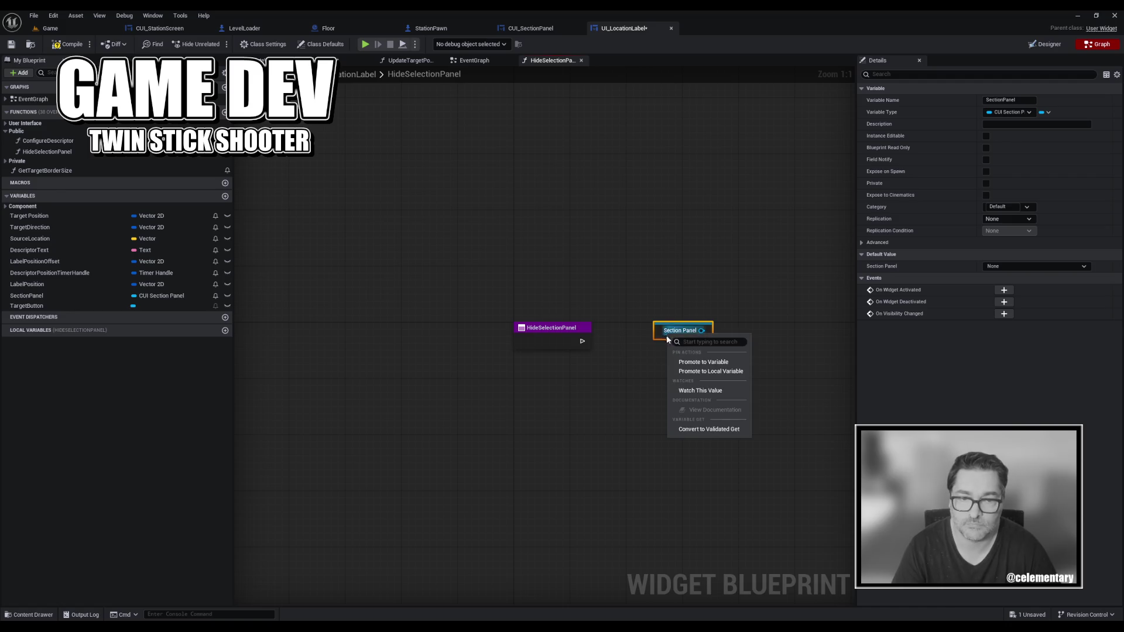
Turn the getter into a validated get feeding a Collapsed Set Visibility node, then save.
click(696, 430)
mouse_move(582, 340)
mouse_down()
mouse_move(665, 341)
mouse_move(626, 332)
mouse_up()
drag(674, 369, 732, 342)
text(set visi)
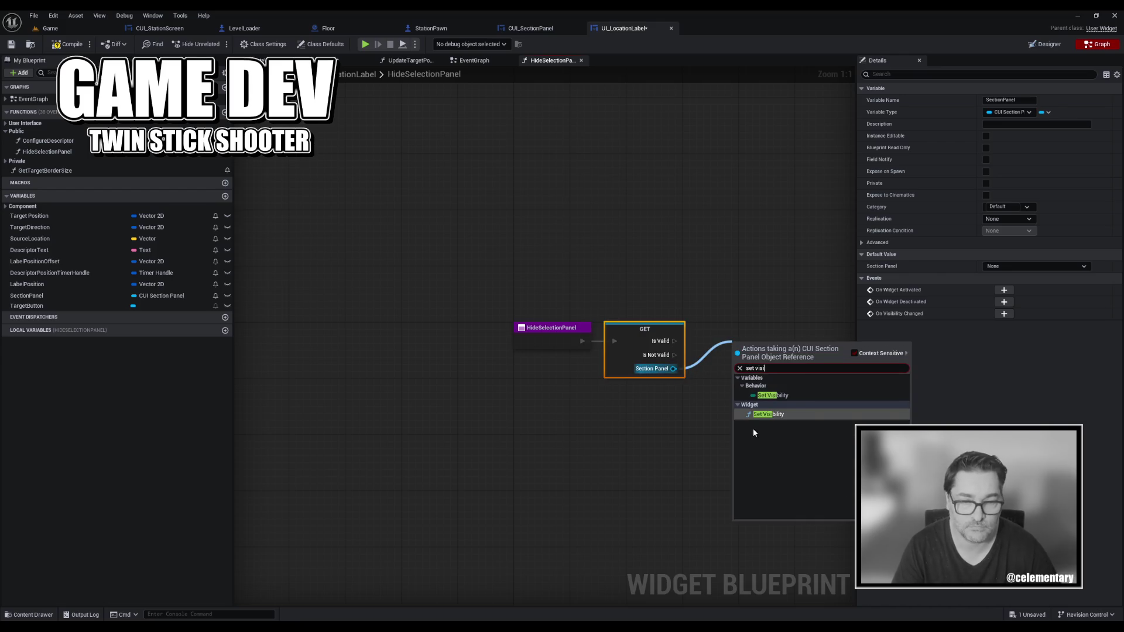
key(Return)
drag(769, 401, 747, 382)
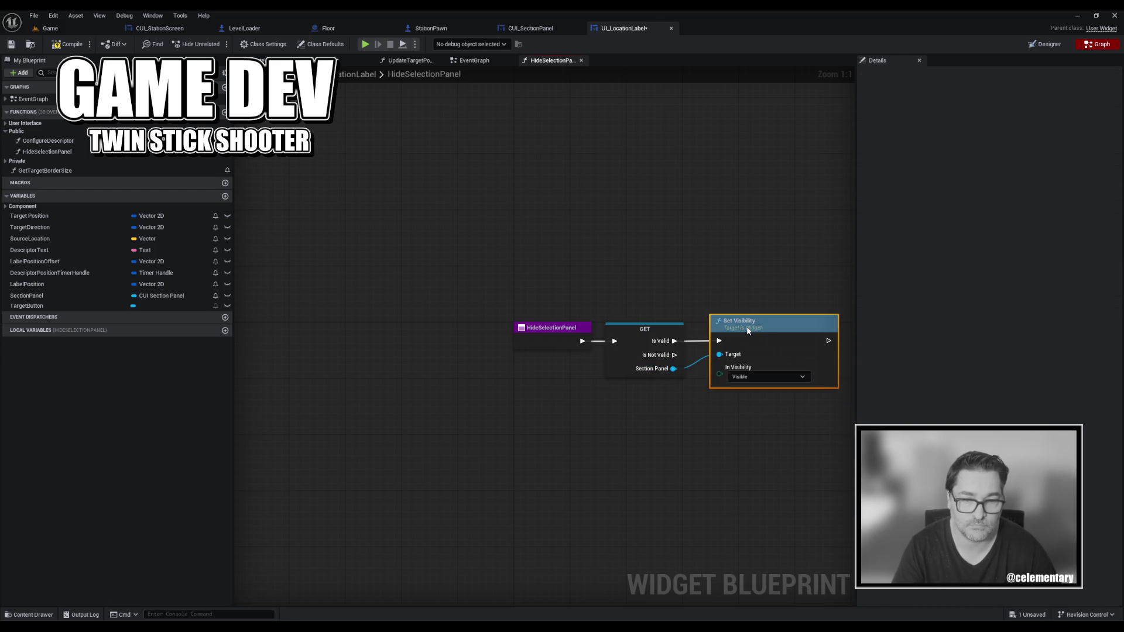
click(747, 382)
click(747, 402)
click(667, 443)
key(ctrl+s)
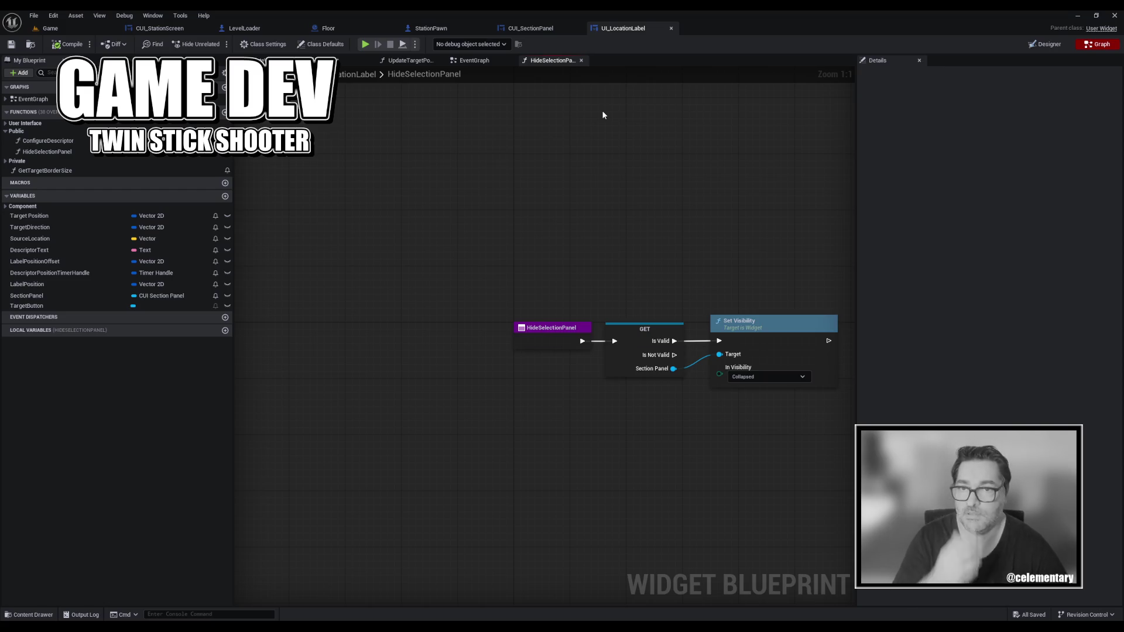
click(433, 29)
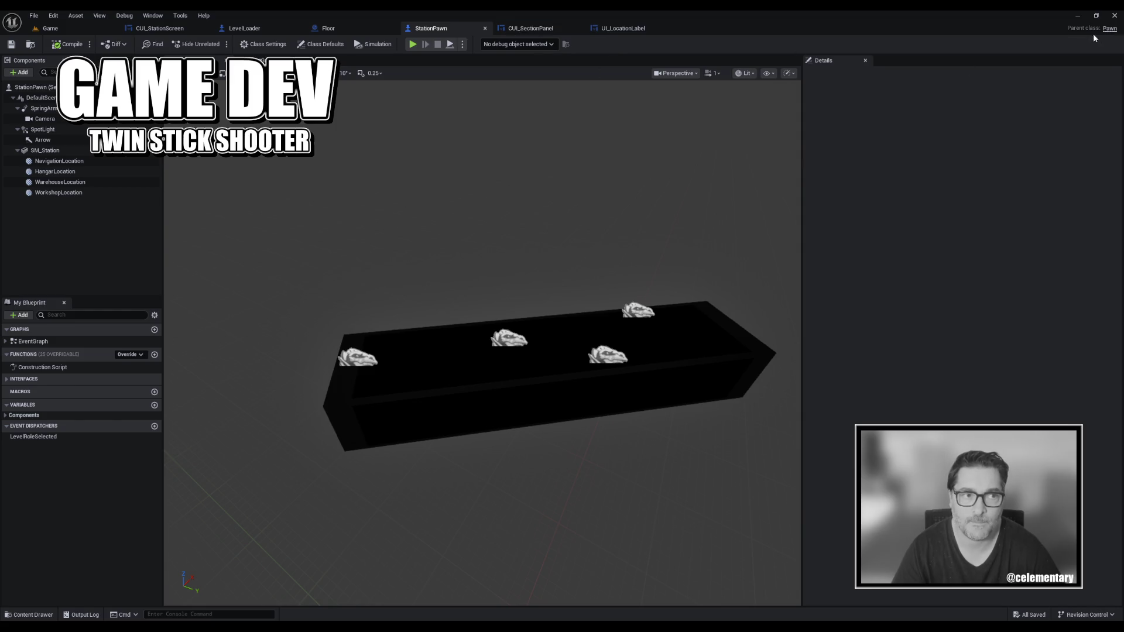
Pan StationPawn's event graph to the Add Station Section call inside the section array loop.
click(259, 60)
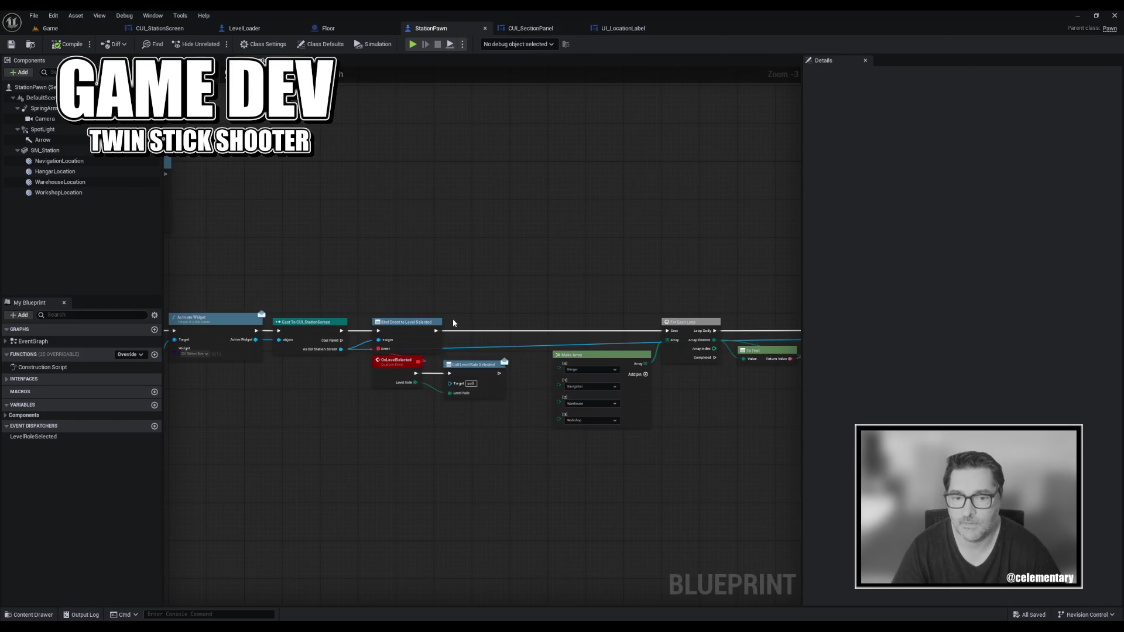
scroll(418, 297, up, 6)
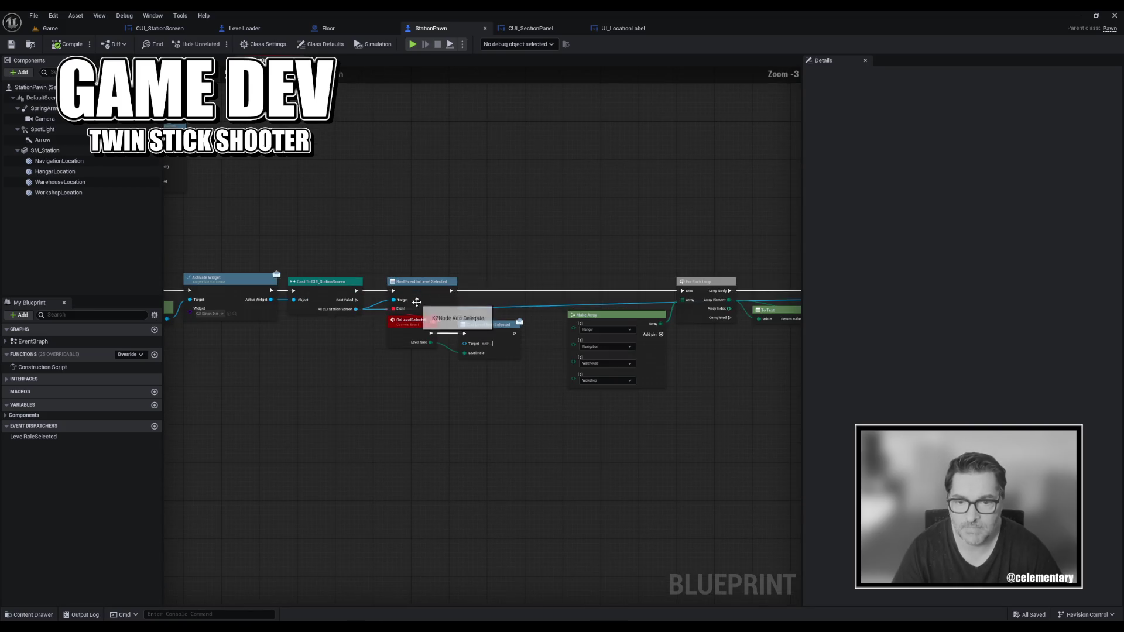
mouse_move(480, 242)
mouse_down()
mouse_move(499, 223)
mouse_move(595, 263)
mouse_move(512, 243)
mouse_up()
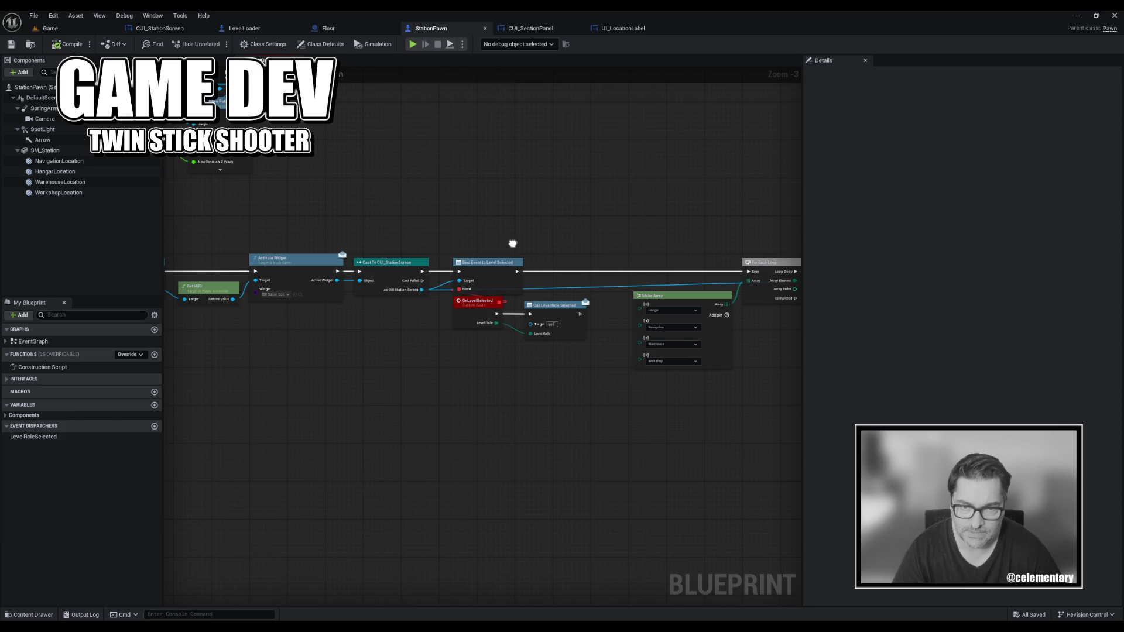
mouse_move(512, 243)
mouse_down()
mouse_move(660, 336)
mouse_move(333, 229)
mouse_move(181, 241)
mouse_move(324, 231)
mouse_up()
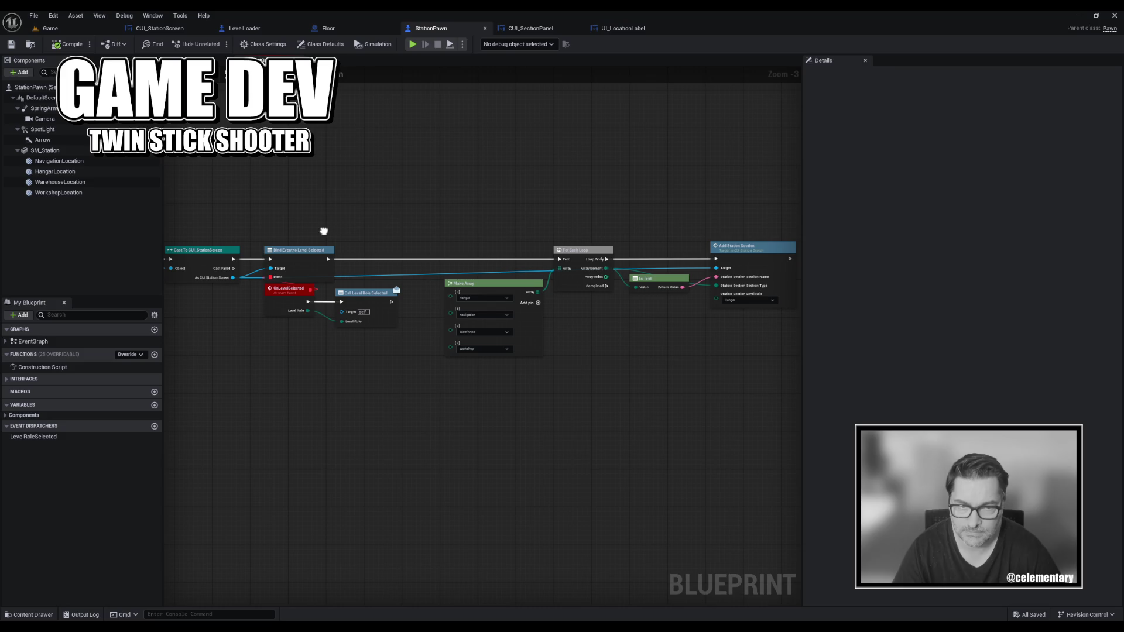
mouse_move(324, 231)
mouse_down()
mouse_move(240, 223)
mouse_move(310, 224)
mouse_up()
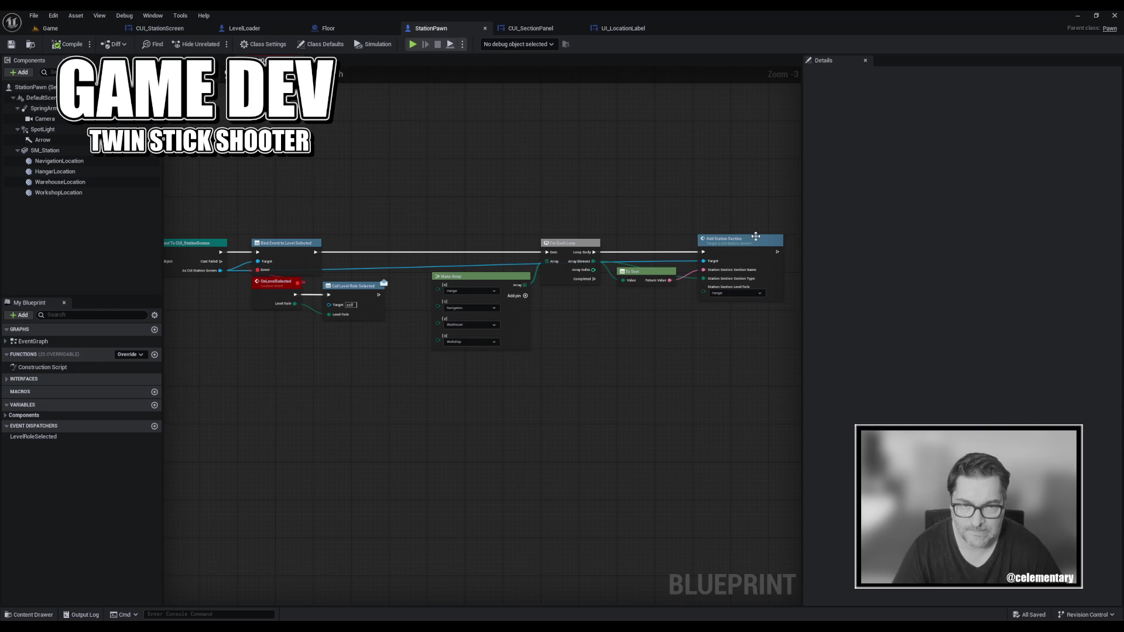
click(747, 243)
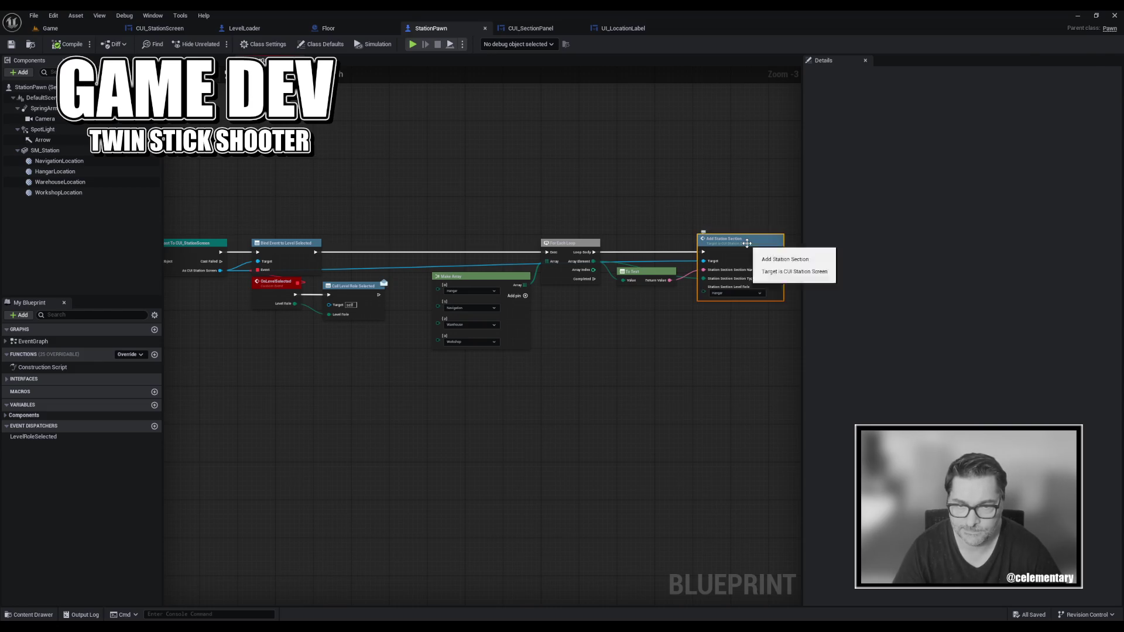
Inspect the AddStationSection function and CUI_StationScreen's graph, then return to UI_LocationLabel.
double_click(747, 243)
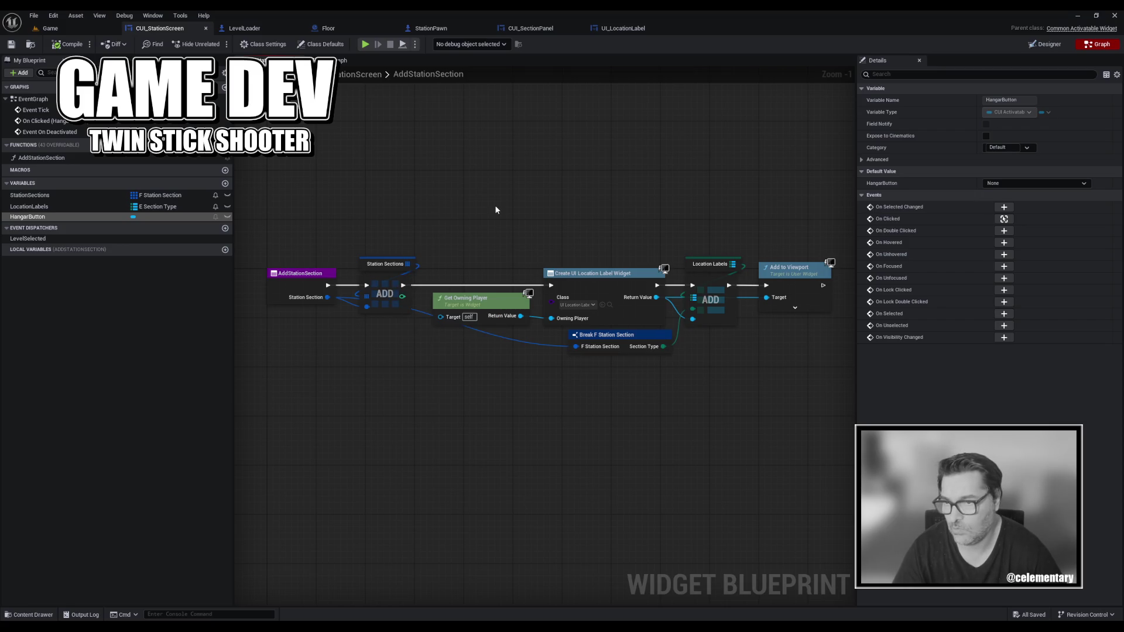
click(74, 211)
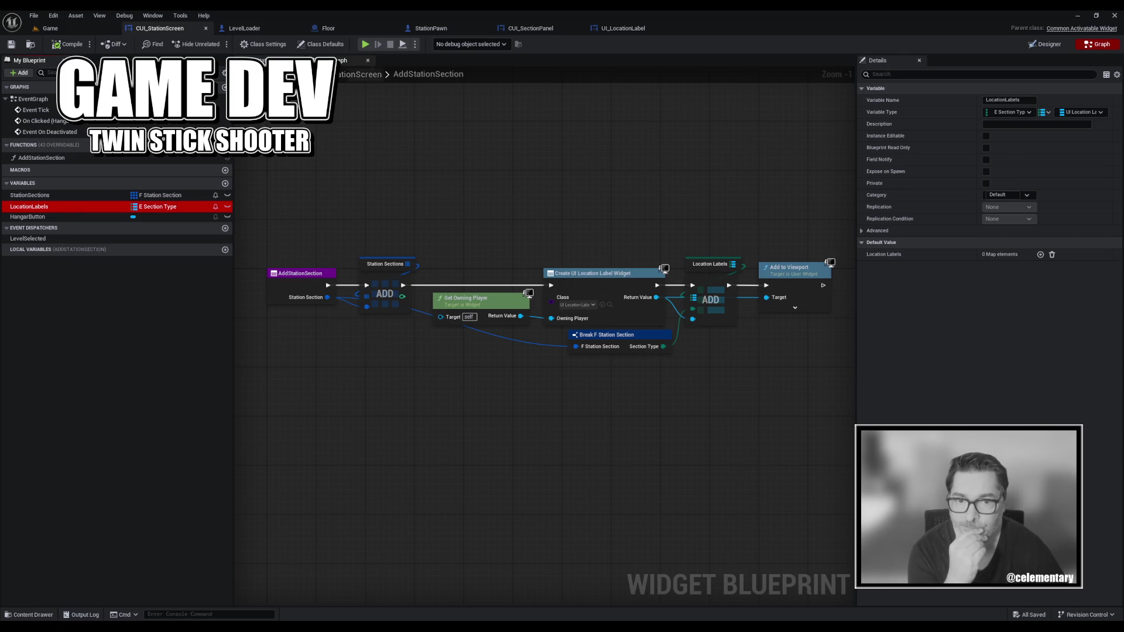
click(316, 61)
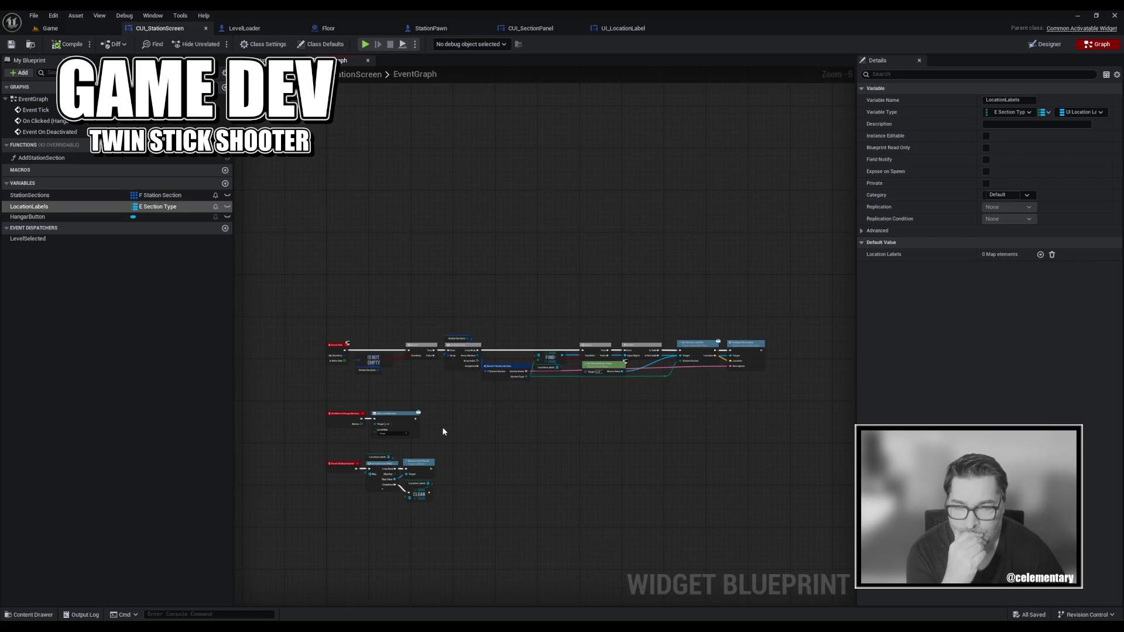
drag(454, 433, 468, 302)
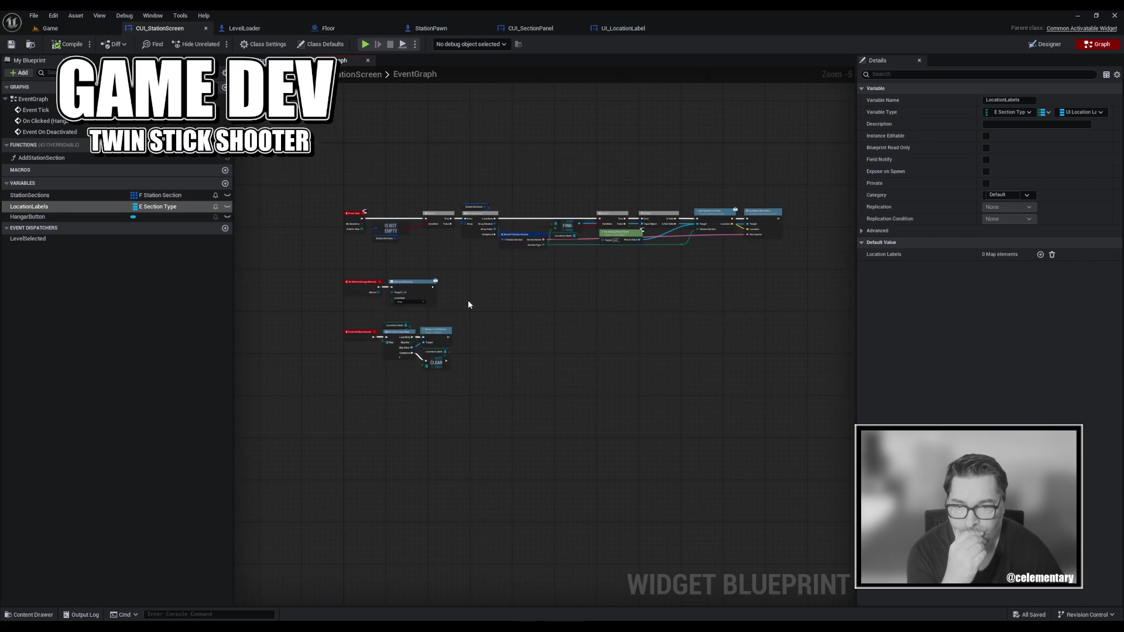
scroll(469, 302, up, 6)
scroll(550, 314, down, 2)
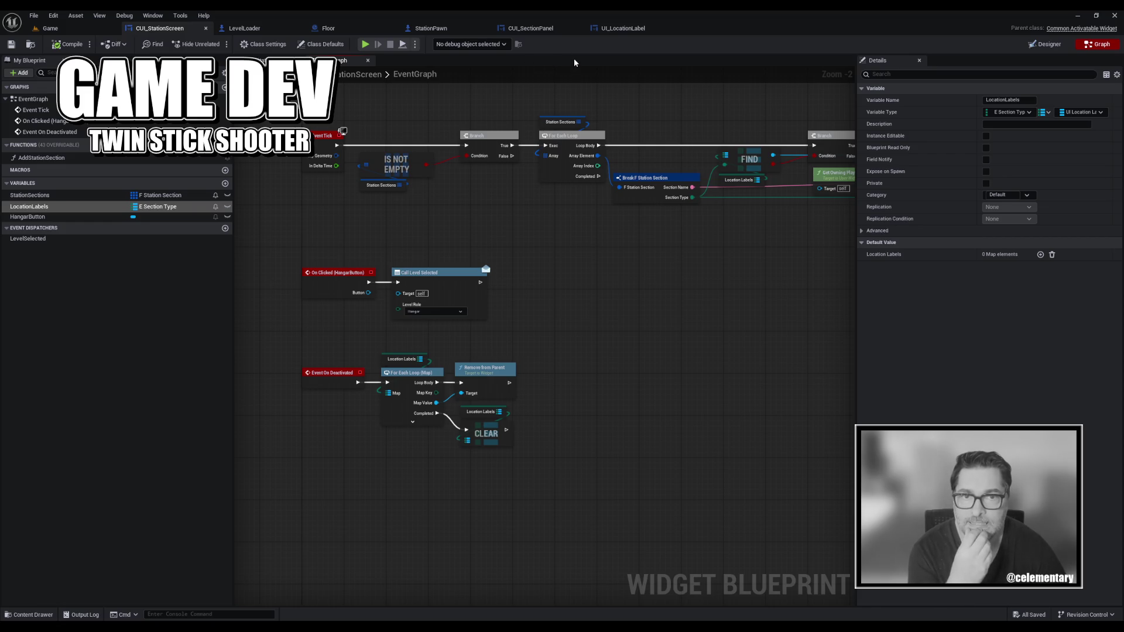
click(608, 28)
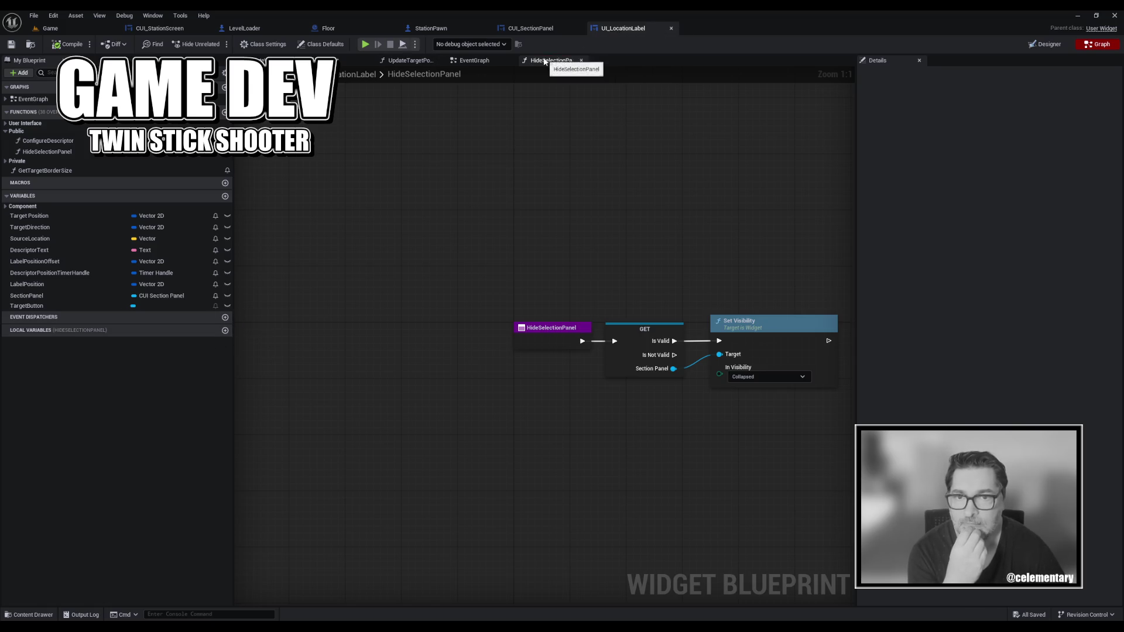
Create an event dispatcher named LocationLevelFocused from the label's main event graph and save.
click(492, 61)
middle_click(415, 61)
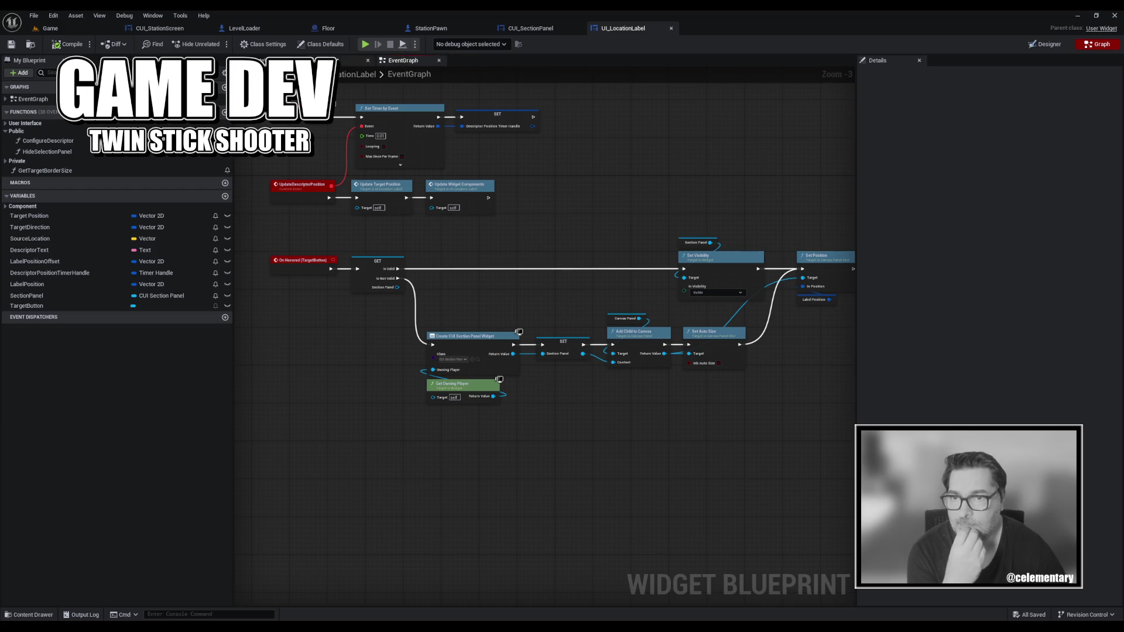
click(225, 318)
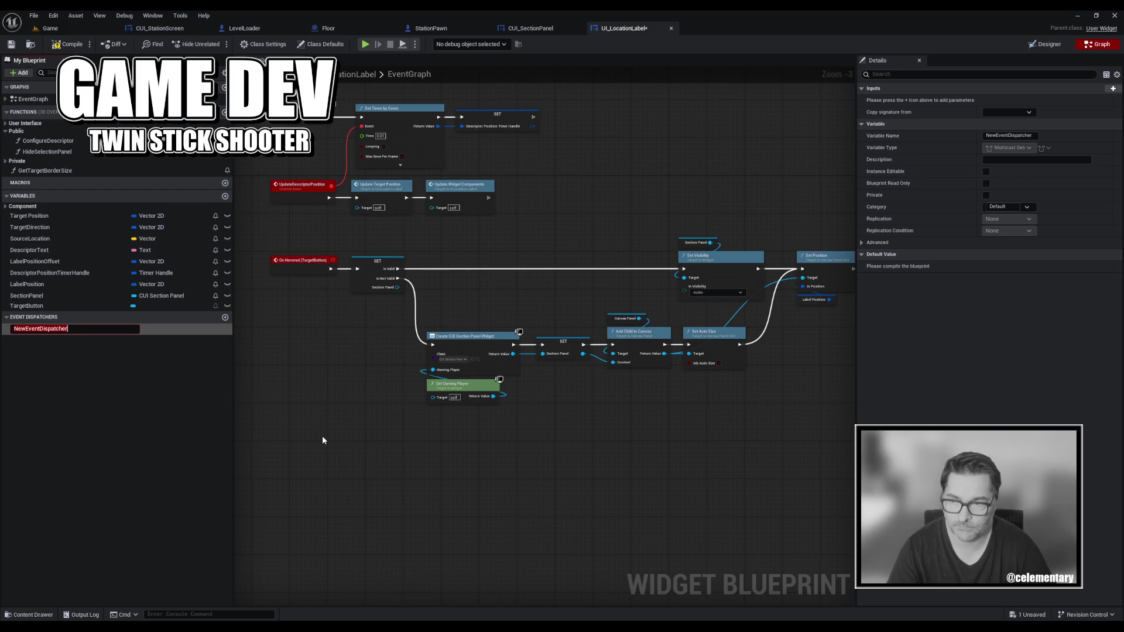
text(S)
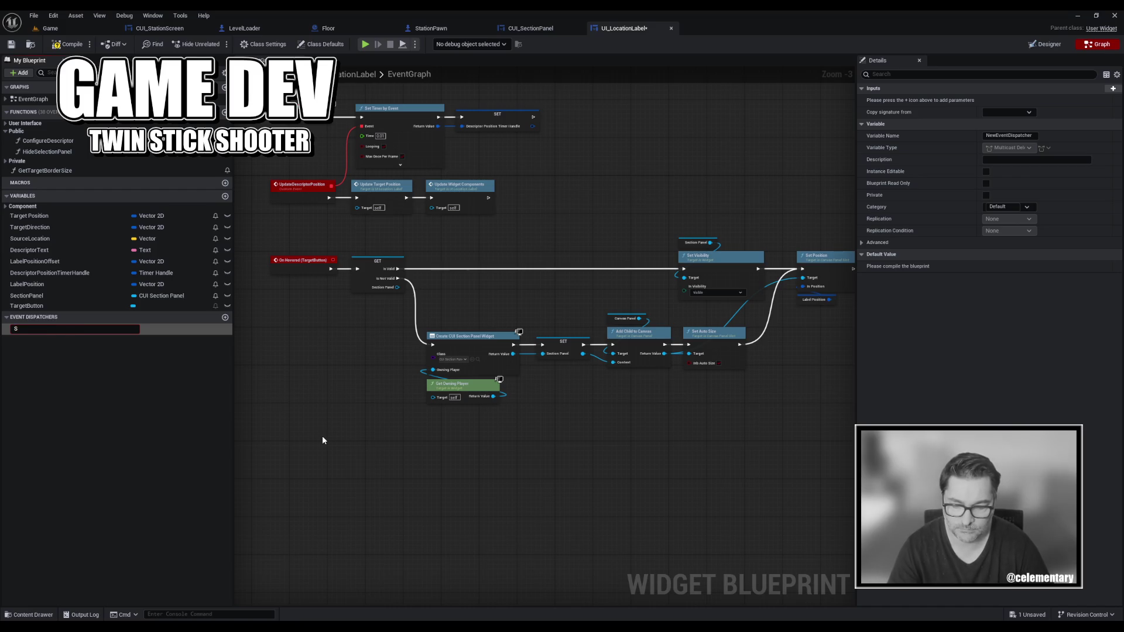
text(ectio)
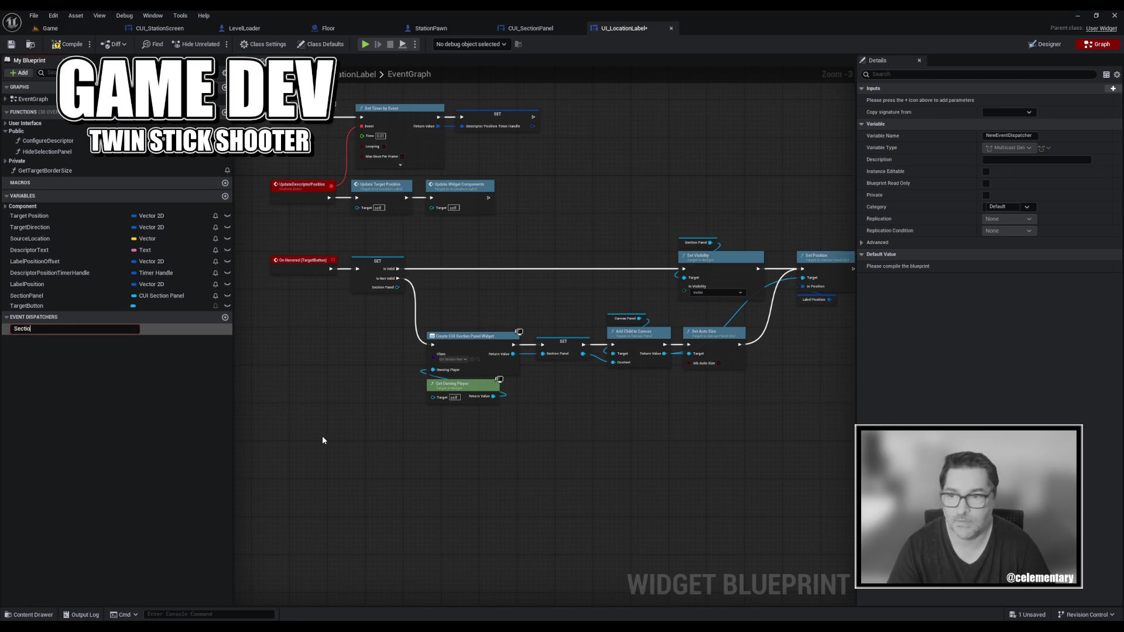
key(BackSpace)
key(BackSpace)
key(BackSpace)
text(Lo9cation)
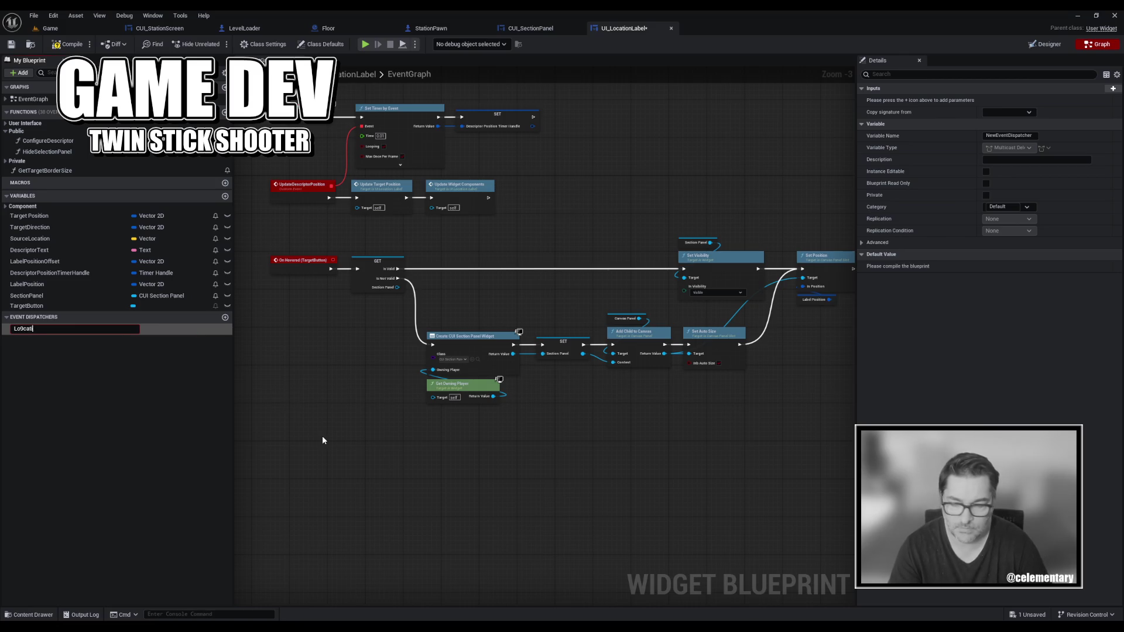
key(BackSpace)
key(BackSpace)
key(BackSpace)
key(BackSpace)
text(cationLevel)
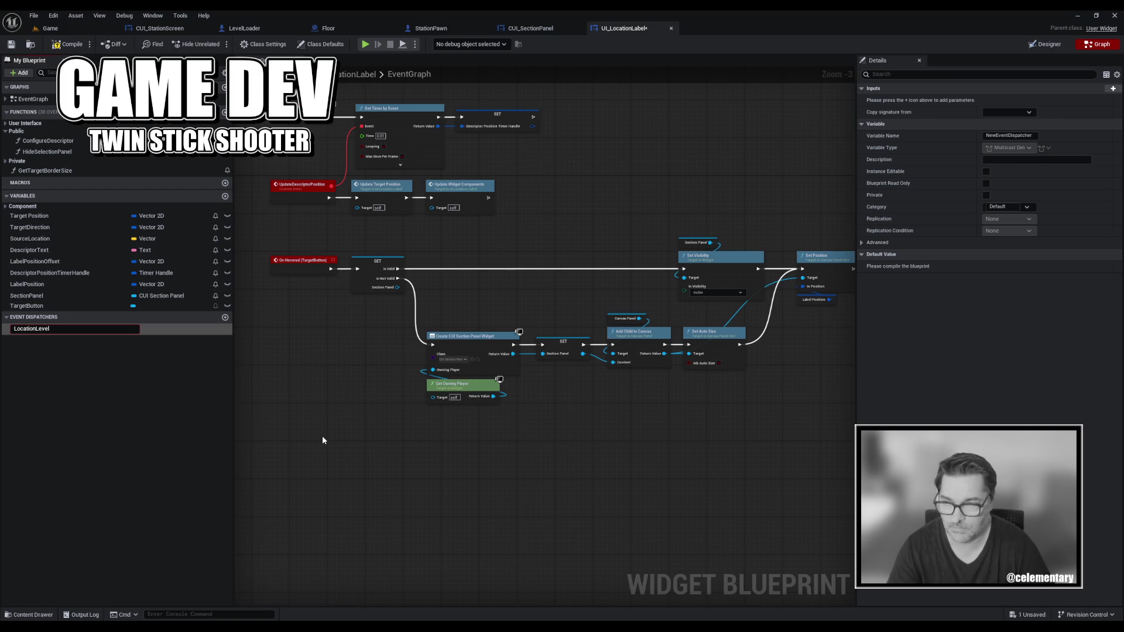
text(Focused)
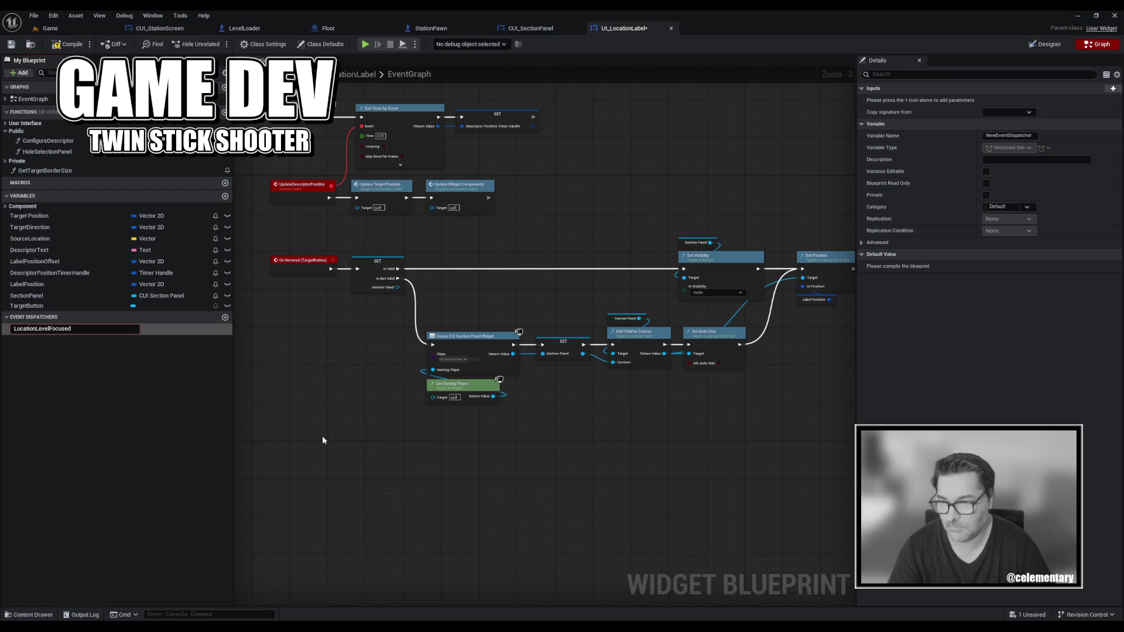
key(Return)
key(ctrl+s)
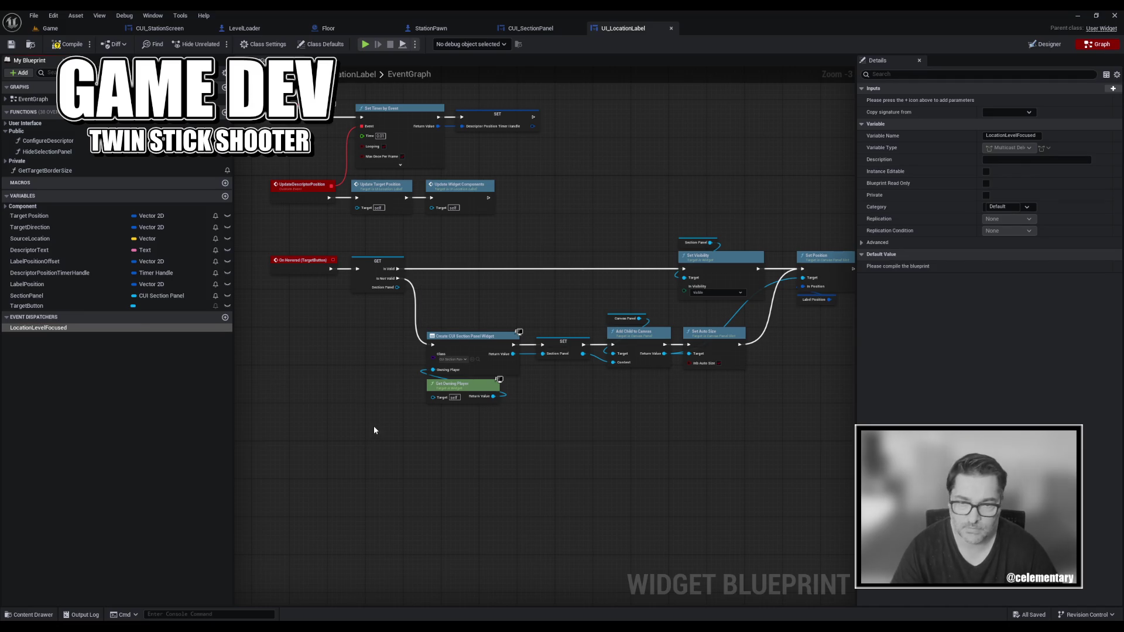
click(1114, 88)
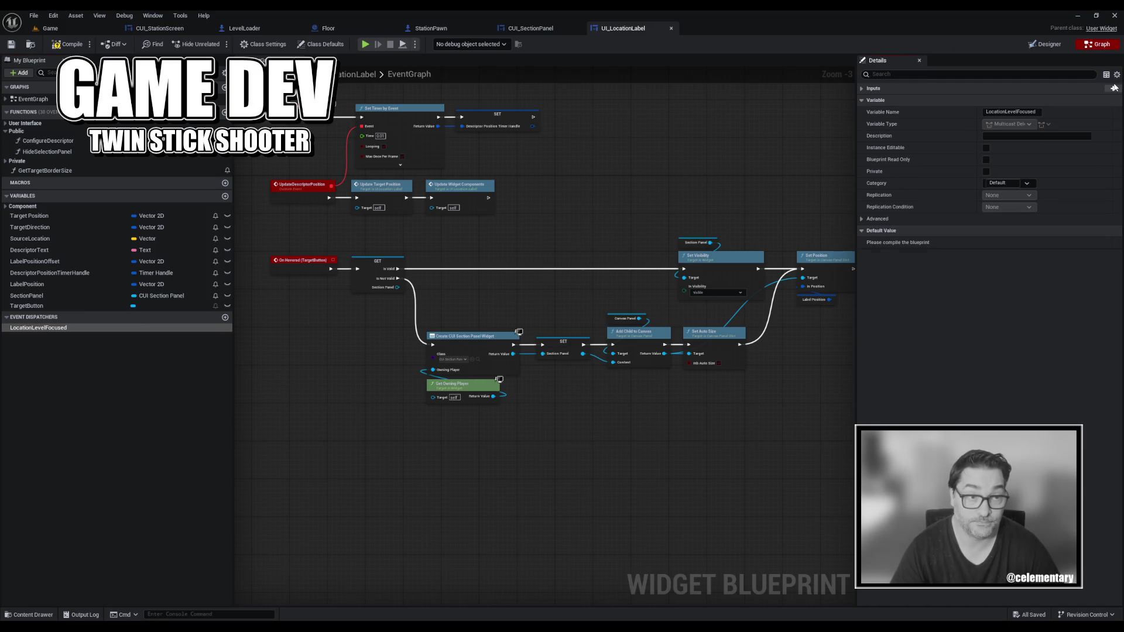
Add a LevelRole input of type EShmup Level Role to the dispatcher and save.
click(902, 88)
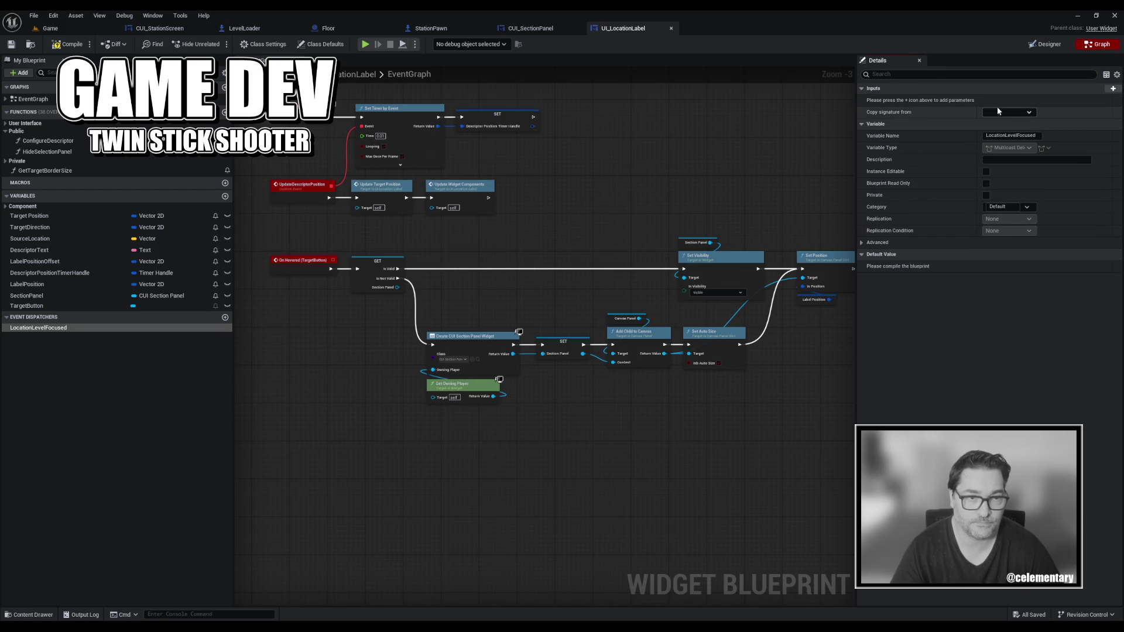
click(1114, 89)
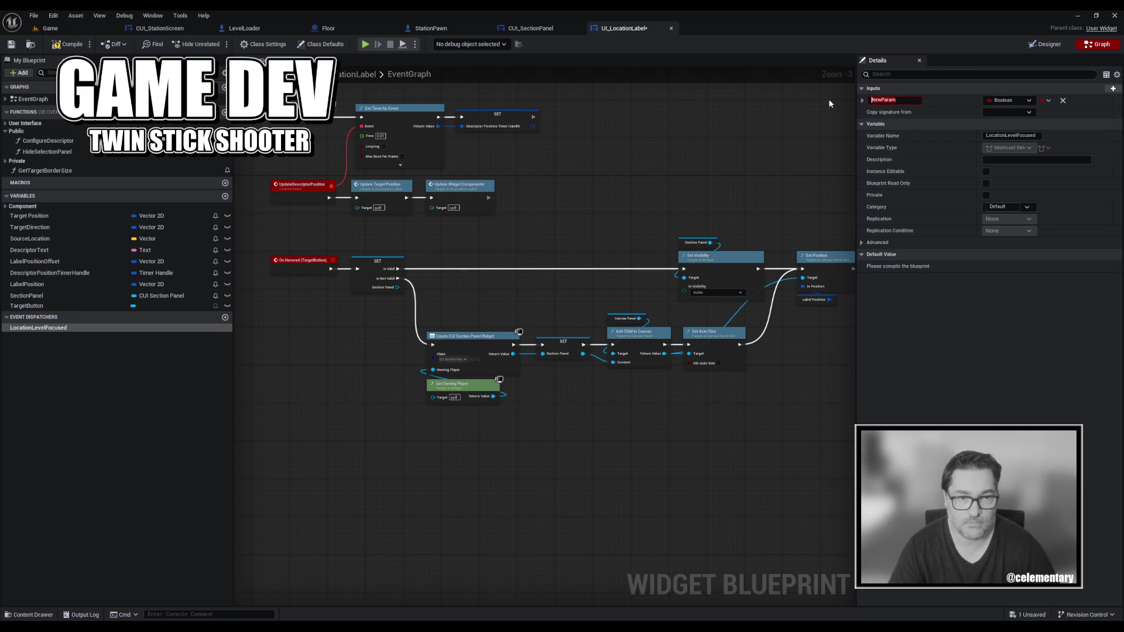
text(LevelRO)
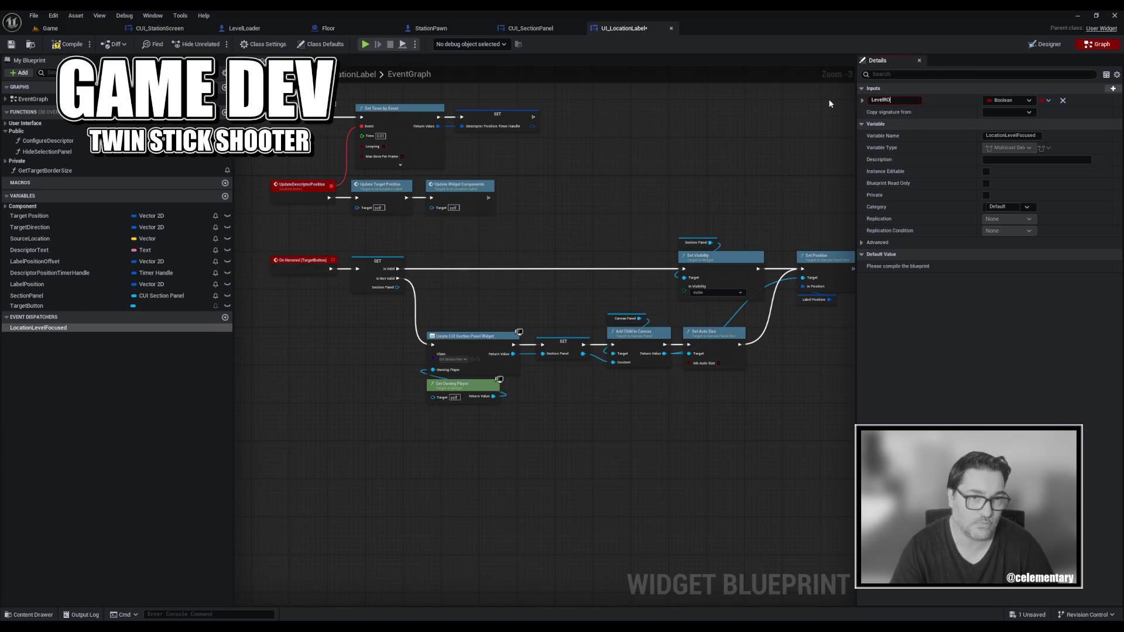
text(leoel)
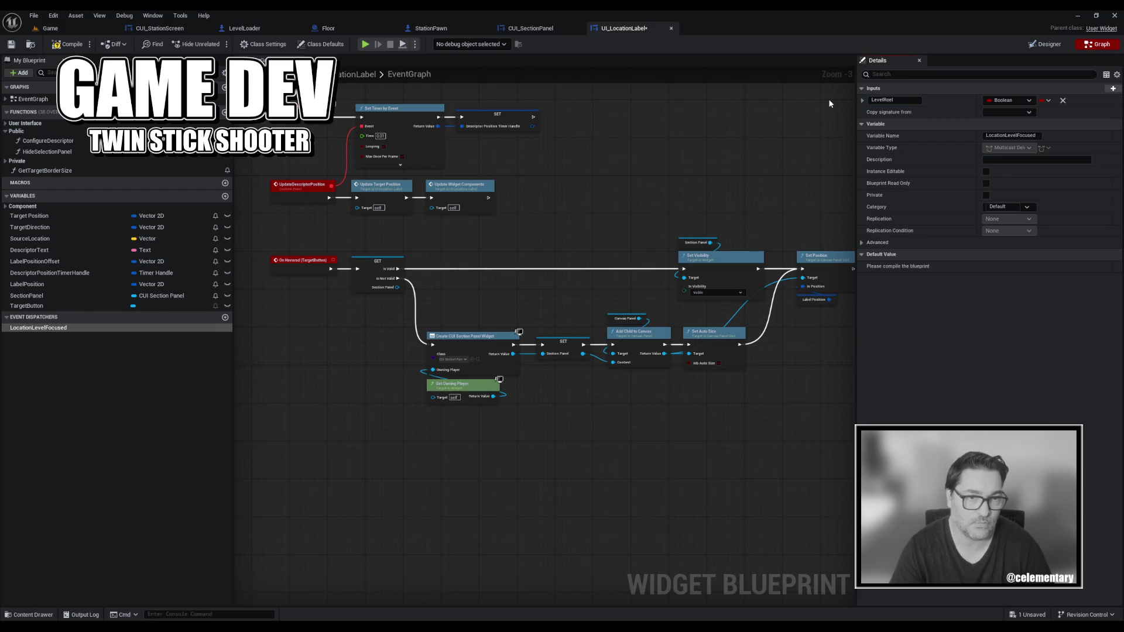
key(BackSpace)
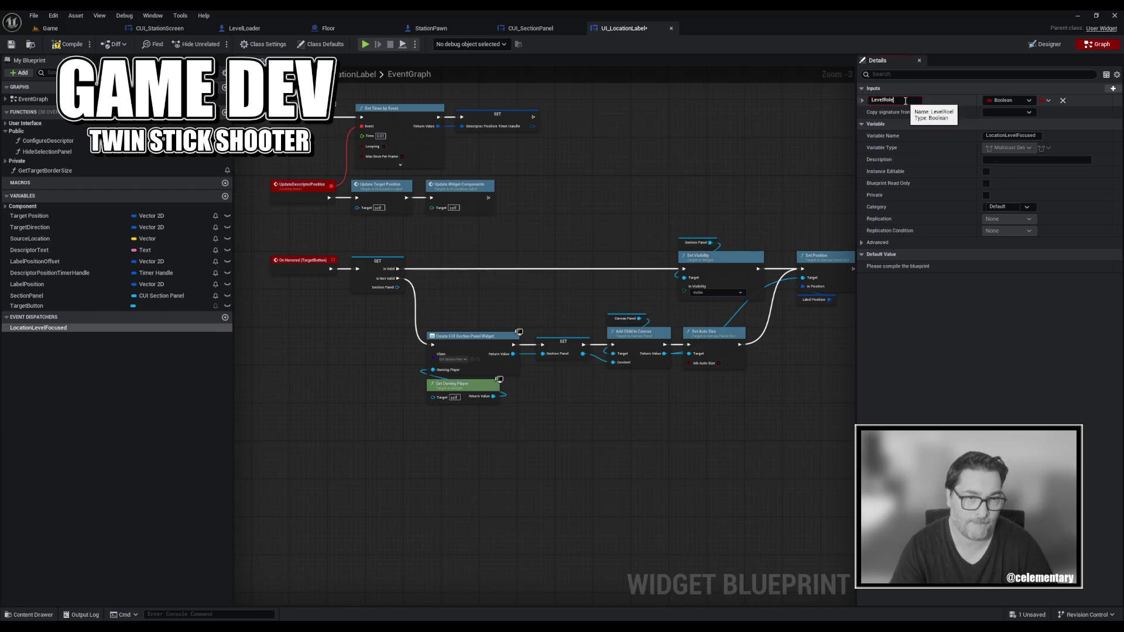
text(l)
click(993, 101)
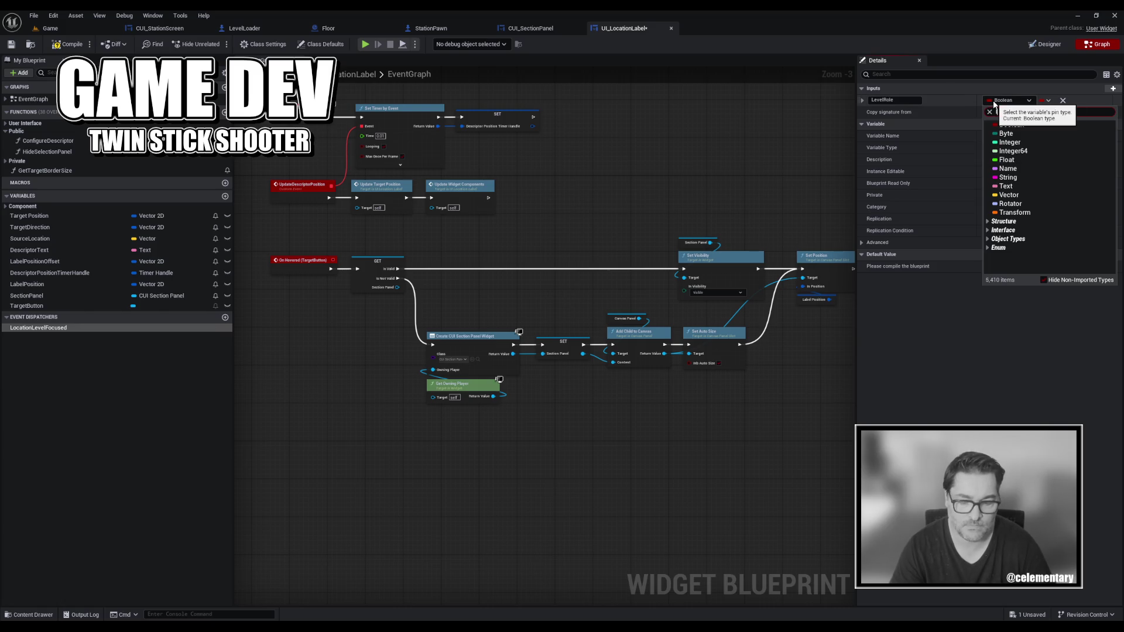
text(levelrole)
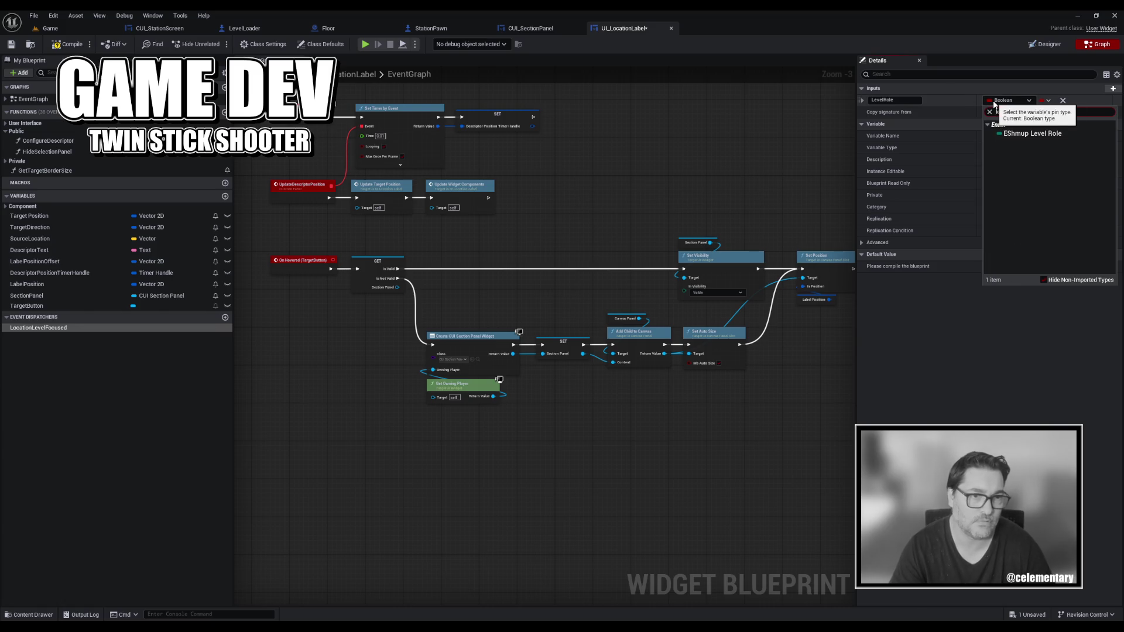
click(1059, 135)
key(ctrl+s)
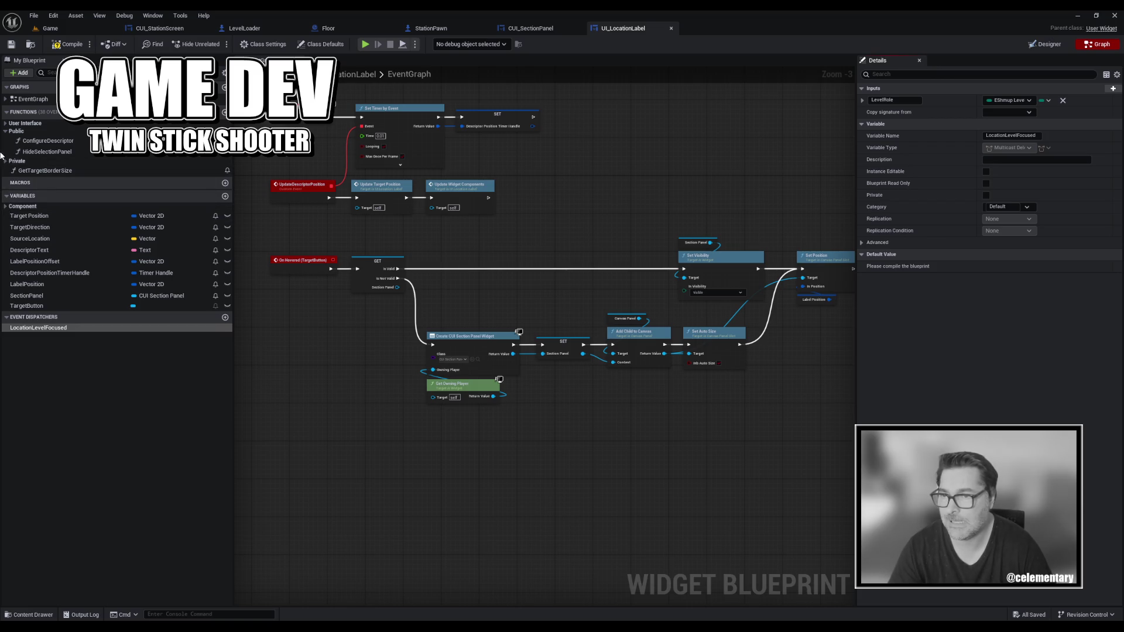
Toggle the User Interface function category and pan the graph to Event Construct.
click(6, 124)
click(6, 124)
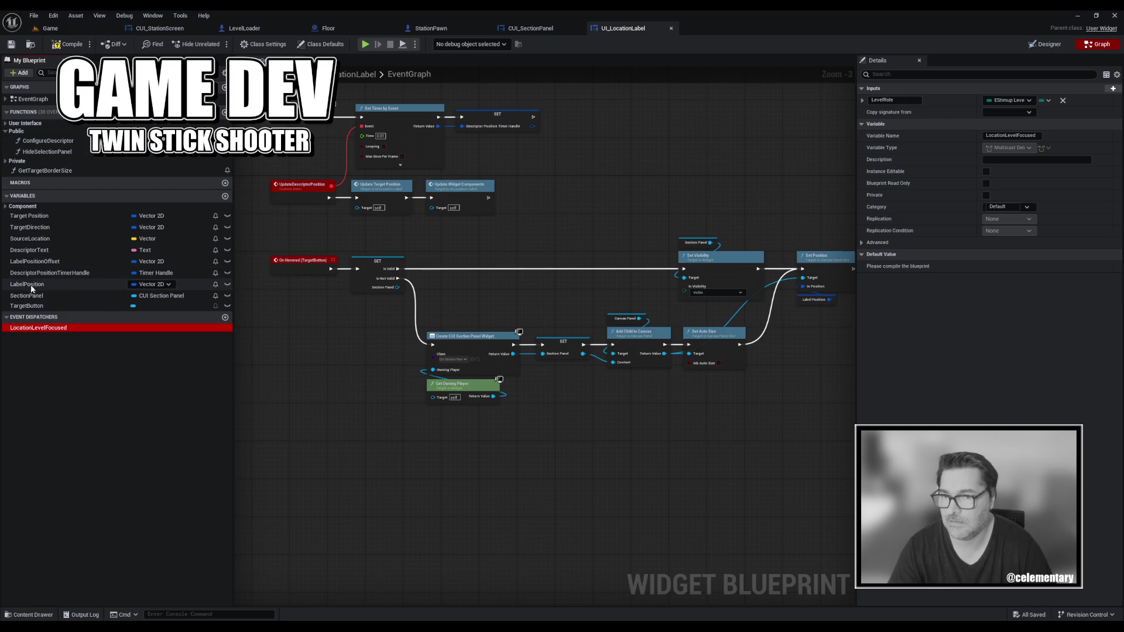
drag(493, 251, 506, 344)
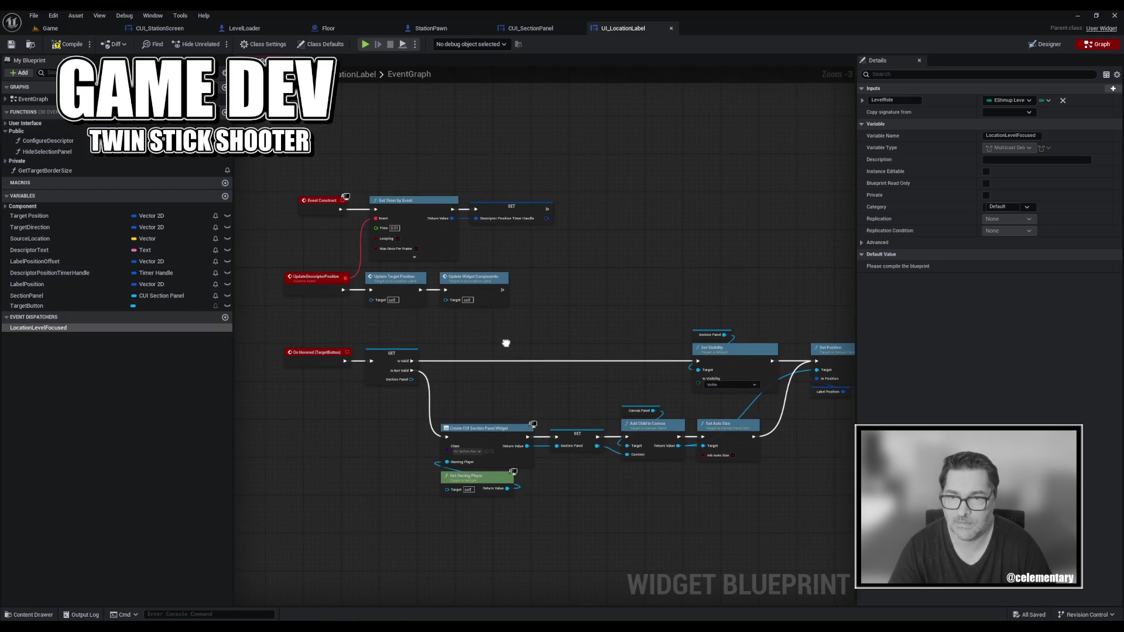
mouse_move(506, 343)
mouse_down()
mouse_move(464, 306)
mouse_move(463, 276)
mouse_up()
key(ctrl+s)
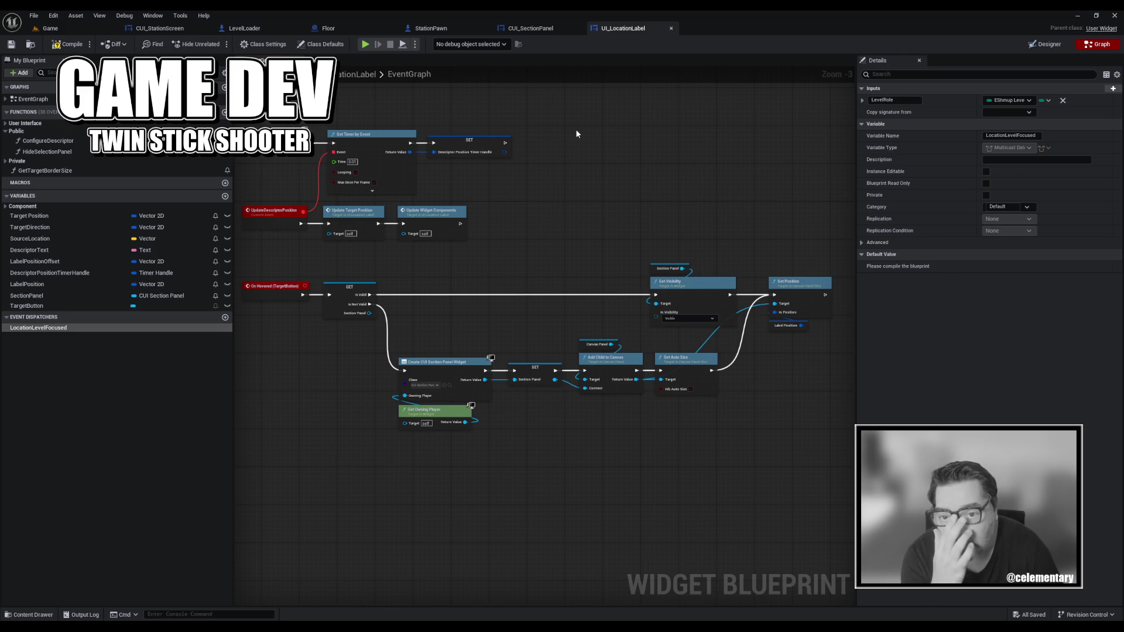
Review CUI_SectionPanel's layout and StationPawn's AddStationSection graph, then add a UI_LocationLabel variable.
click(535, 32)
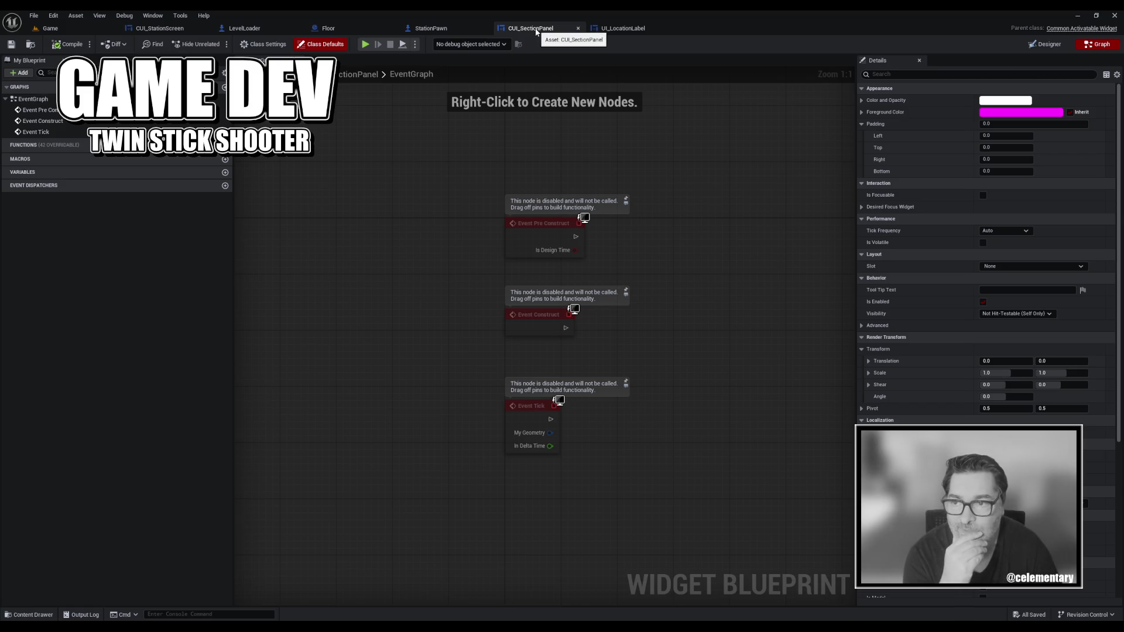
click(1045, 45)
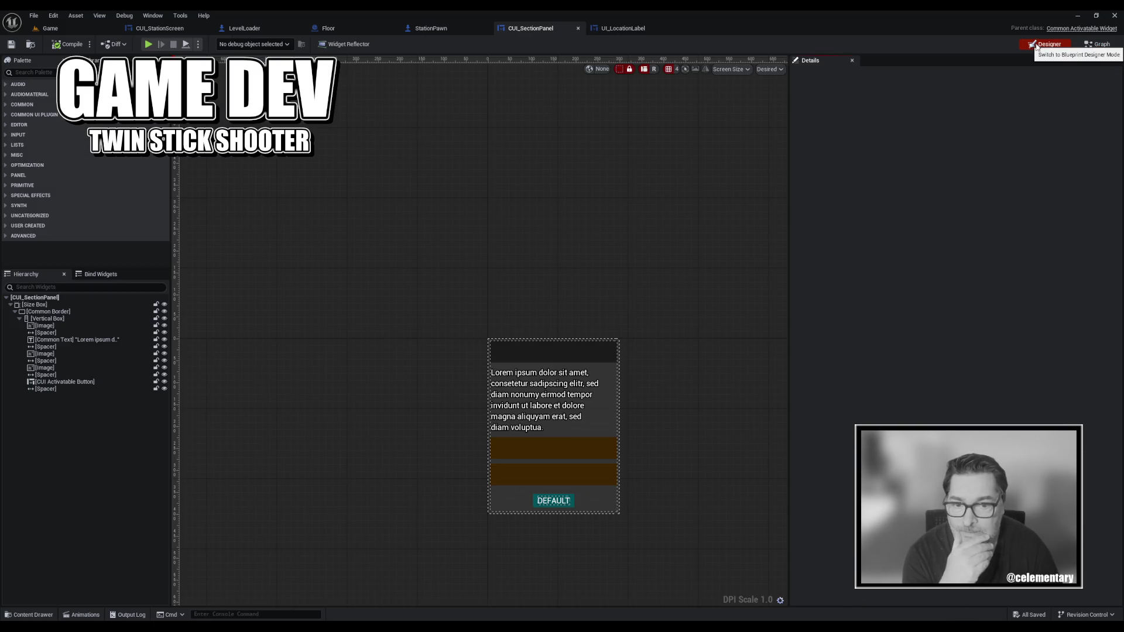
click(433, 29)
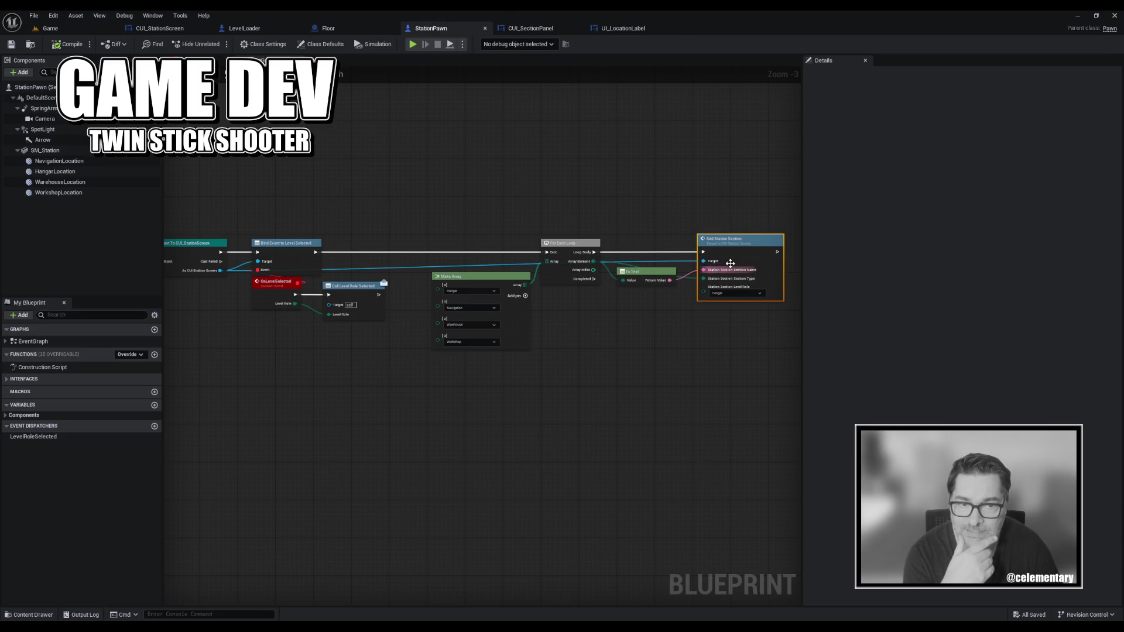
double_click(735, 256)
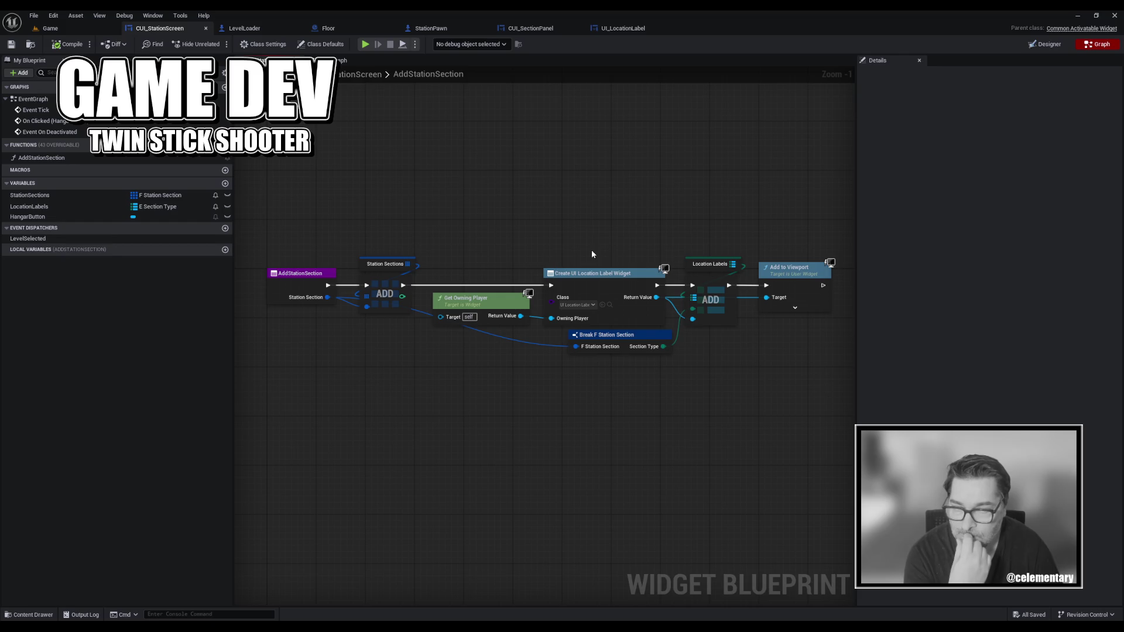
mouse_move(609, 214)
mouse_down()
mouse_move(726, 322)
mouse_move(723, 294)
mouse_up()
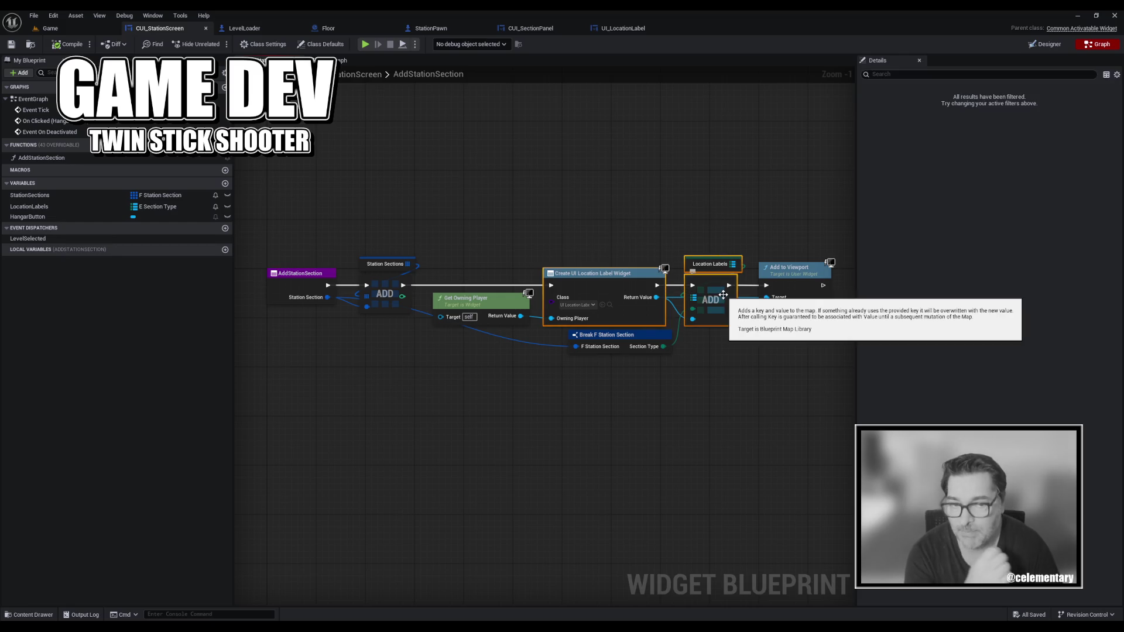
click(609, 215)
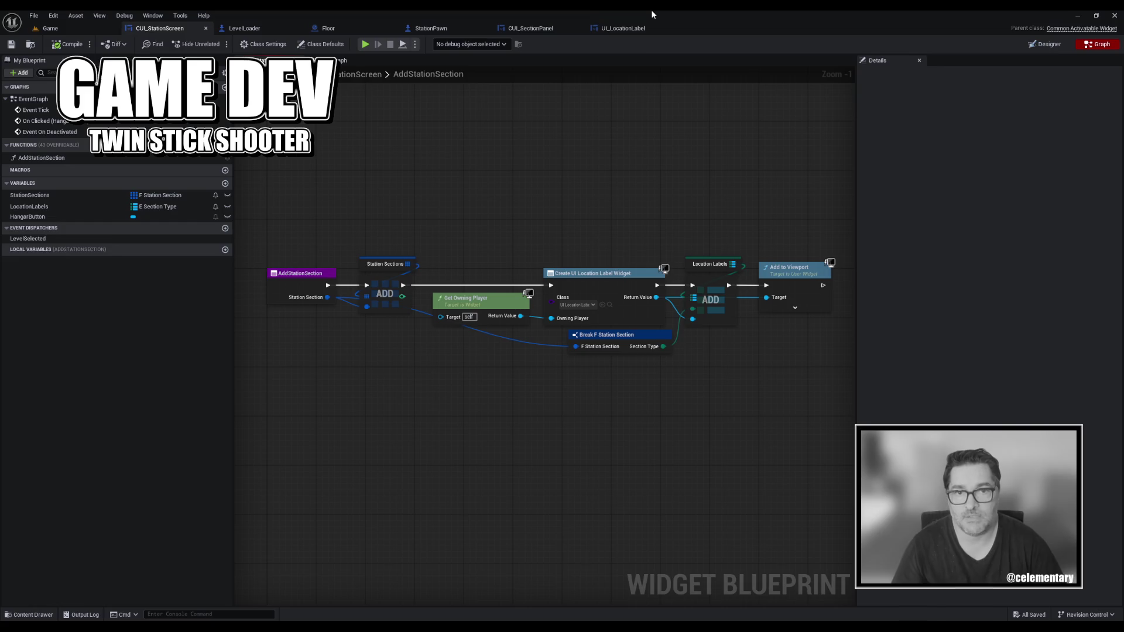
click(629, 29)
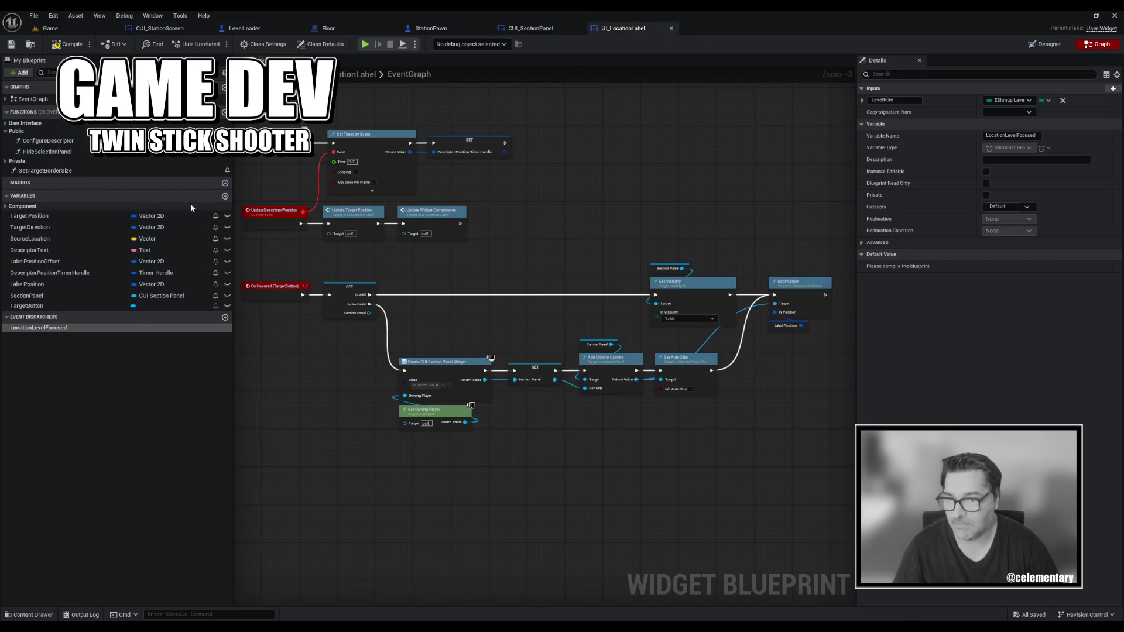
click(225, 197)
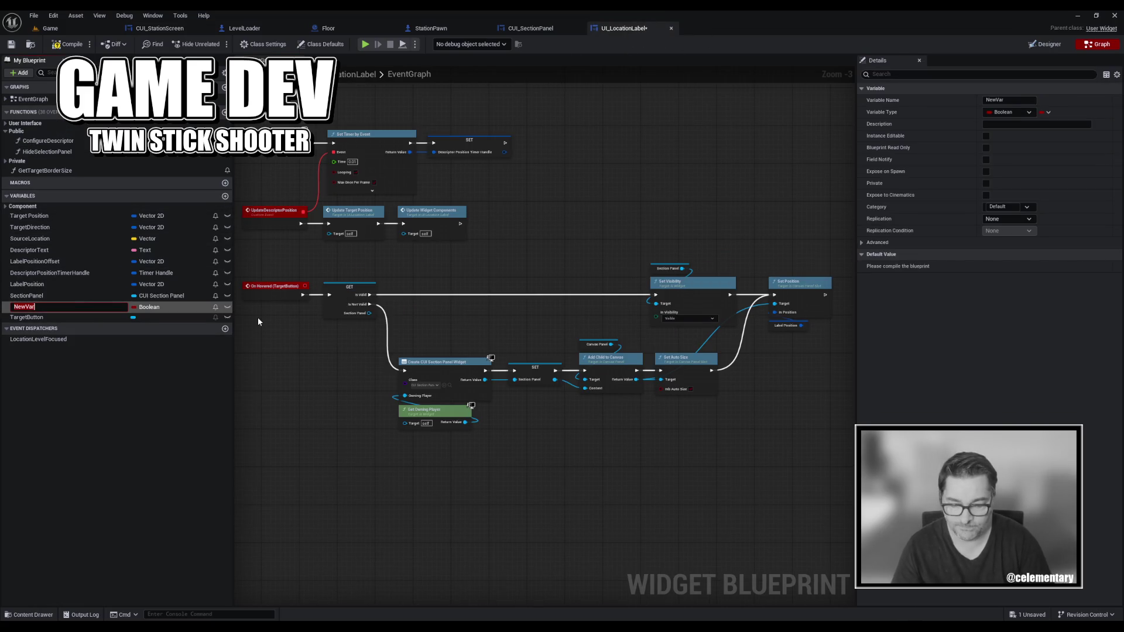
Rename the new variable to LevelRole and set its type to EShmup Level Role.
text(Lepv)
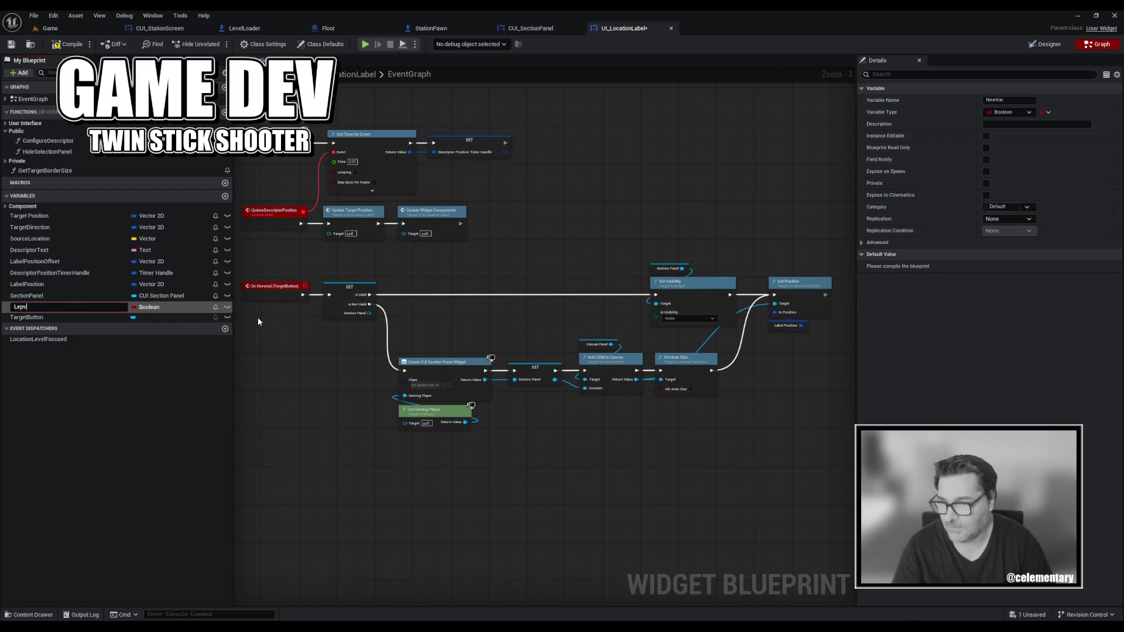
text(elole)
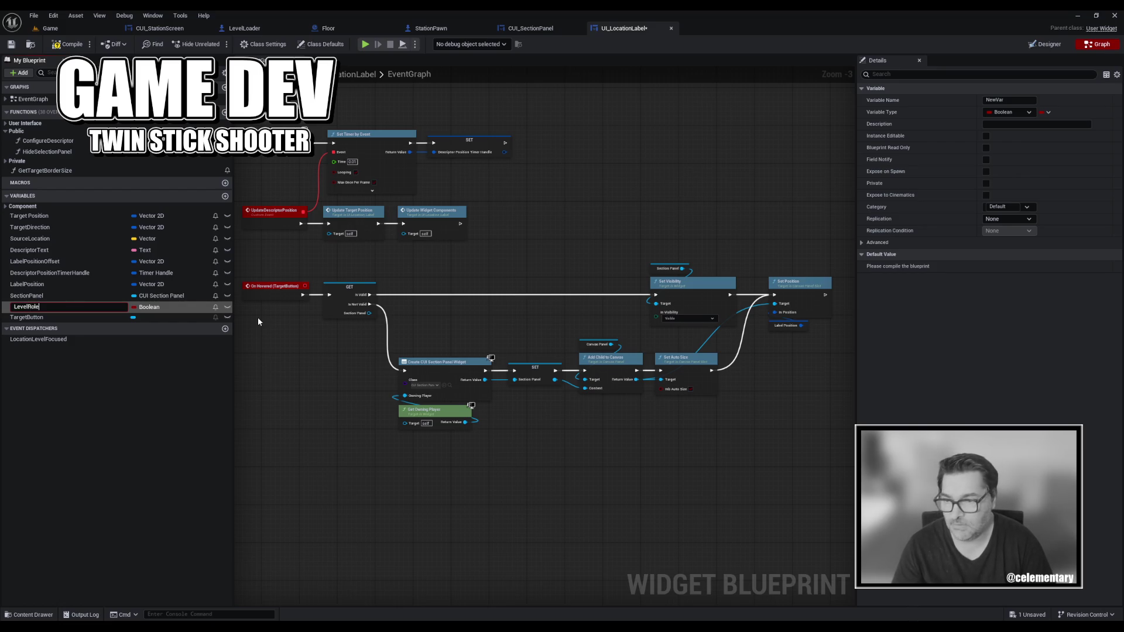
key(Return)
click(150, 308)
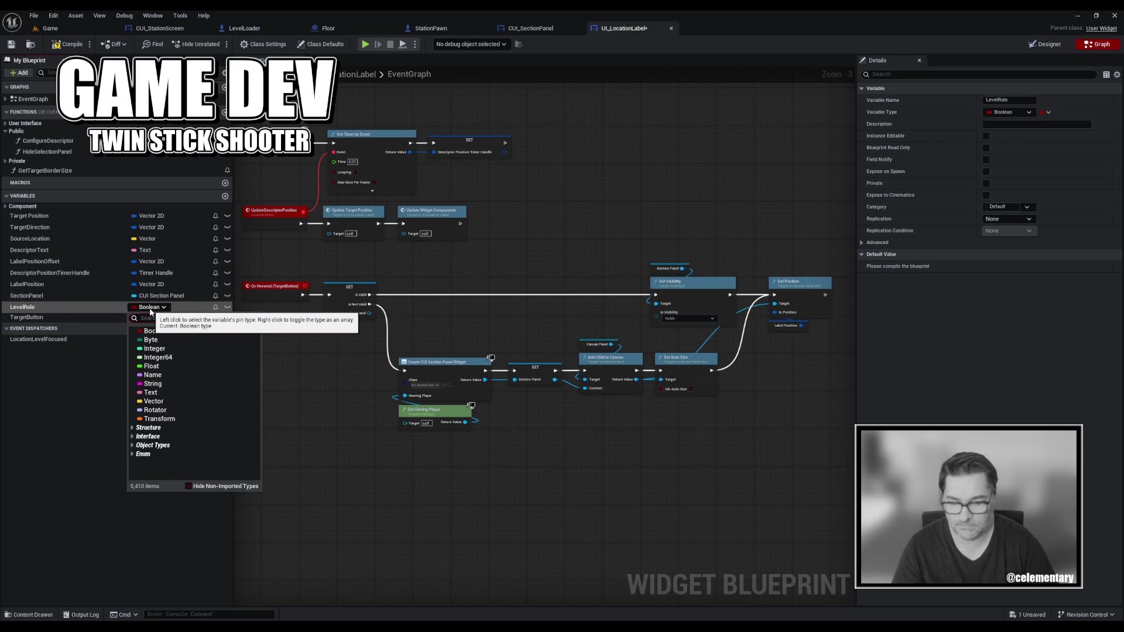
text(levelrole)
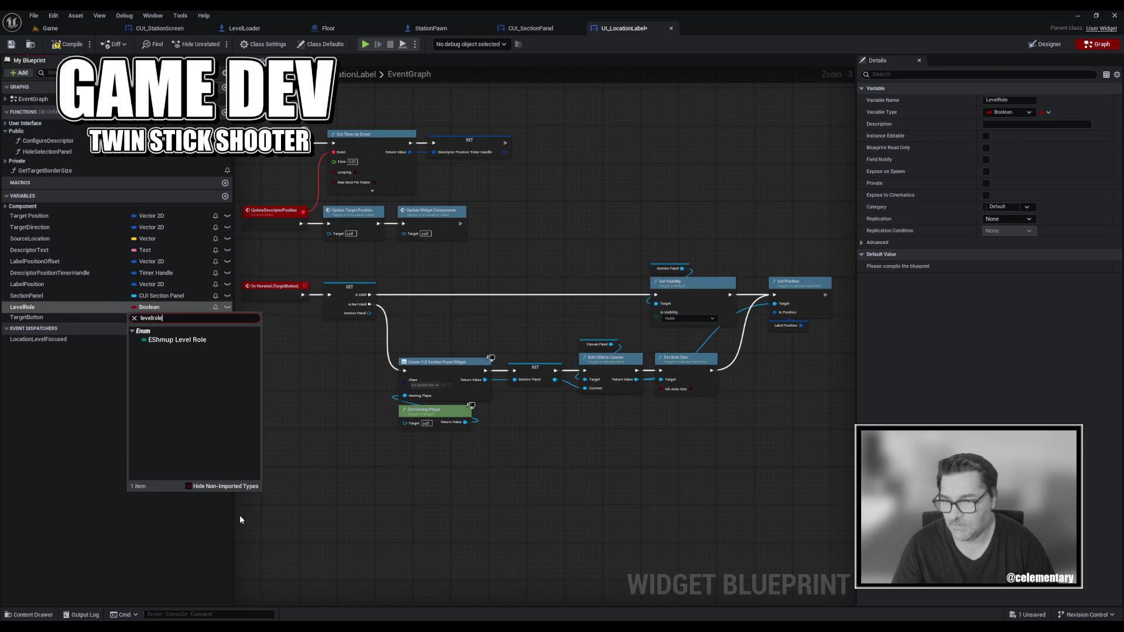
click(193, 341)
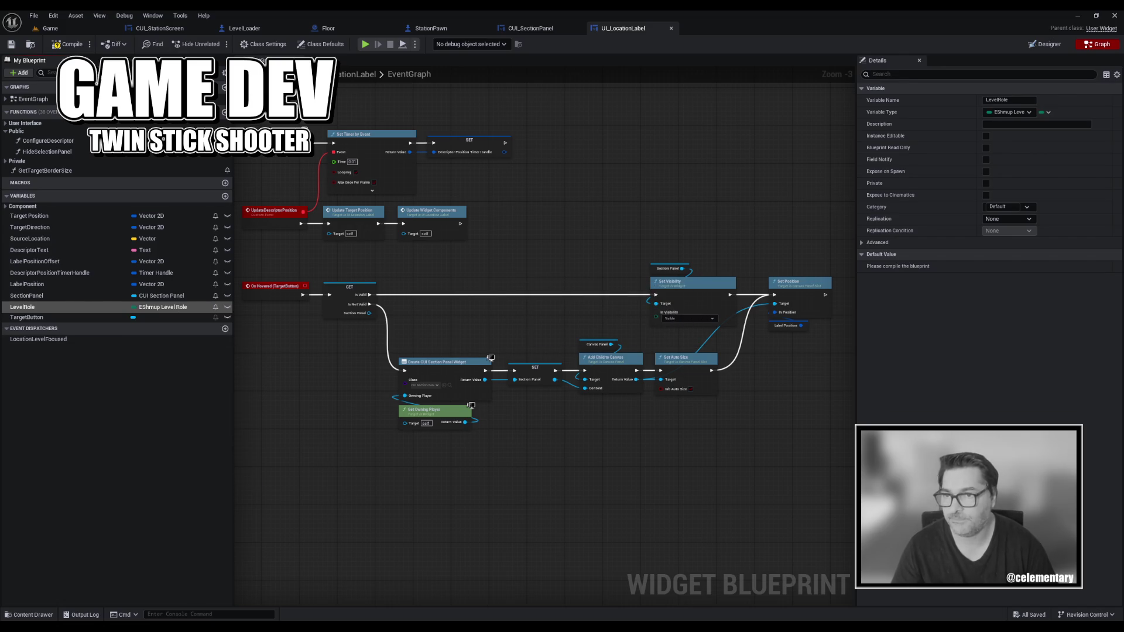
Make LevelRole instance editable, read-only, exposed on spawn and private, save, and drag LocationLevelFocused into the graph.
click(985, 136)
click(986, 147)
click(986, 171)
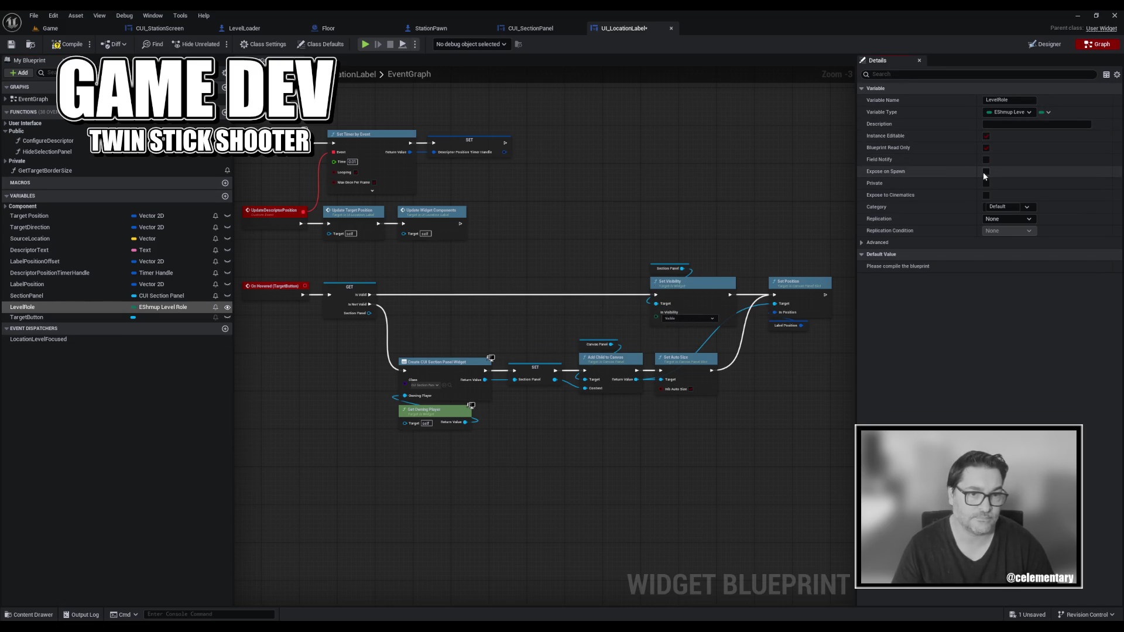
click(986, 183)
key(ctrl+s)
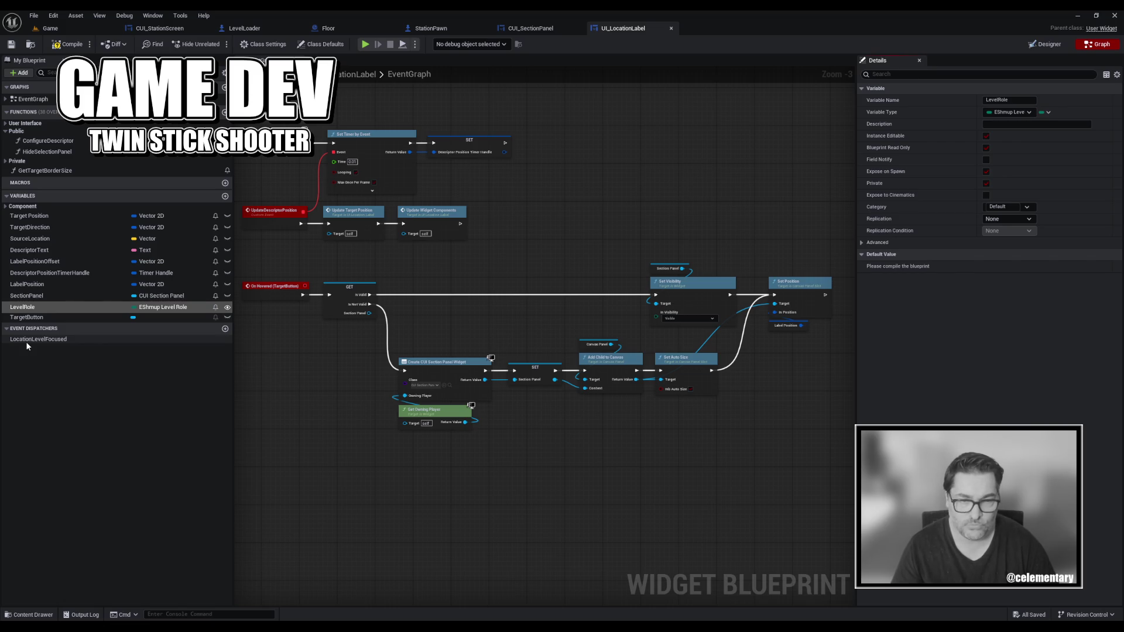
mouse_move(28, 342)
mouse_down()
mouse_move(452, 370)
mouse_move(785, 236)
mouse_up()
Place a Call LocationLevelFocused node after Set Position, fed by a LevelRole getter.
click(806, 254)
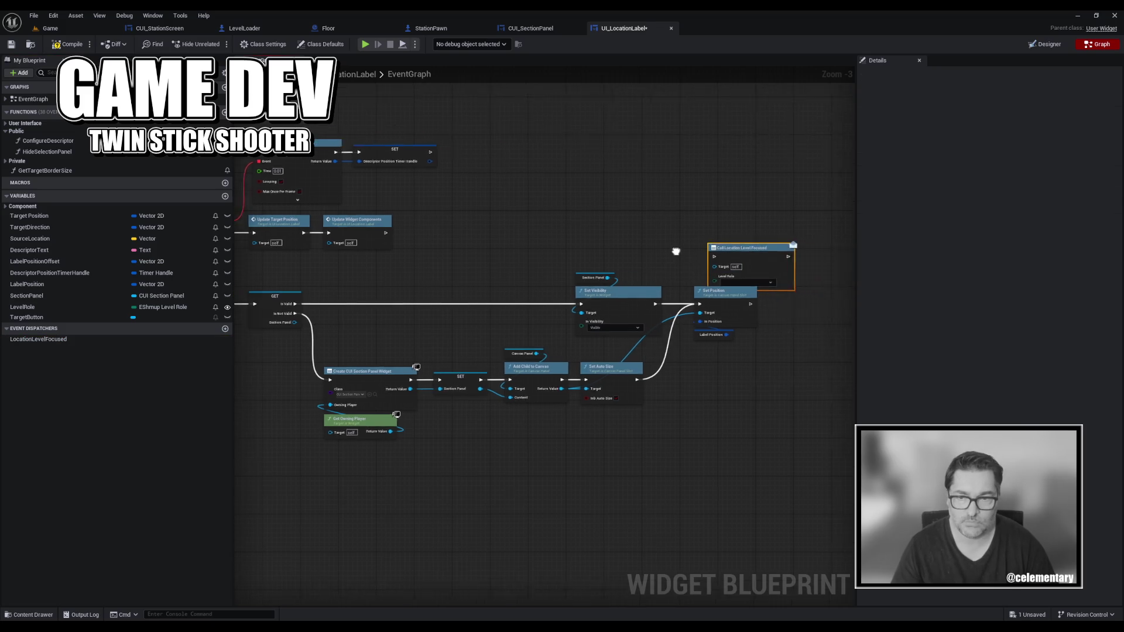
mouse_move(675, 251)
mouse_down()
mouse_move(569, 246)
mouse_move(776, 249)
mouse_up()
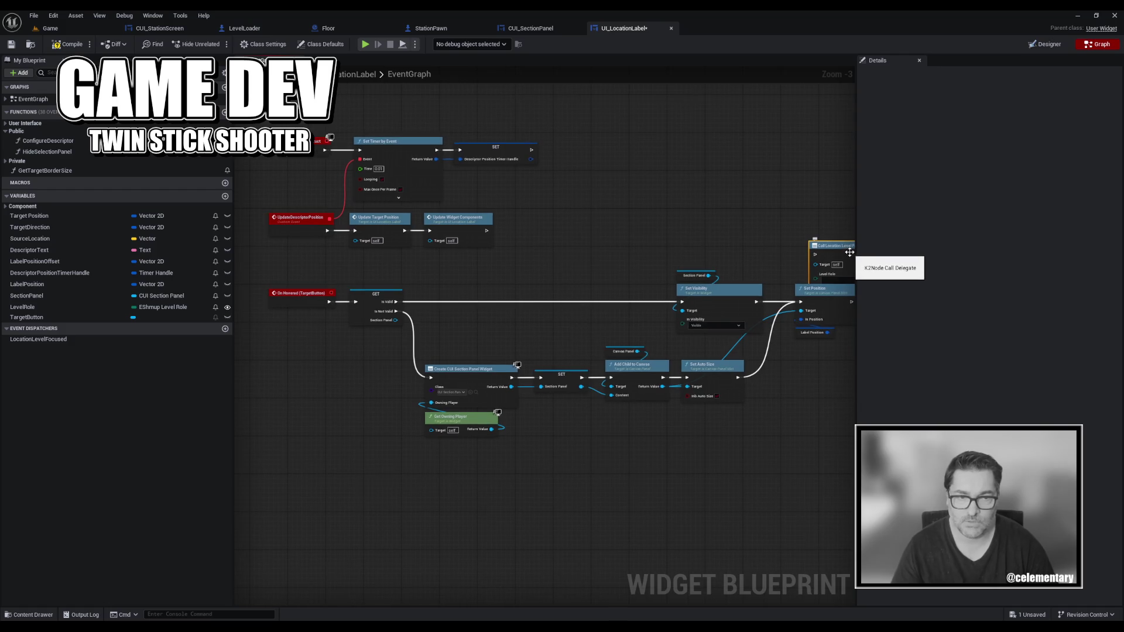
drag(849, 253, 678, 233)
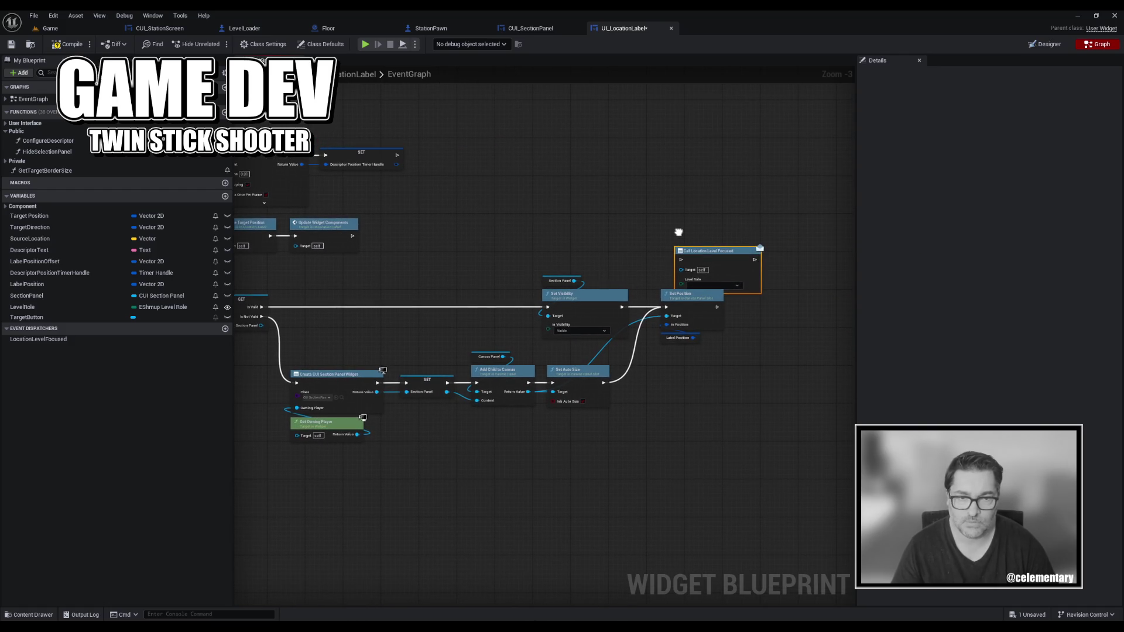
mouse_move(695, 255)
mouse_down()
mouse_move(768, 293)
mouse_move(743, 319)
mouse_move(747, 307)
mouse_up()
mouse_move(21, 307)
mouse_down()
mouse_move(701, 354)
mouse_move(752, 335)
mouse_up()
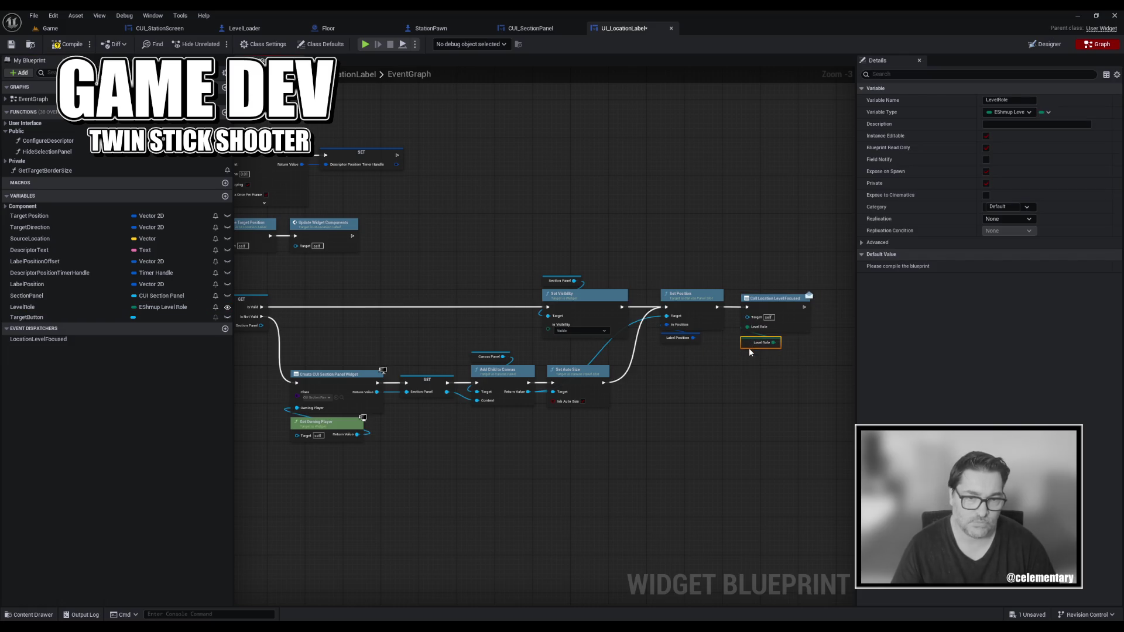
Compile and save UI_LocationLabel, then switch to CUI_SectionPanel.
click(67, 44)
click(10, 45)
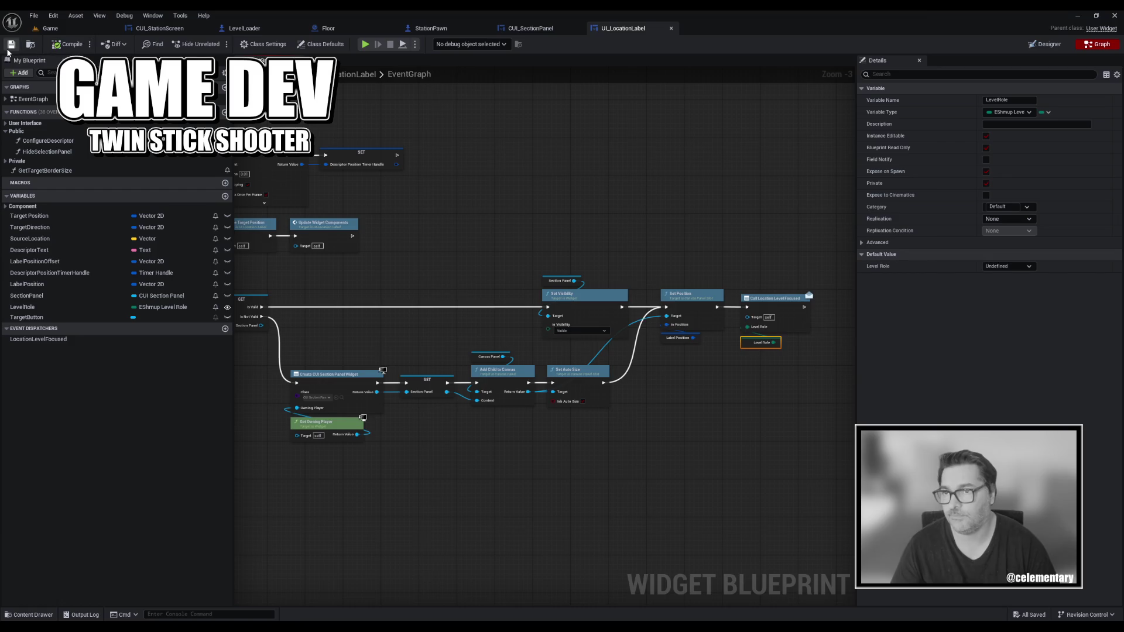
click(518, 27)
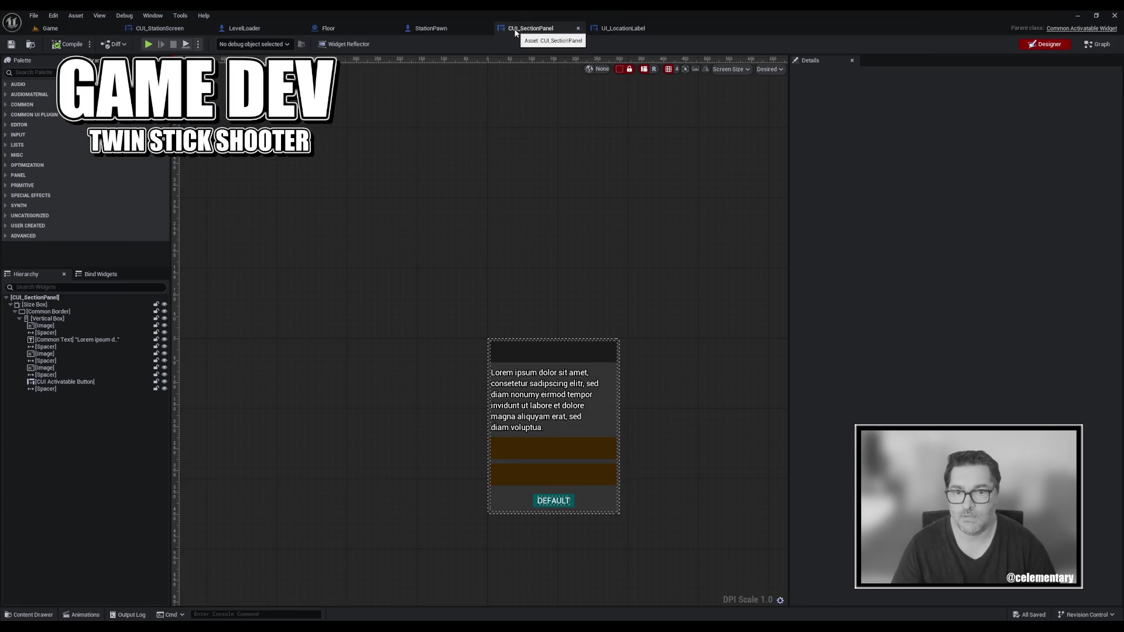
In StationPawn's graph, add a custom event named OnSectionFocused near Add Station Section.
click(445, 27)
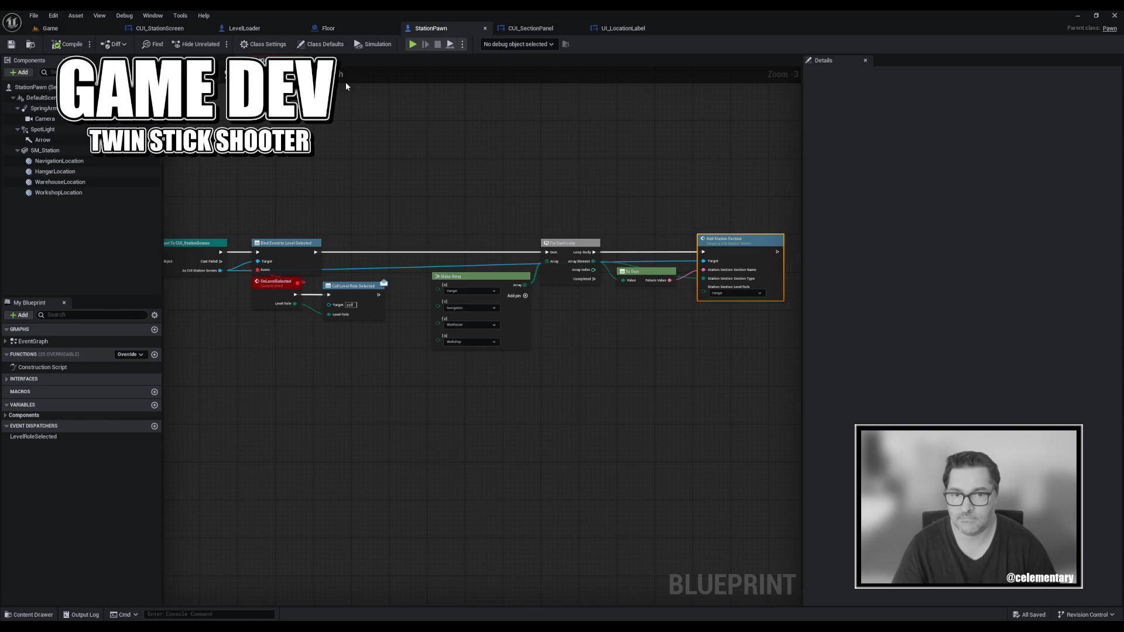
scroll(477, 201, down, 4)
scroll(381, 246, up, 3)
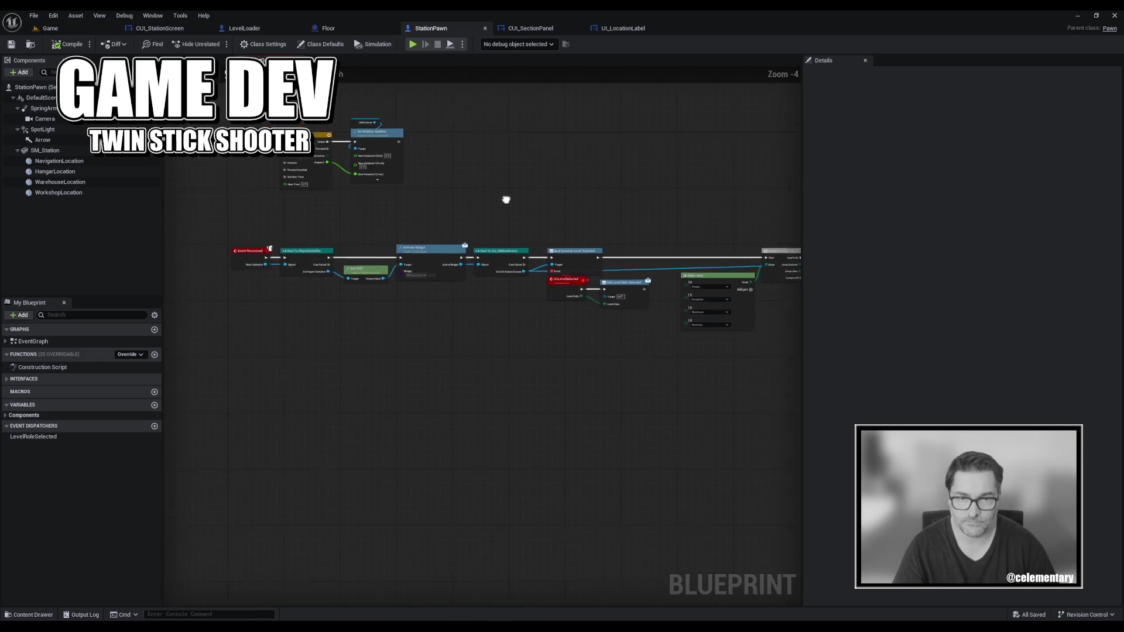
drag(507, 199, 389, 195)
scroll(389, 196, up, 1)
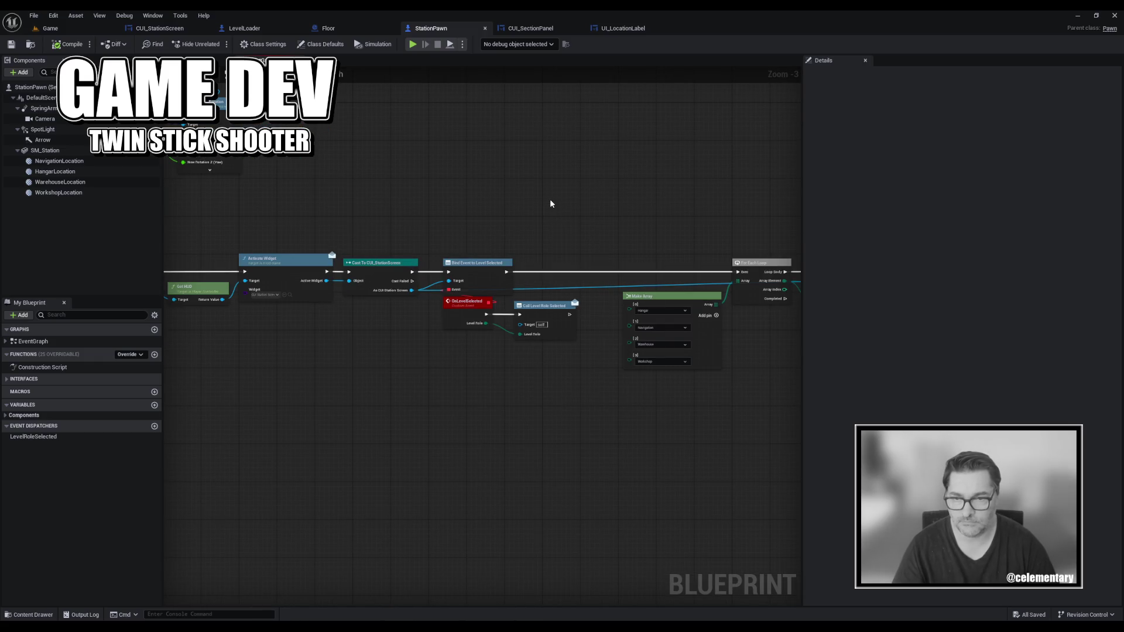
drag(550, 203, 409, 211)
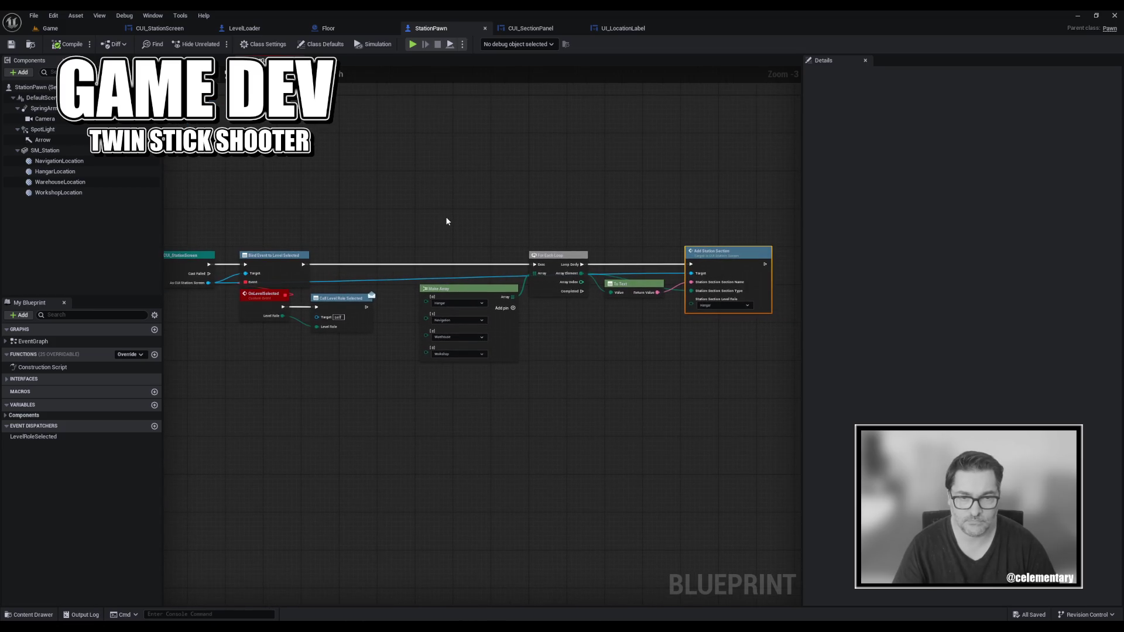
right_click(290, 315)
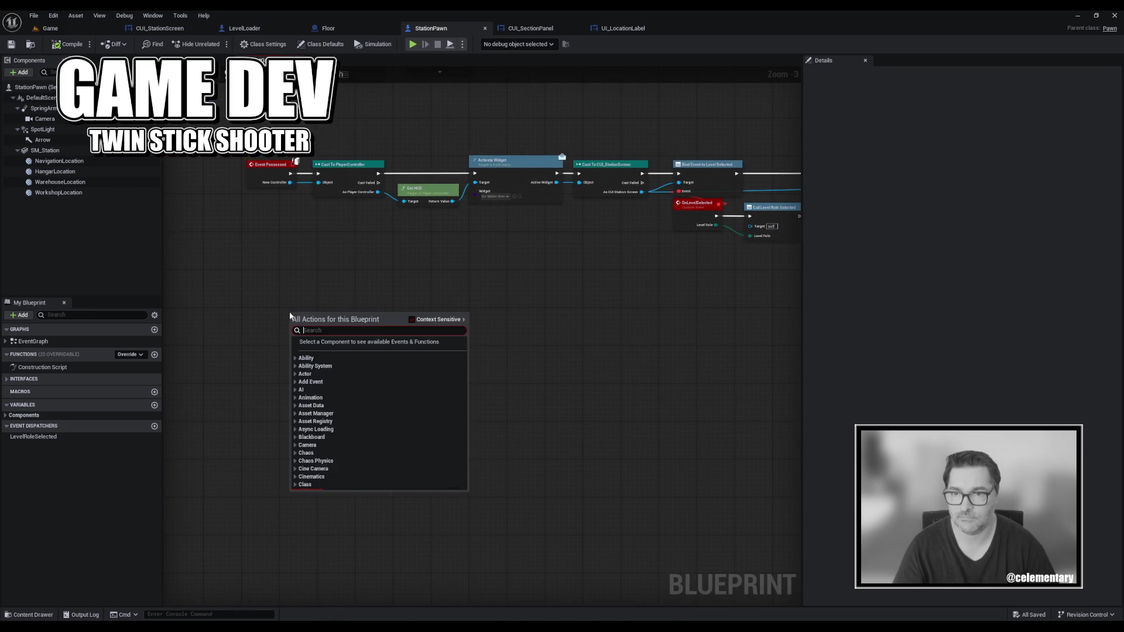
text(add cs)
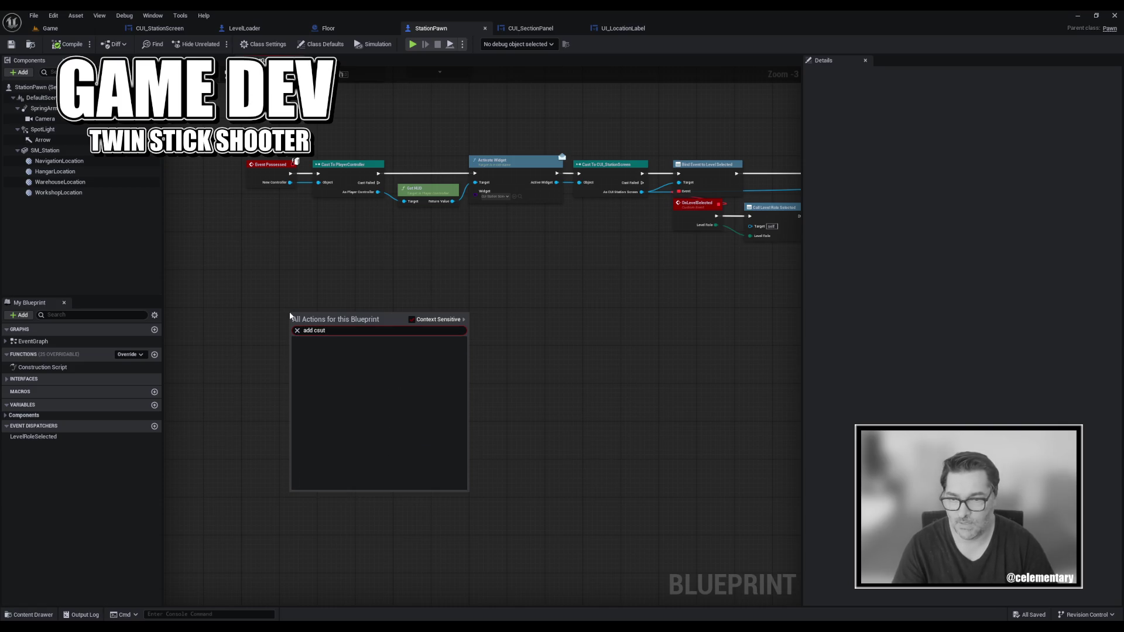
key(BackSpace)
text(ustom)
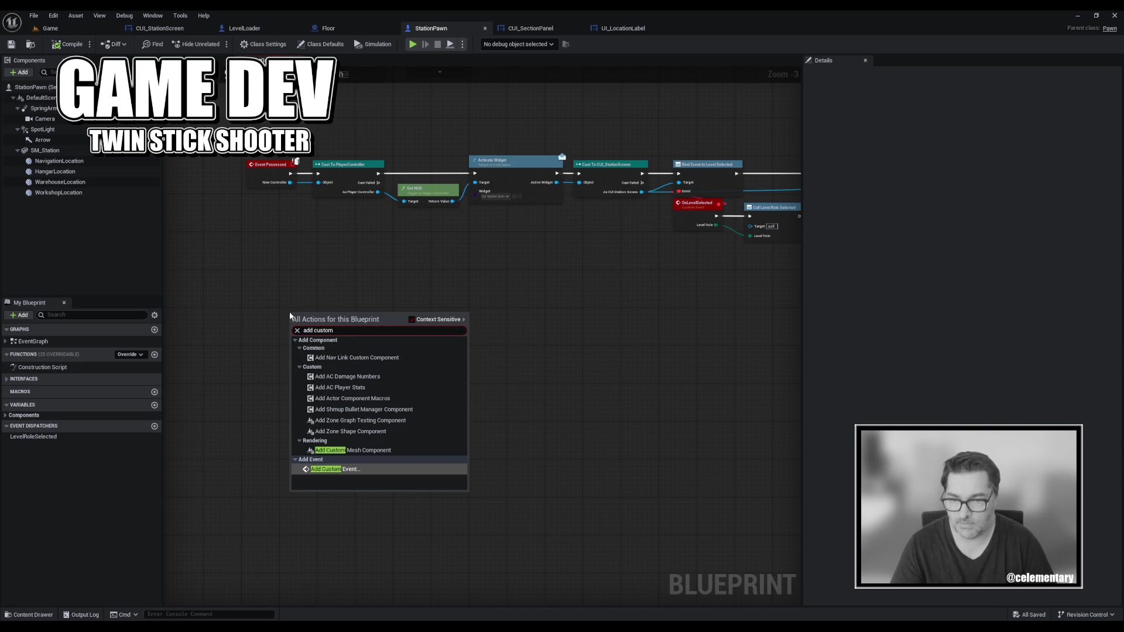
key(Return)
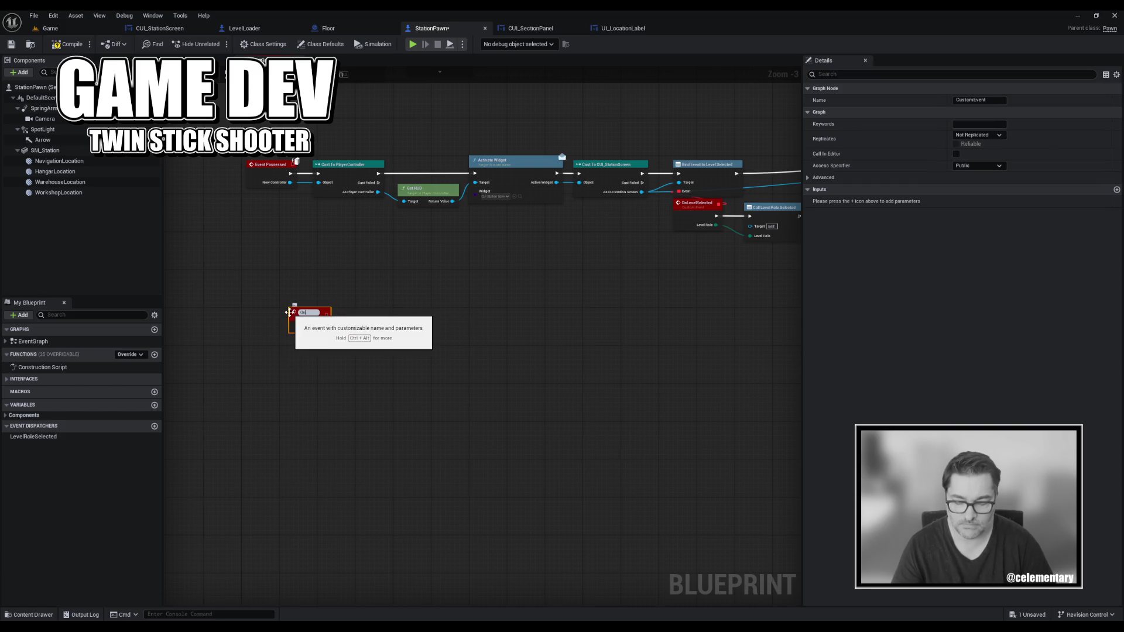
text(SectionFo)
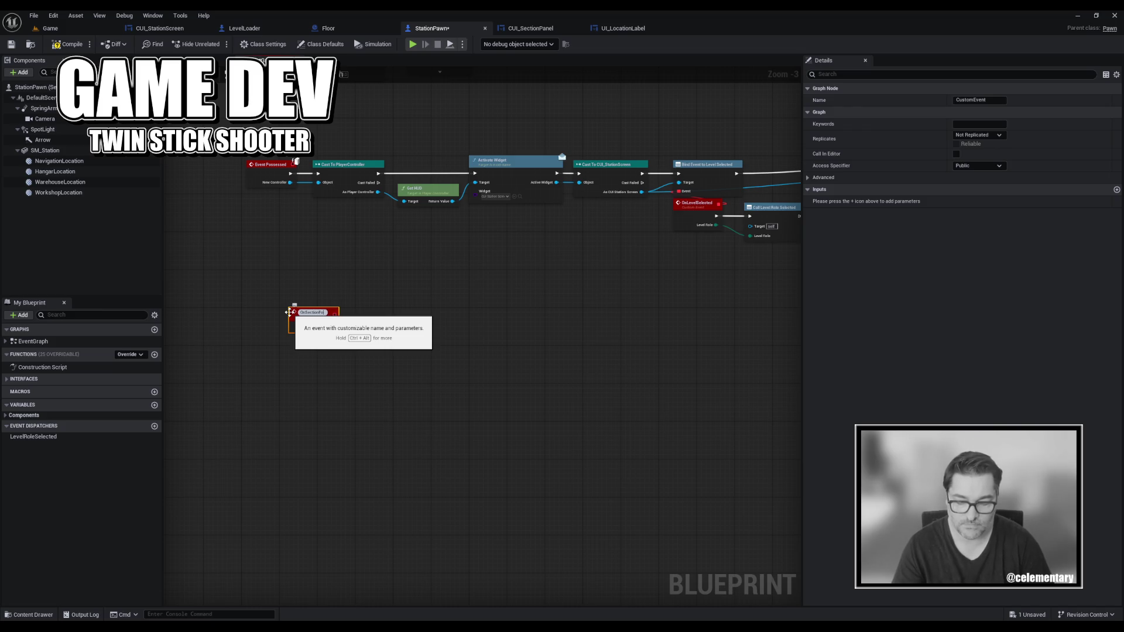
text(cused)
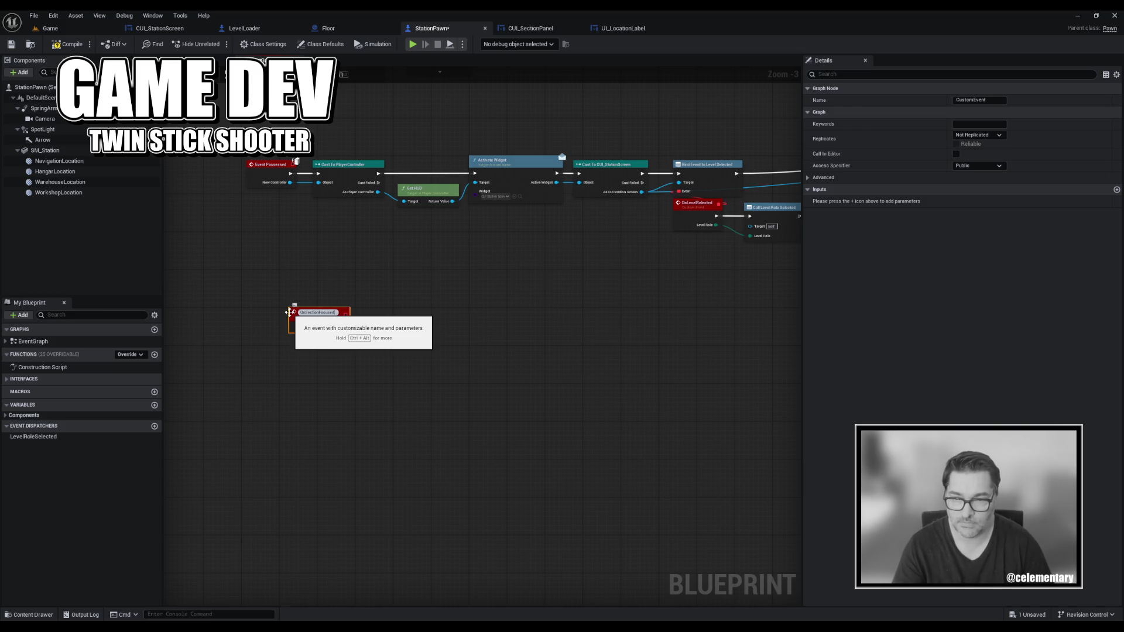
key(Return)
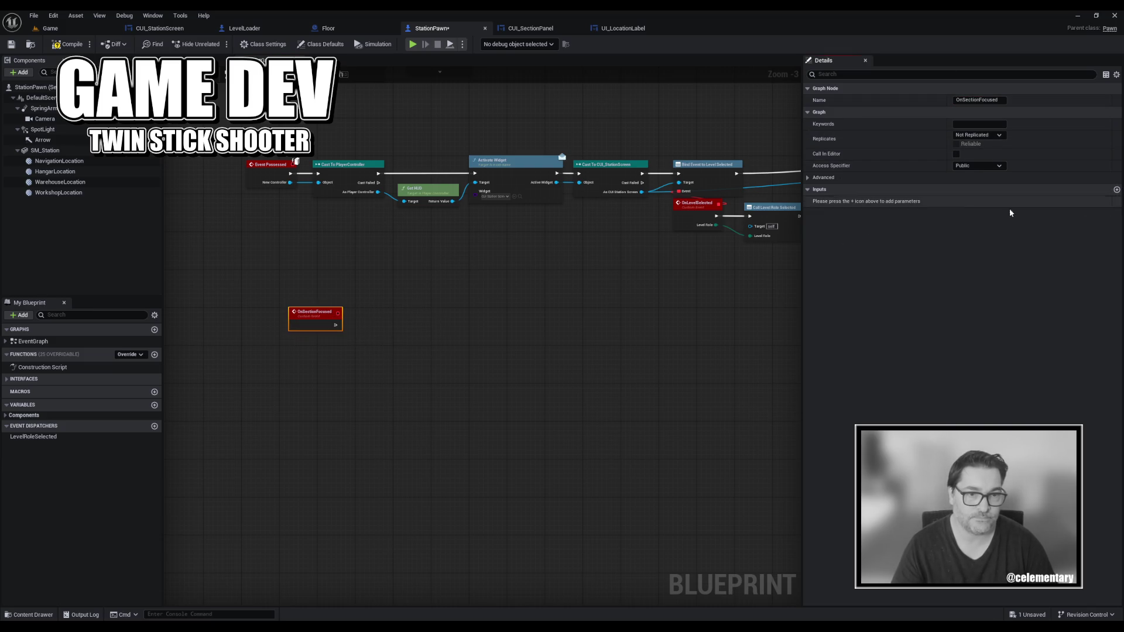
Give OnSectionFocused a LevelRole input of type EShmup Level Role and save.
click(1117, 190)
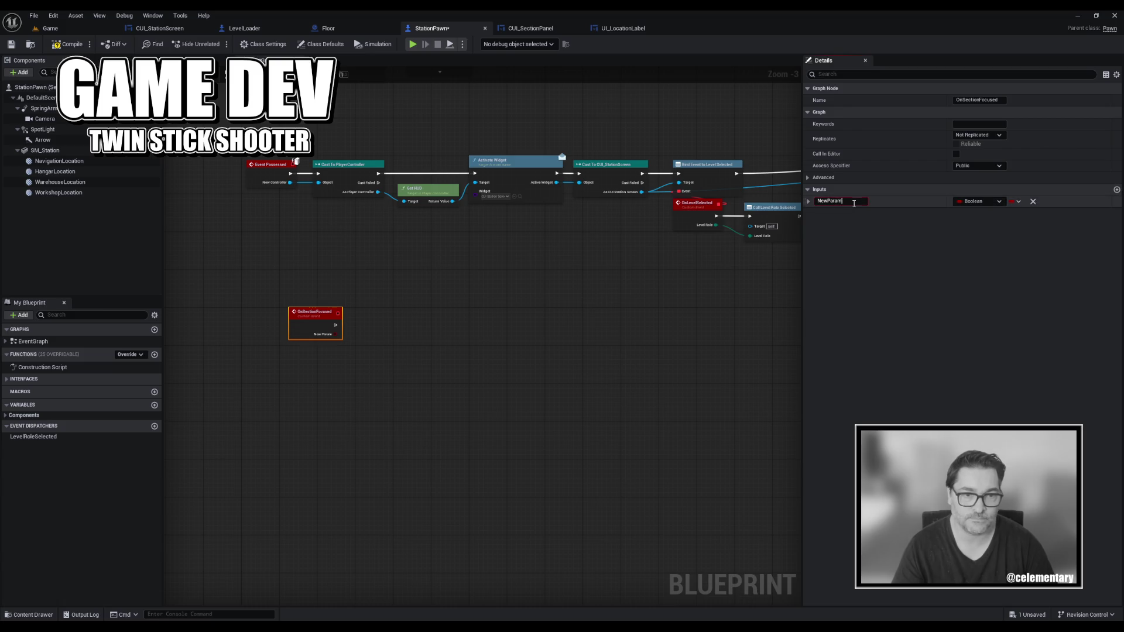
text(Lvel)
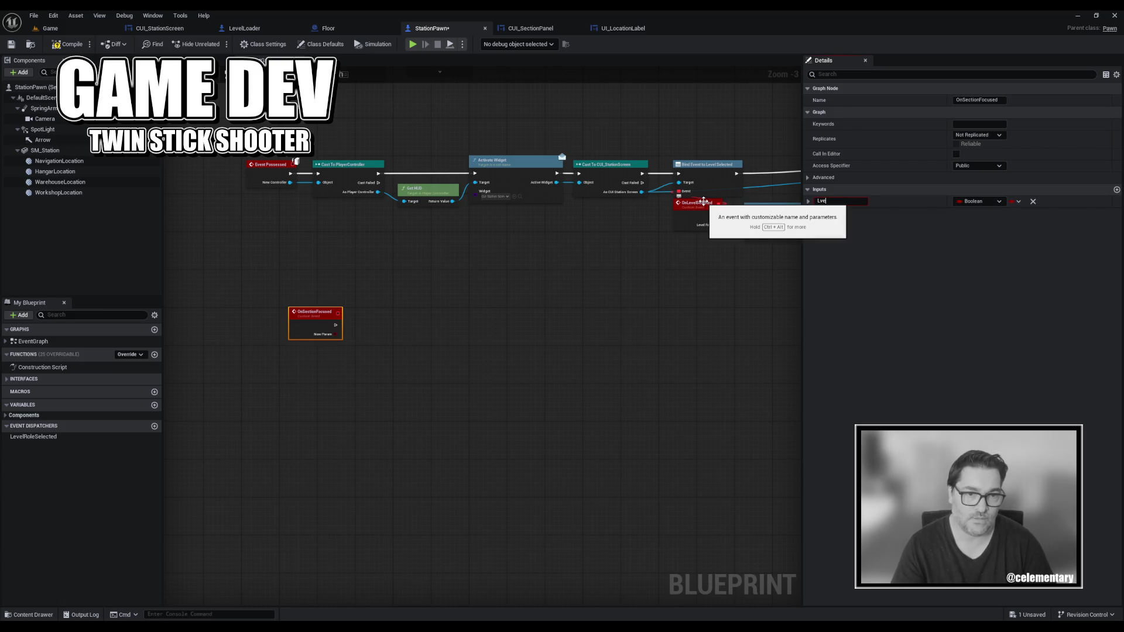
key(BackSpace)
key(BackSpace)
text(evelrRo)
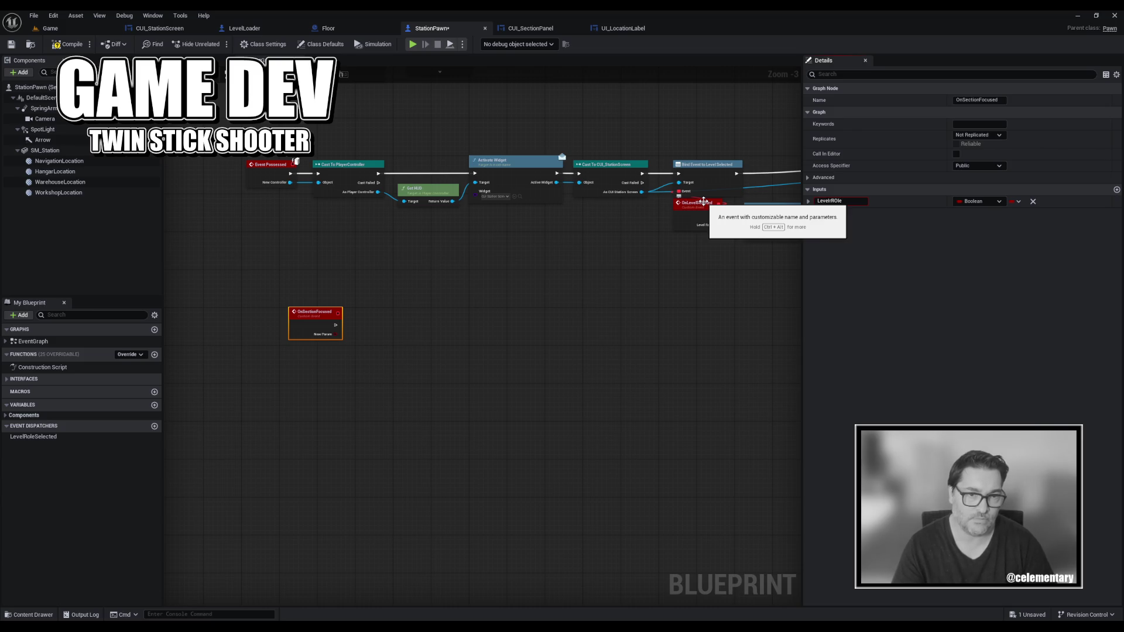
text(le)
key(Return)
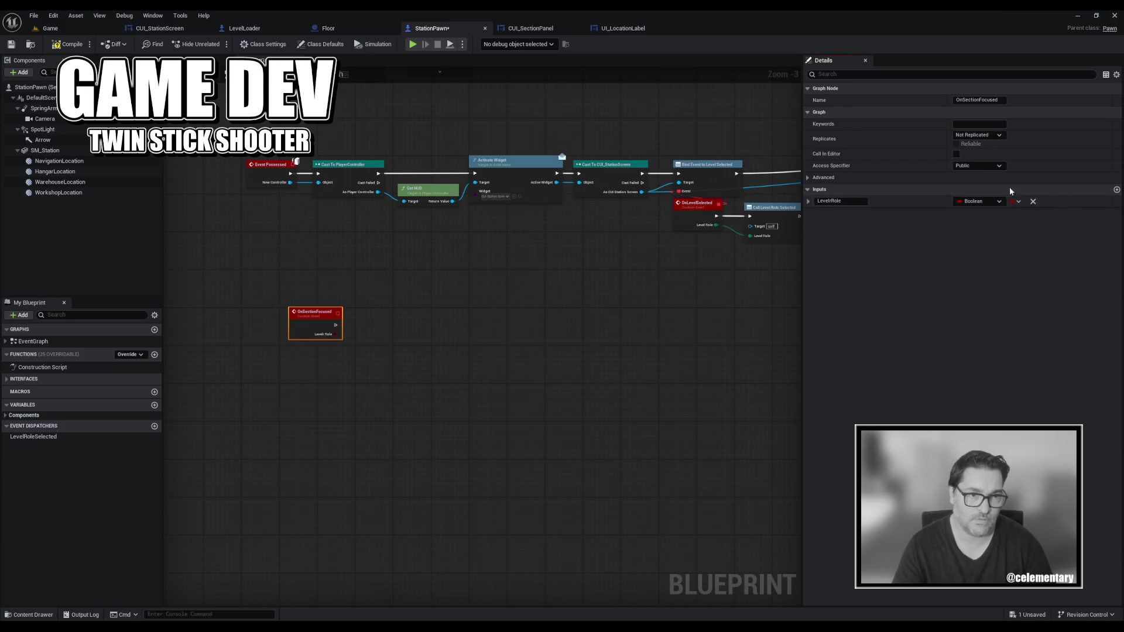
click(968, 202)
text(elrio)
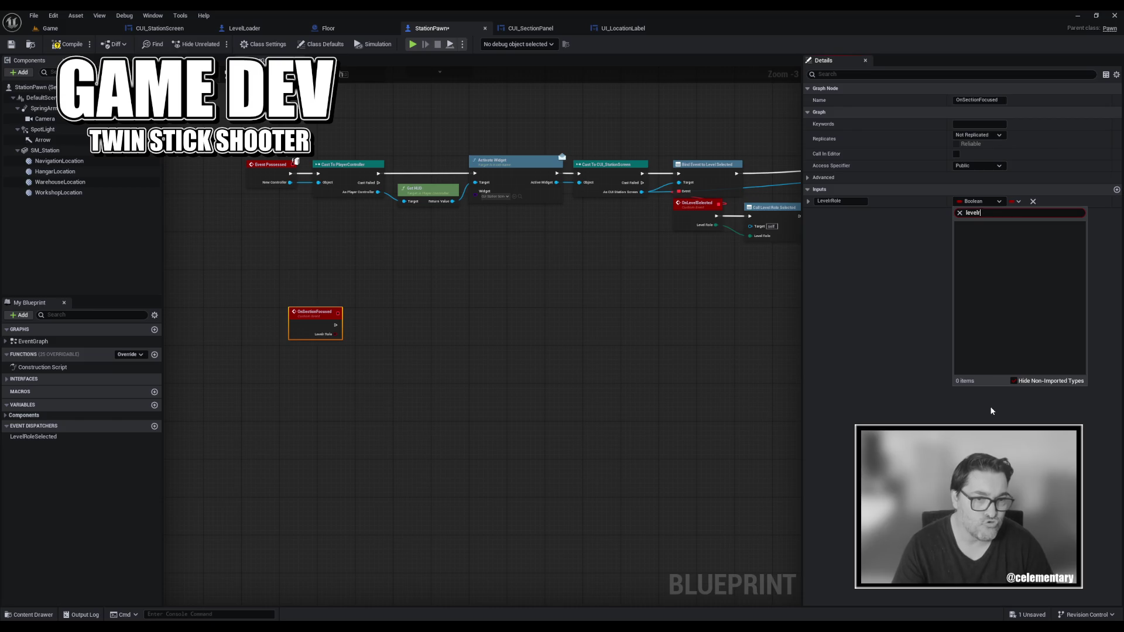
click(1015, 236)
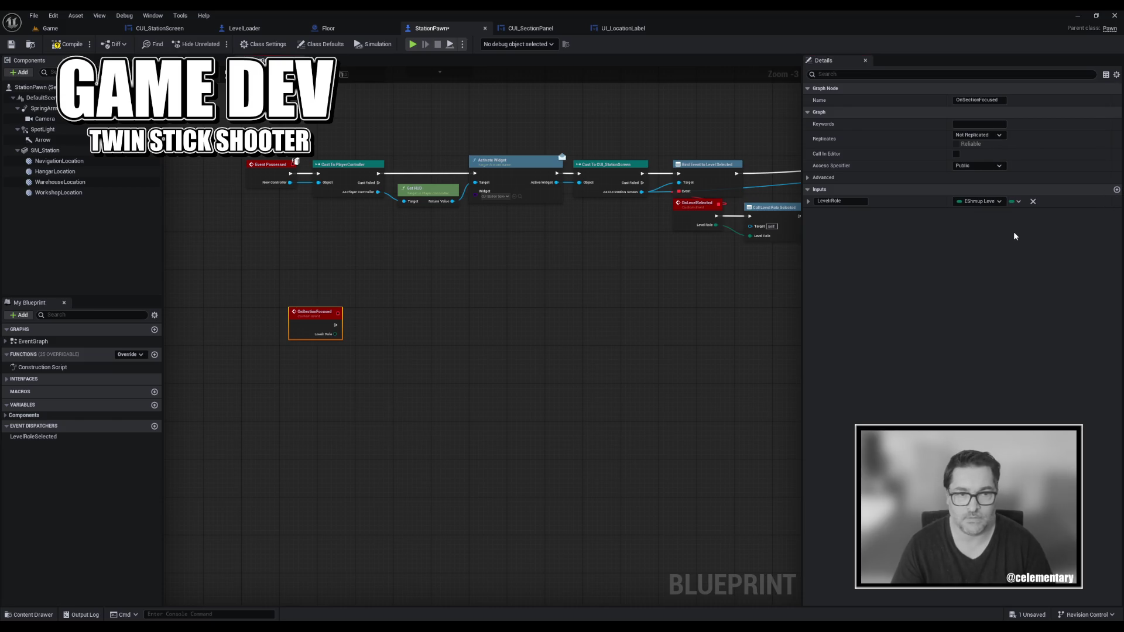
key(ctrl+s)
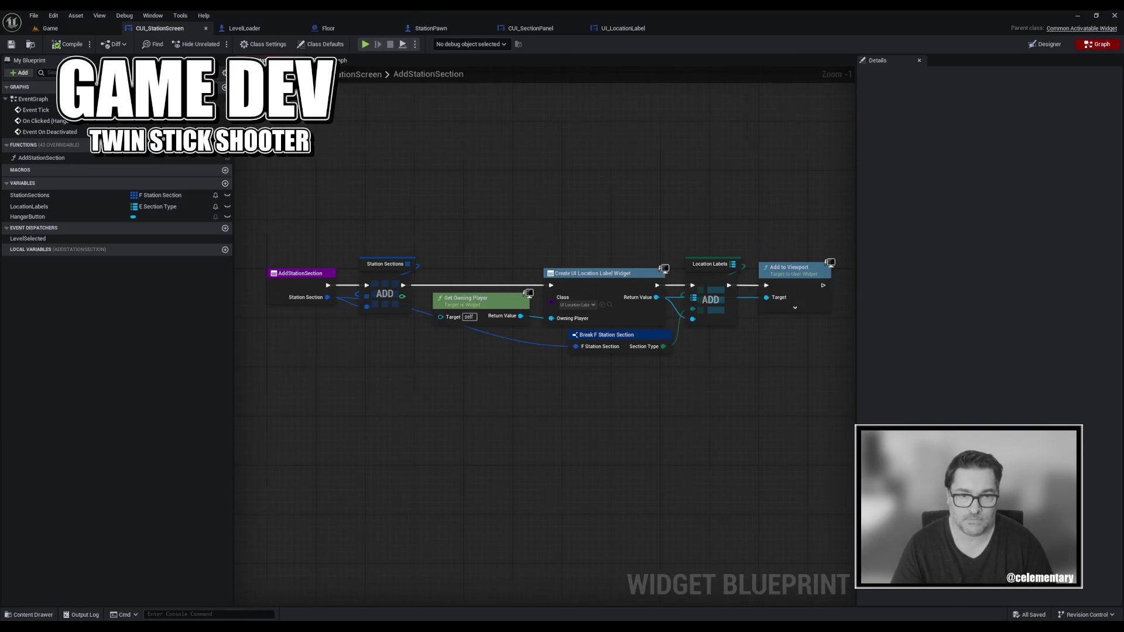
Move Add to Viewport right of the location-label ADD node, trial a 'bind section' search, then open UI_LocationLabel.
drag(701, 366, 610, 364)
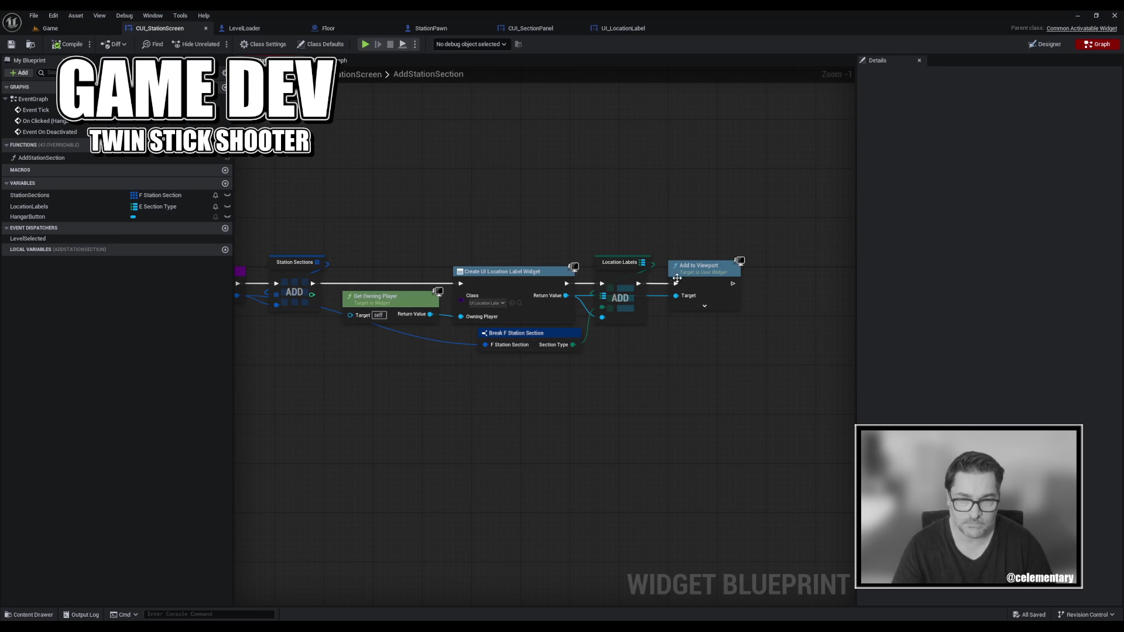
mouse_move(697, 273)
mouse_down()
mouse_move(813, 271)
mouse_move(825, 282)
mouse_up()
drag(546, 357, 471, 357)
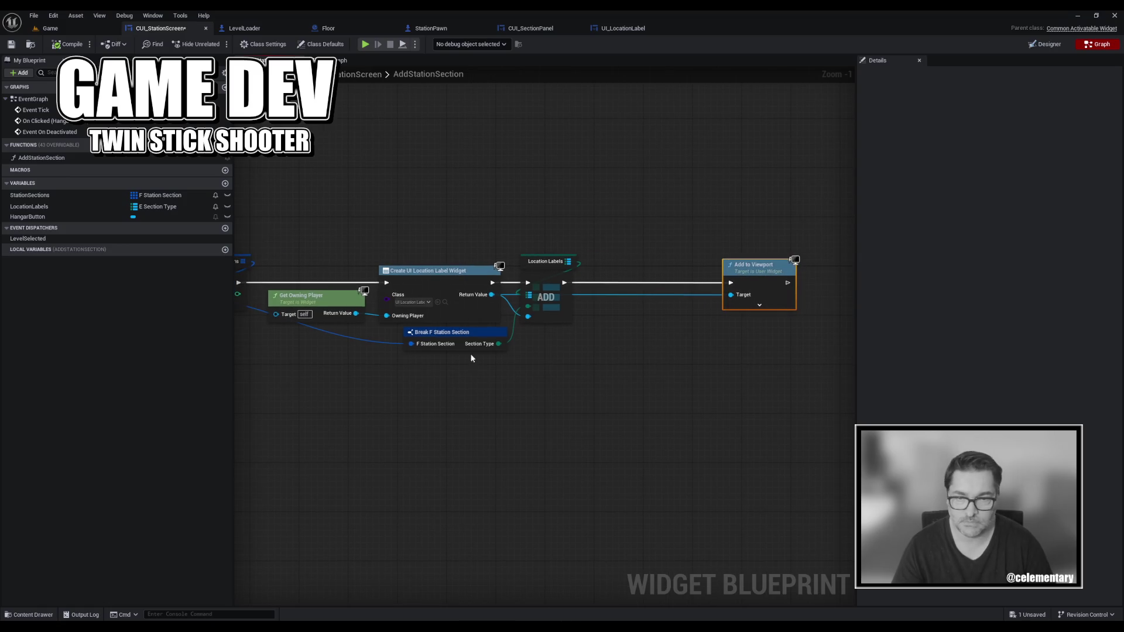
drag(528, 316, 566, 367)
text(bind)
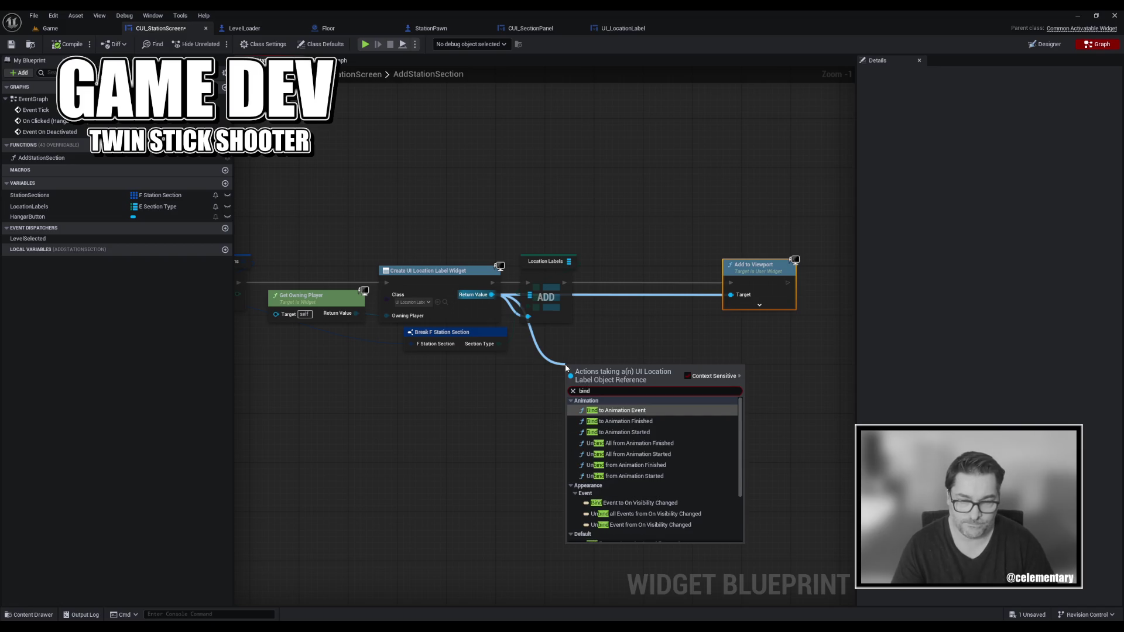
text( section)
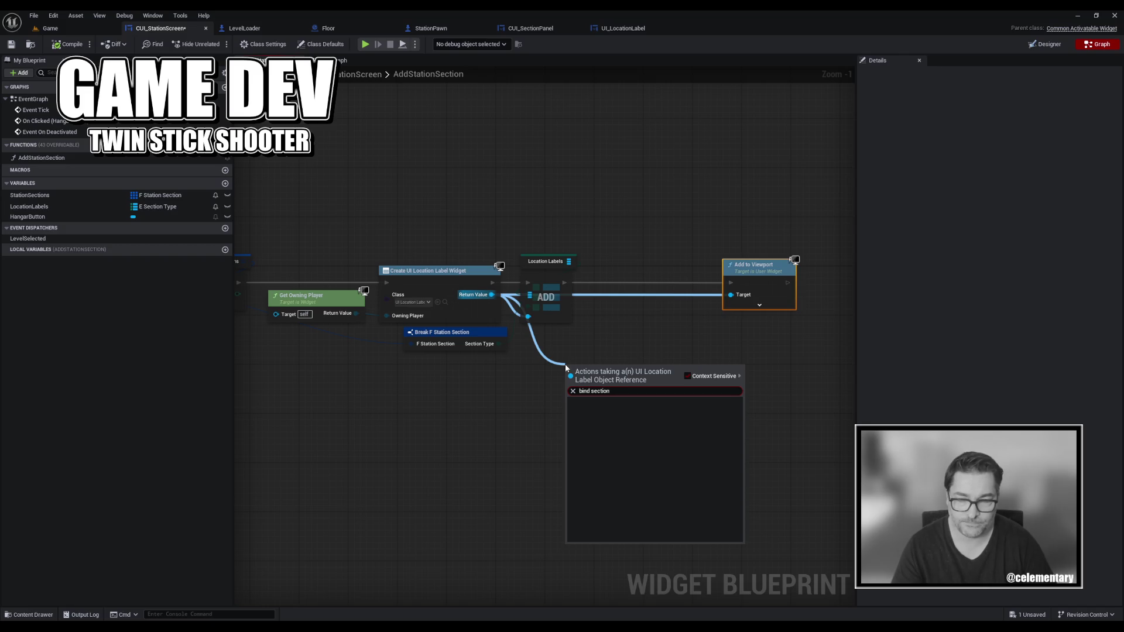
click(521, 411)
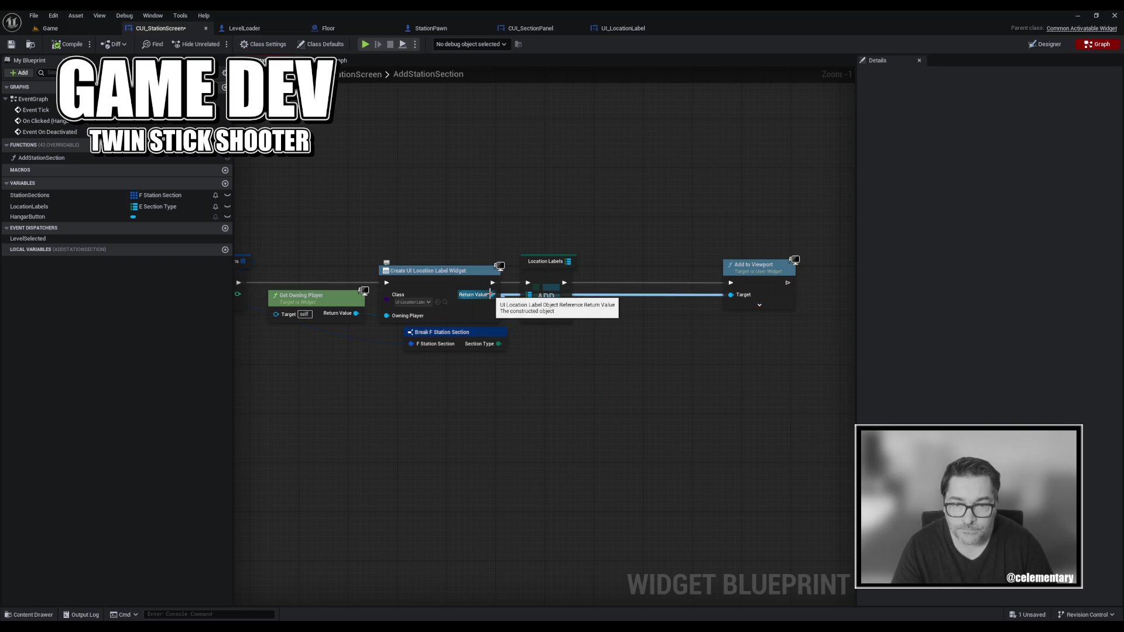
click(627, 28)
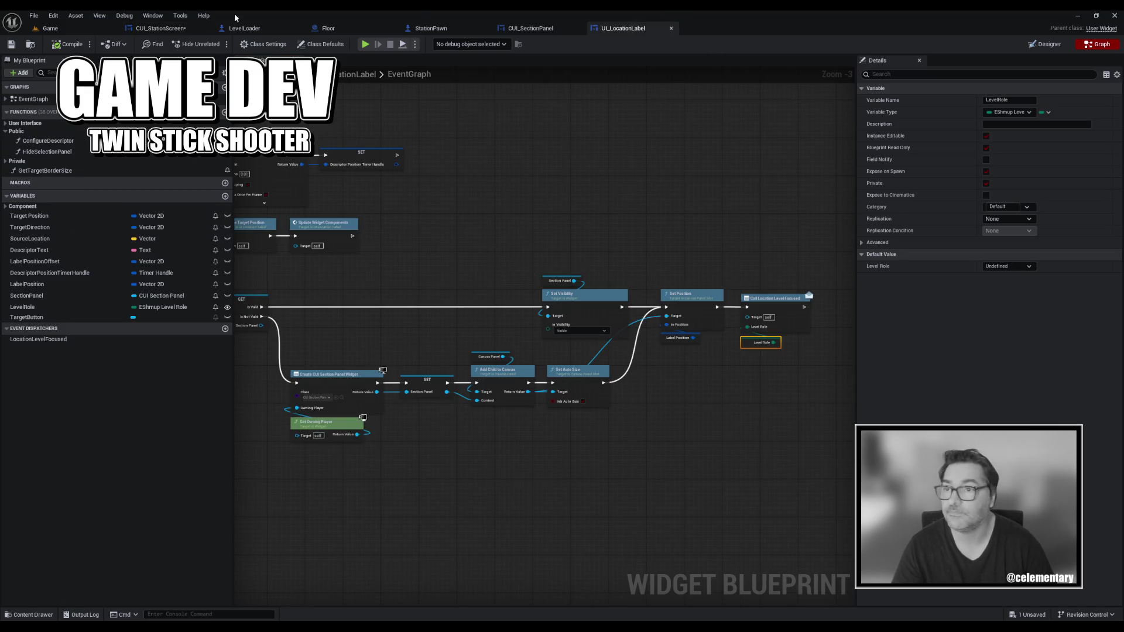
Rename the LocationLevelFocused dispatcher to LocationFocused, then compile and save UI_LocationLabel.
click(16, 345)
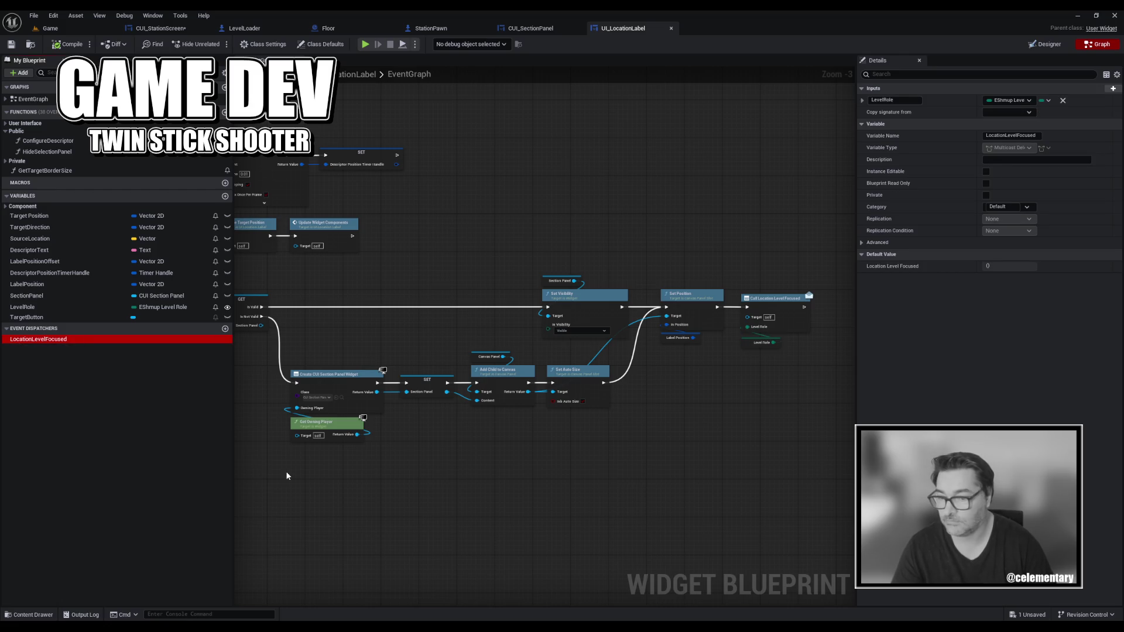
key(F2)
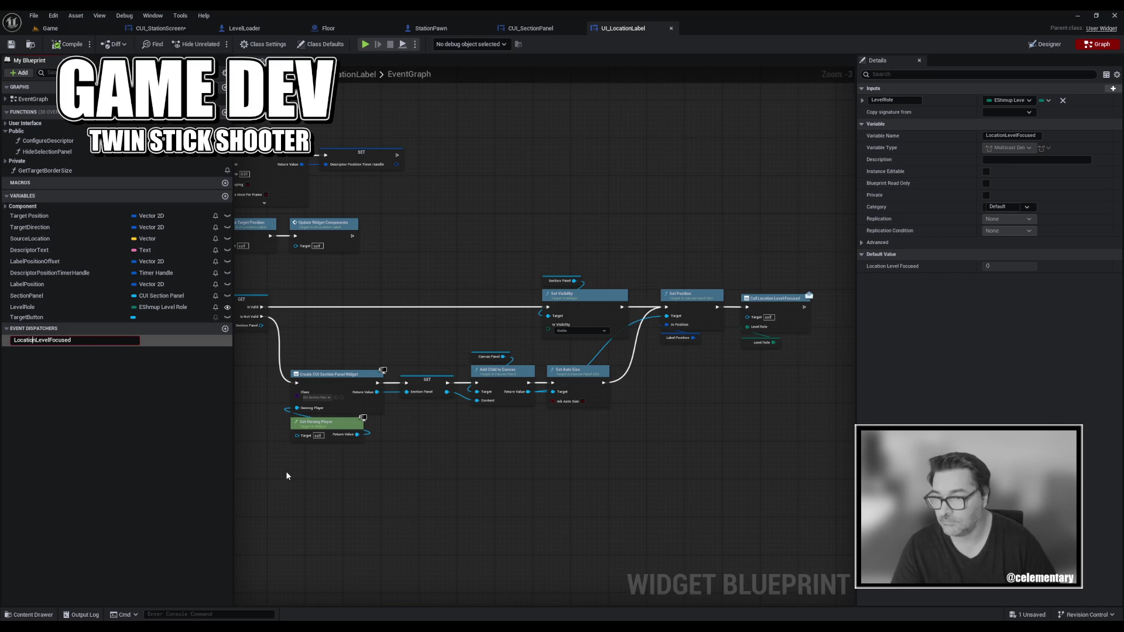
key(shift+Right)
key(shift+Right)
key(shift+Right)
key(BackSpace)
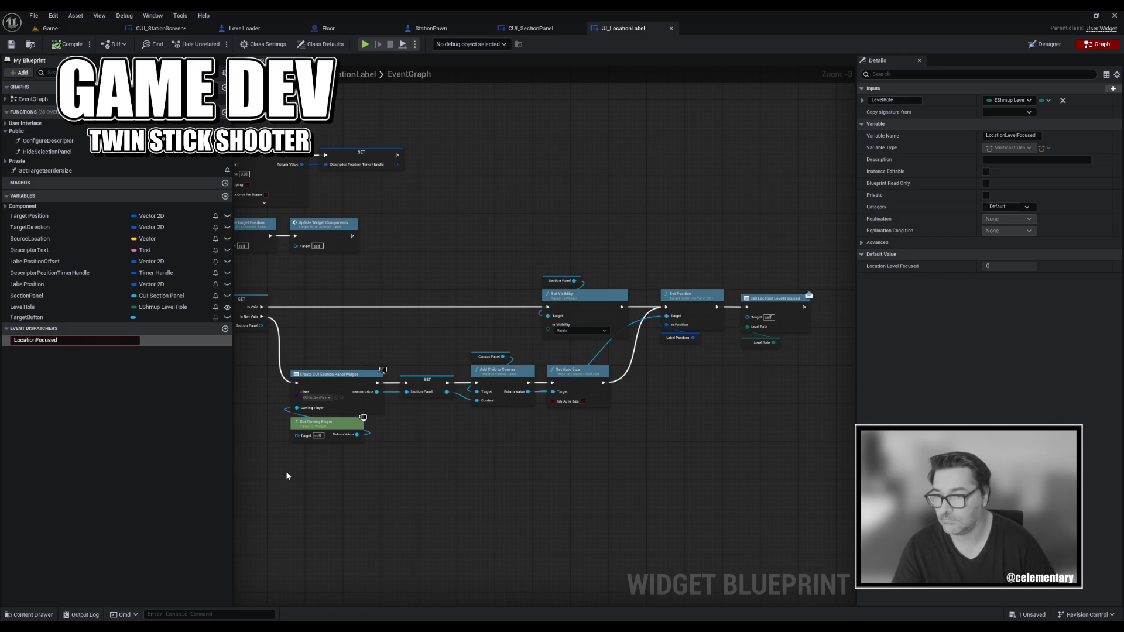
key(Return)
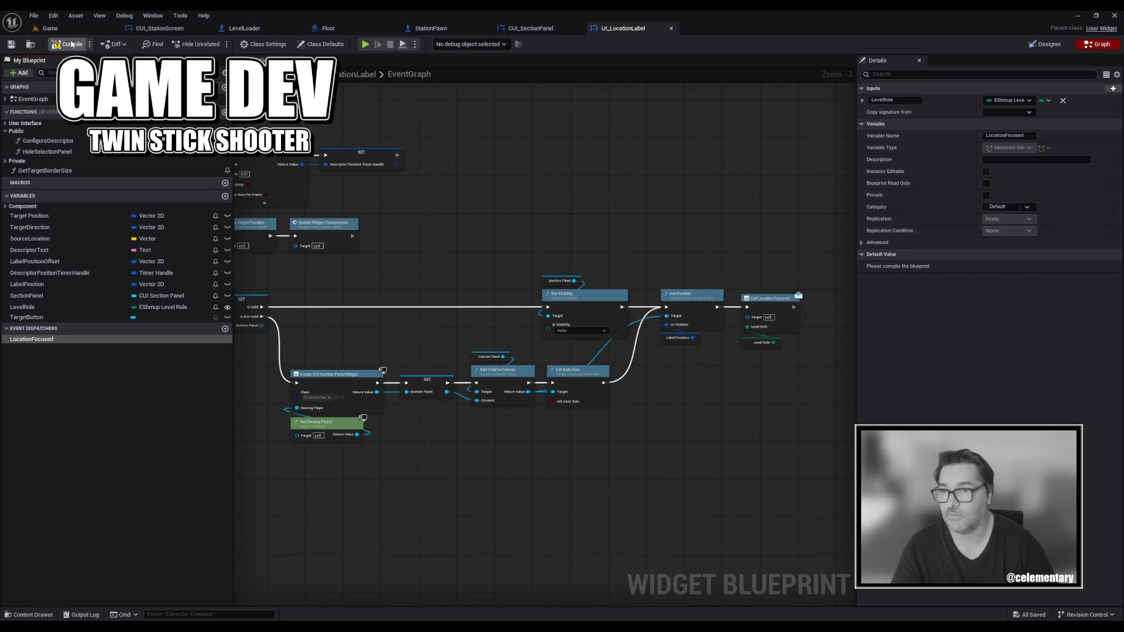
click(68, 44)
click(11, 44)
Return to StationPawn's event graph and bring the OnSectionFocused event into view.
click(432, 28)
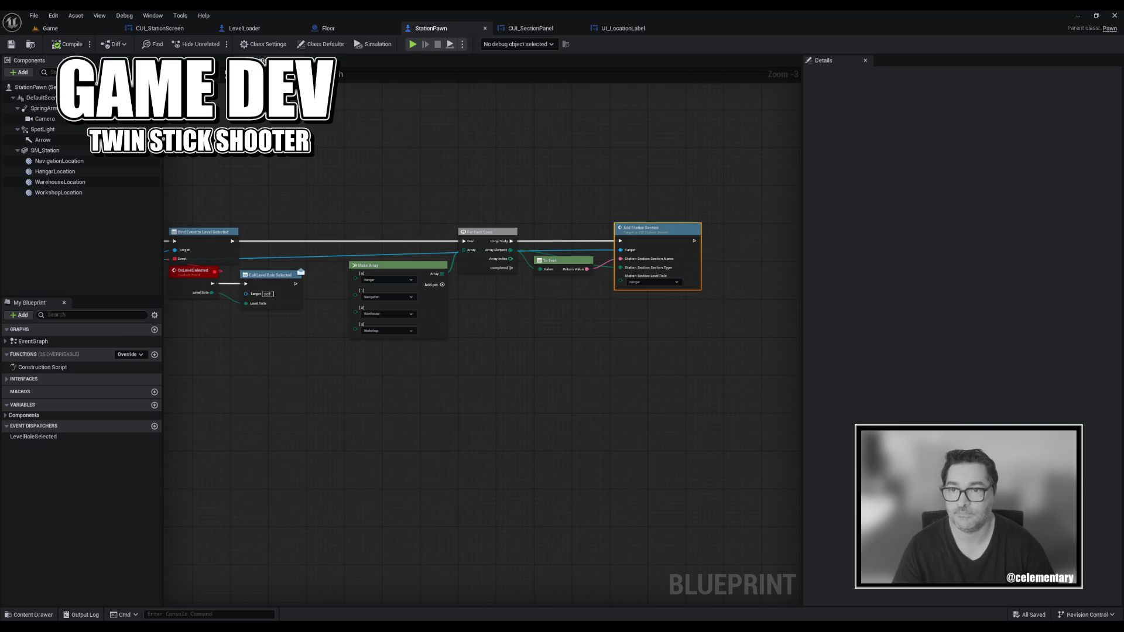
click(223, 61)
click(260, 61)
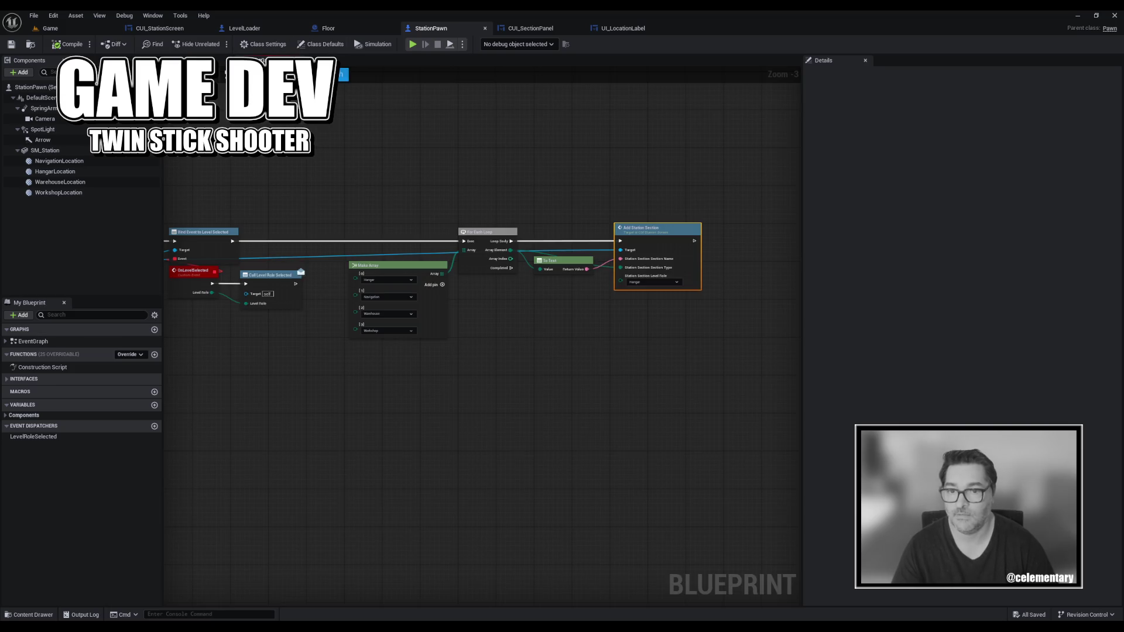
scroll(266, 233, down, 4)
drag(266, 233, 574, 241)
scroll(575, 241, up, 5)
drag(429, 232, 429, 290)
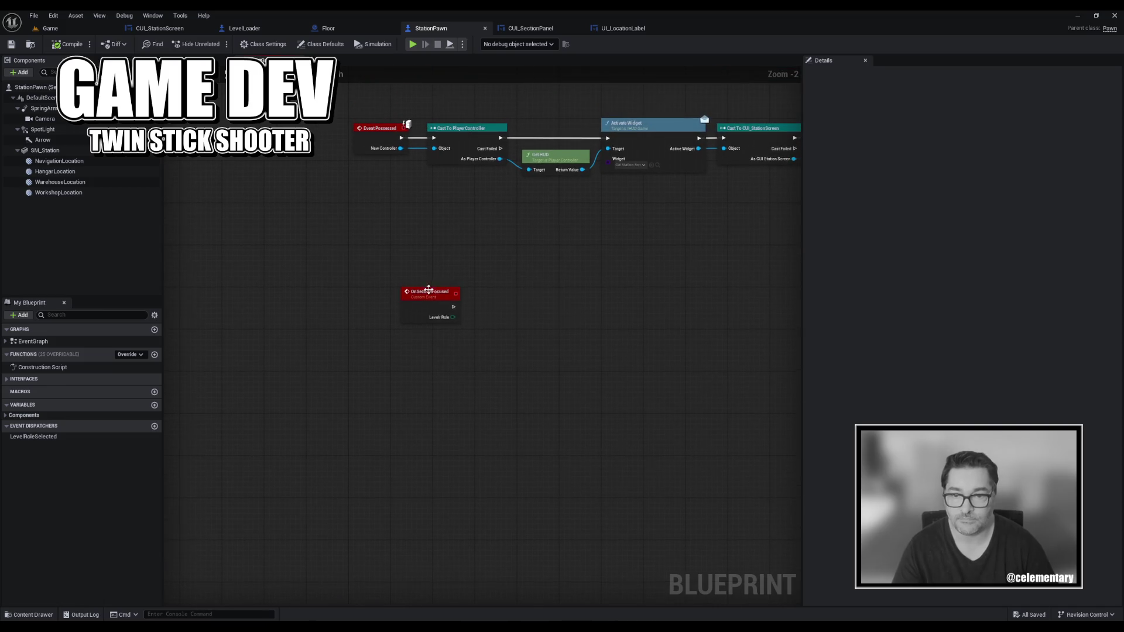
Keep the OnSectionFocused name, then pull a wire from the created location label's Return Value.
click(429, 290)
key(F2)
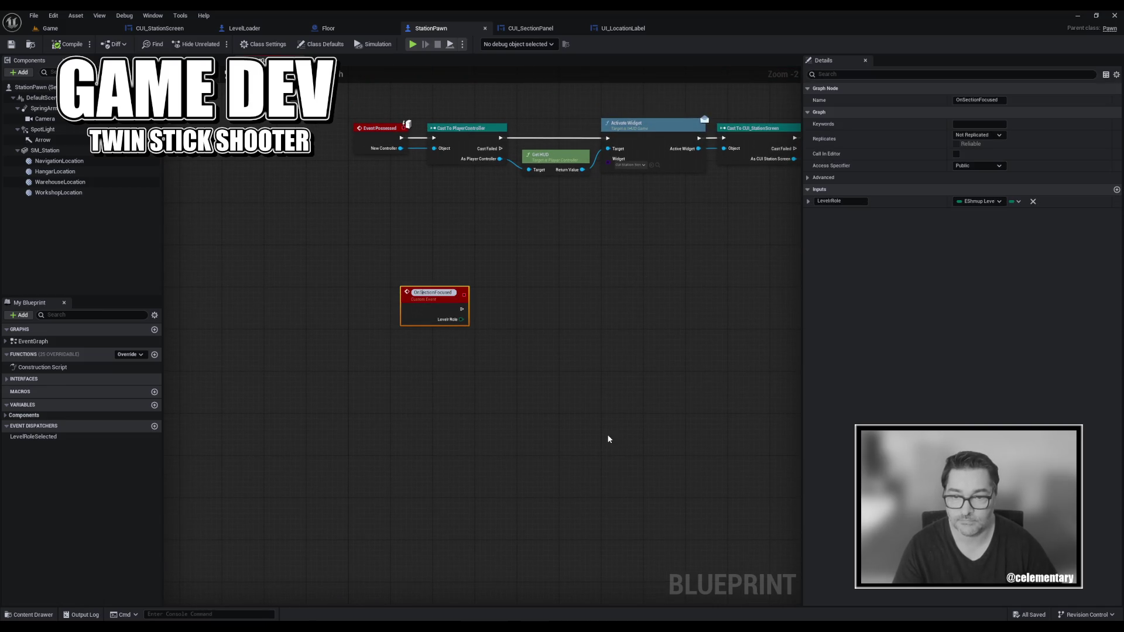
text(Lo)
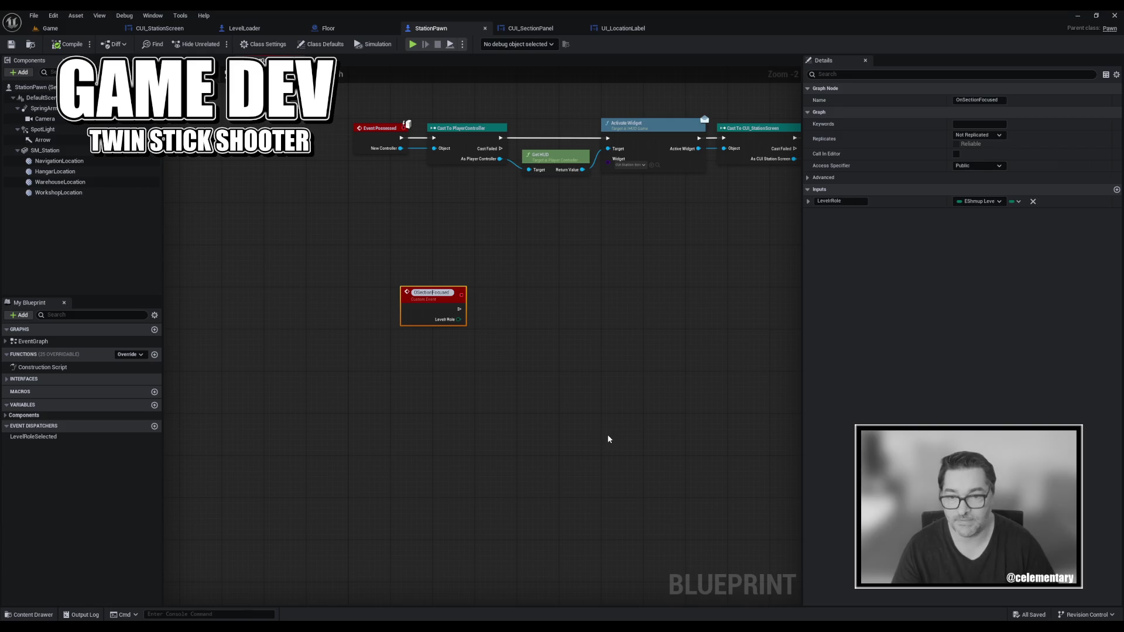
key(Return)
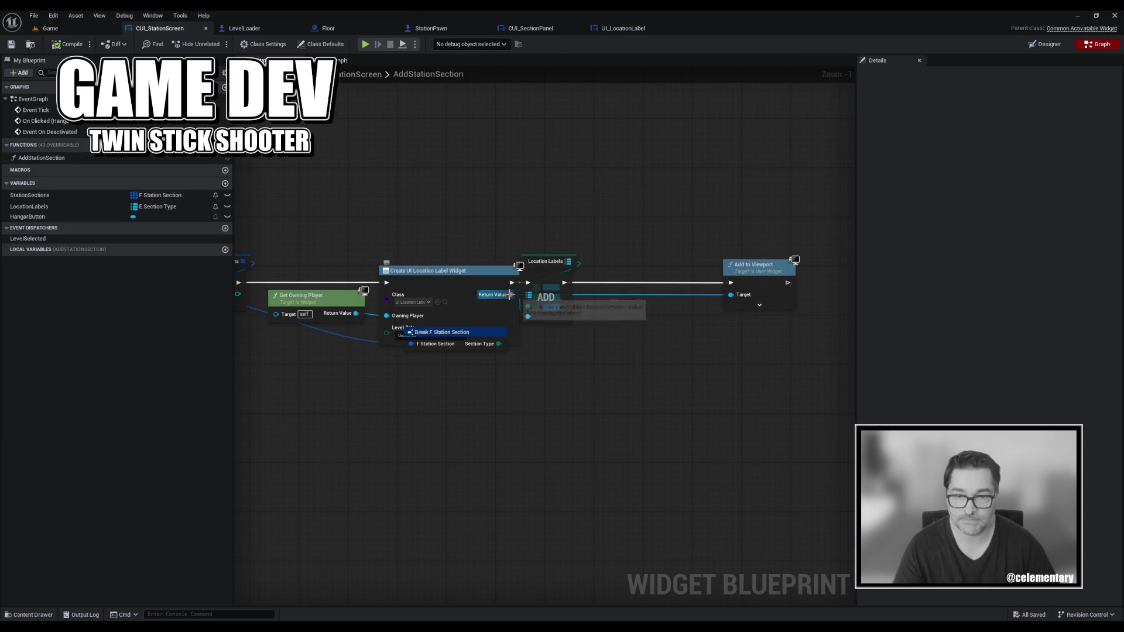
drag(511, 295, 565, 358)
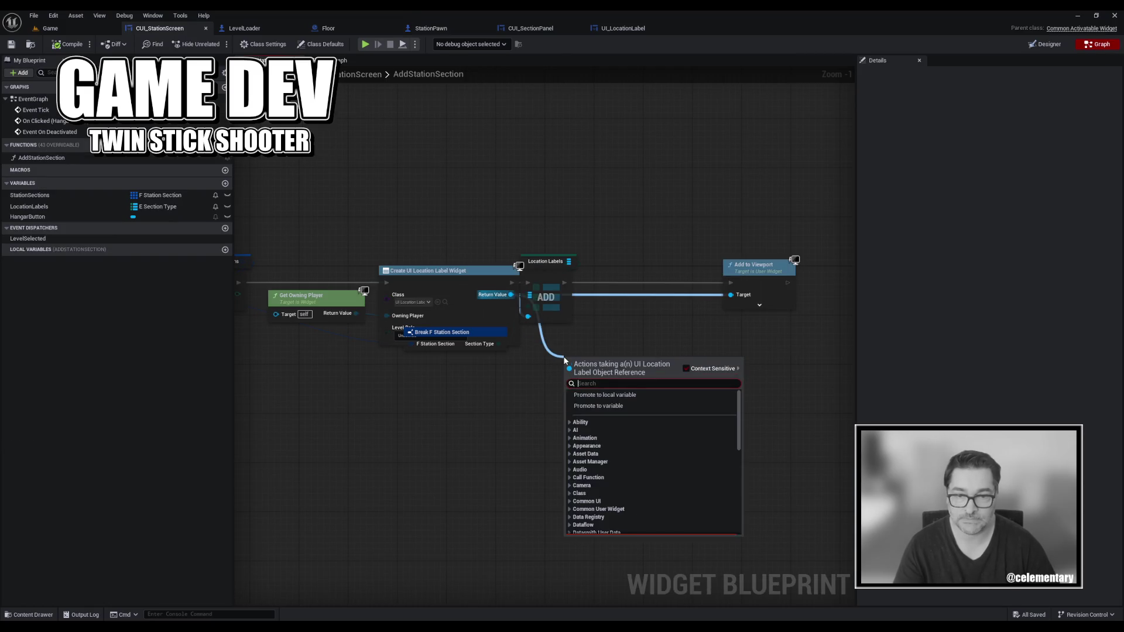
Add a Bind Event to Location Focused node into the AddStationSection execution chain.
text(bind on local)
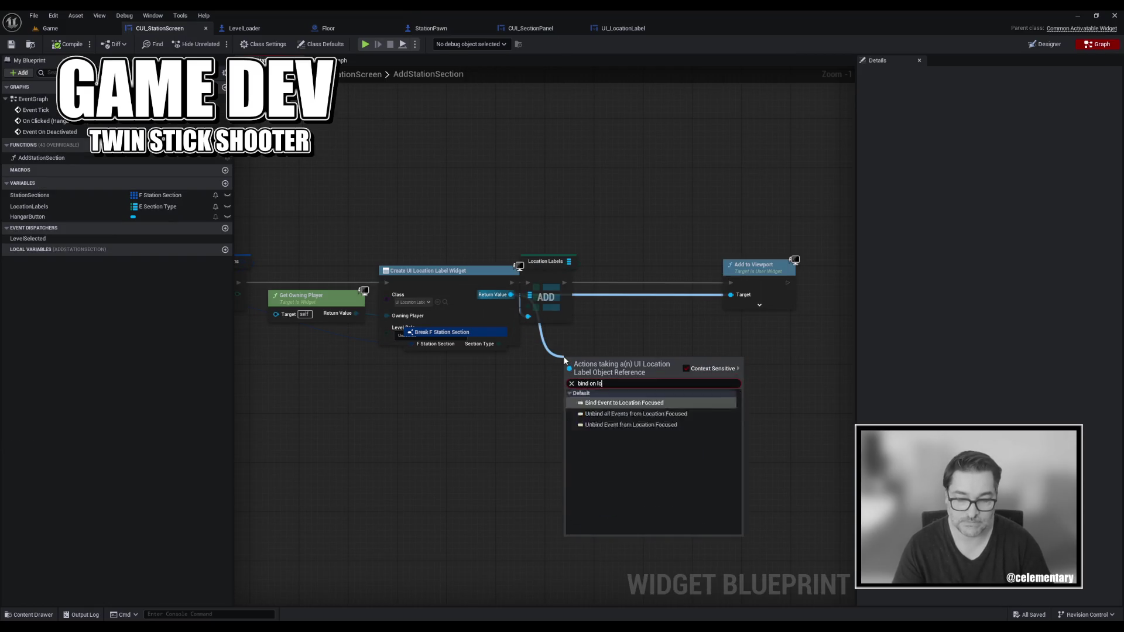
key(BackSpace)
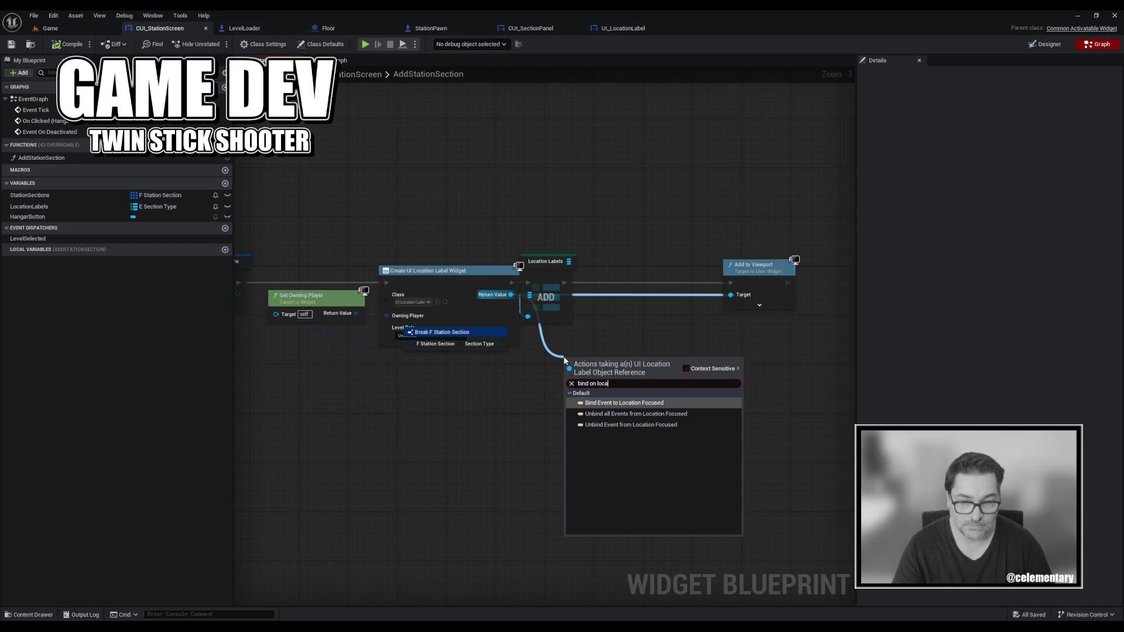
key(Return)
mouse_move(598, 354)
mouse_down()
mouse_move(626, 267)
mouse_move(731, 283)
mouse_up()
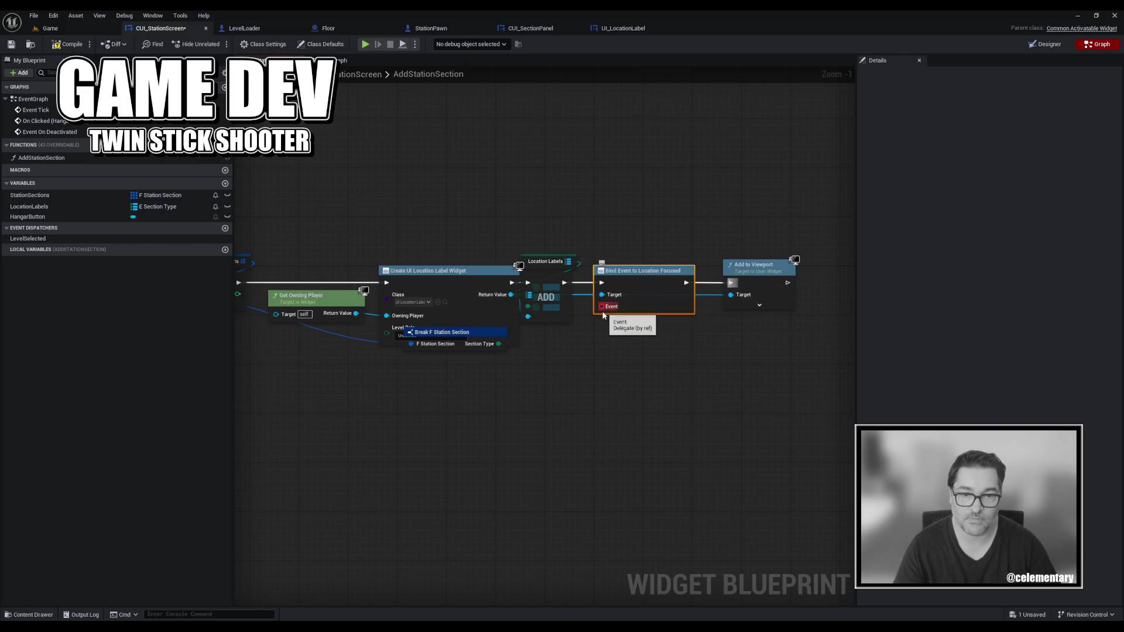
Attach a Create Event node to the binding's Event pin, save, and view its function choices.
drag(602, 313, 601, 338)
text(create e vent)
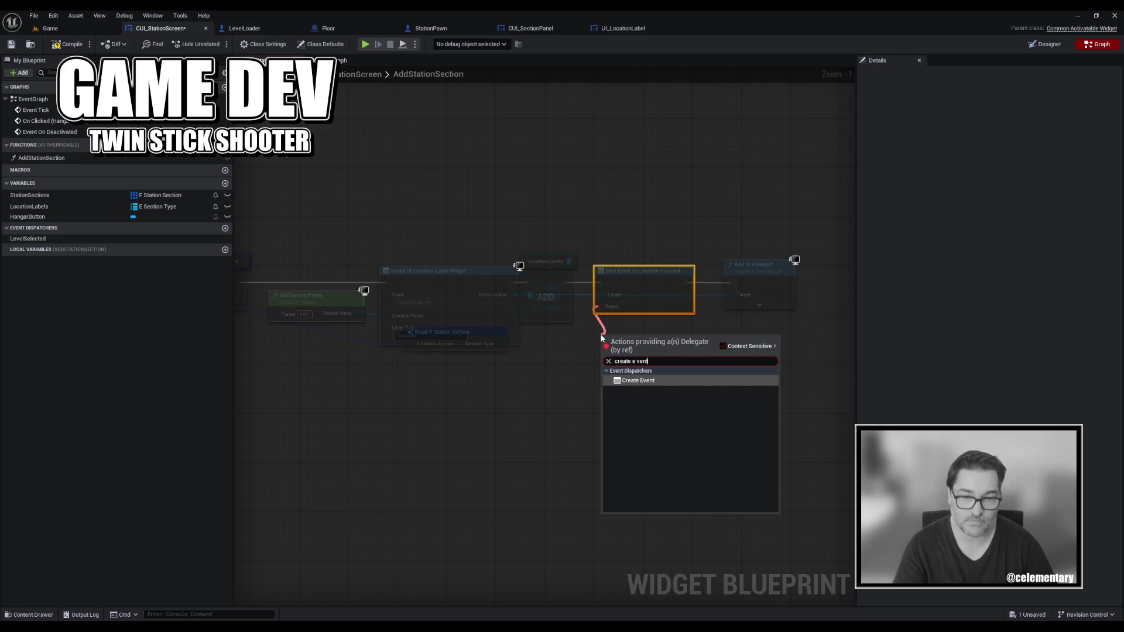
key(Return)
click(598, 375)
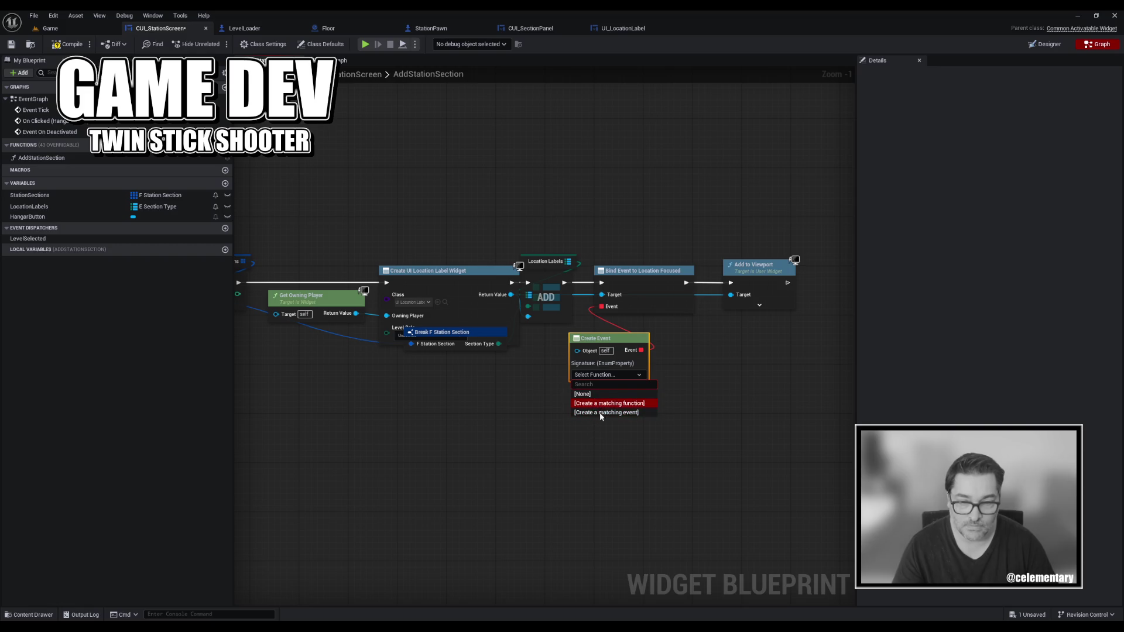
drag(606, 341, 631, 329)
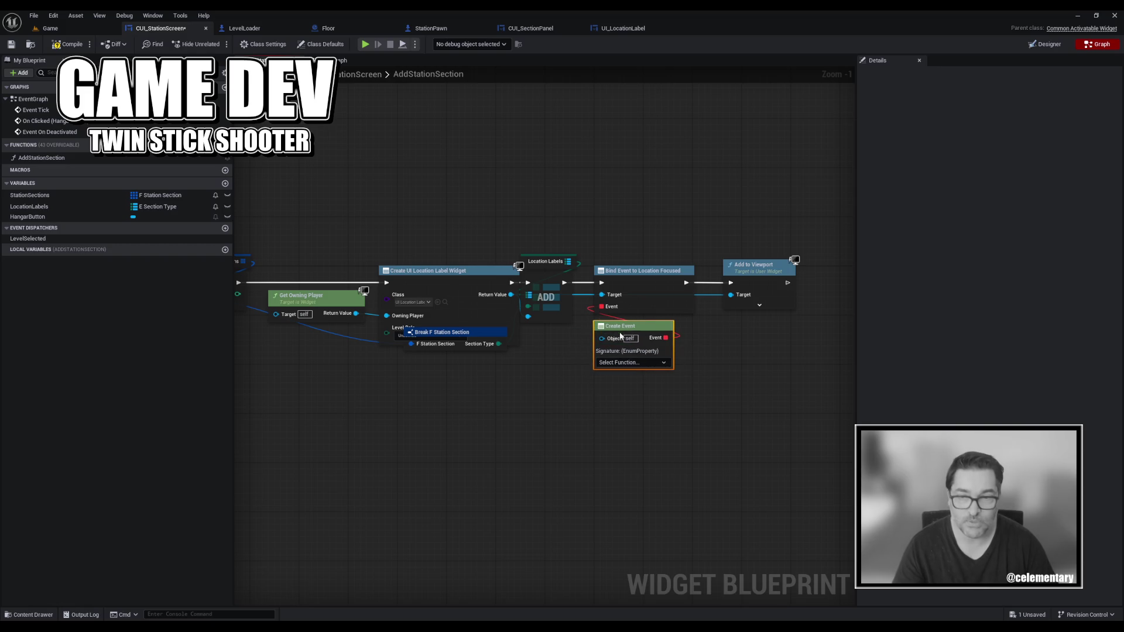
key(ctrl+s)
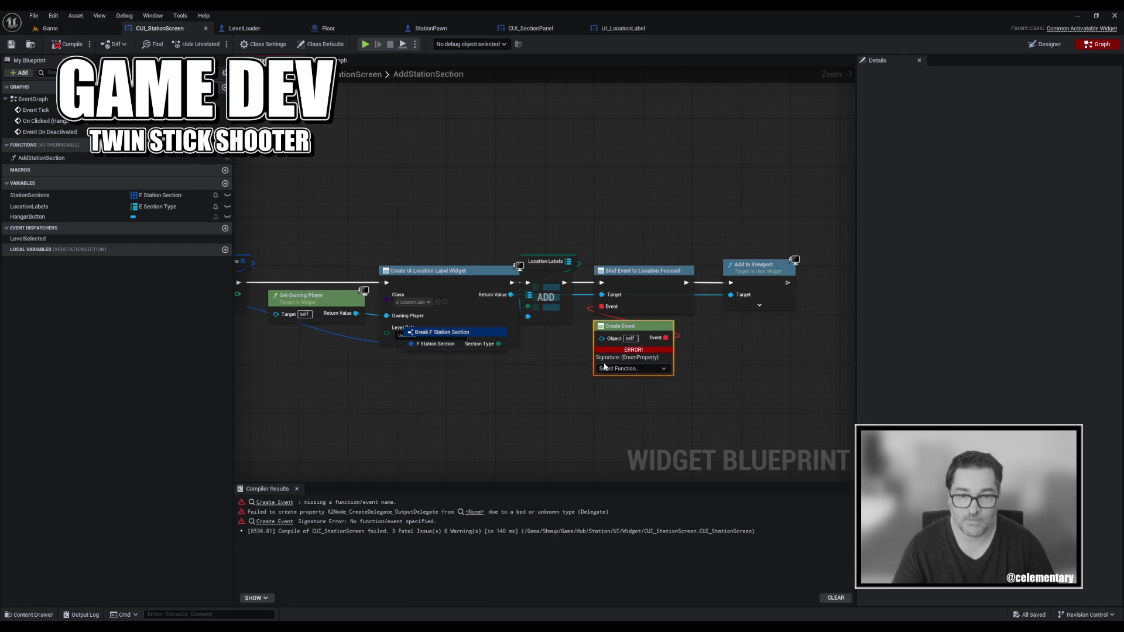
click(604, 367)
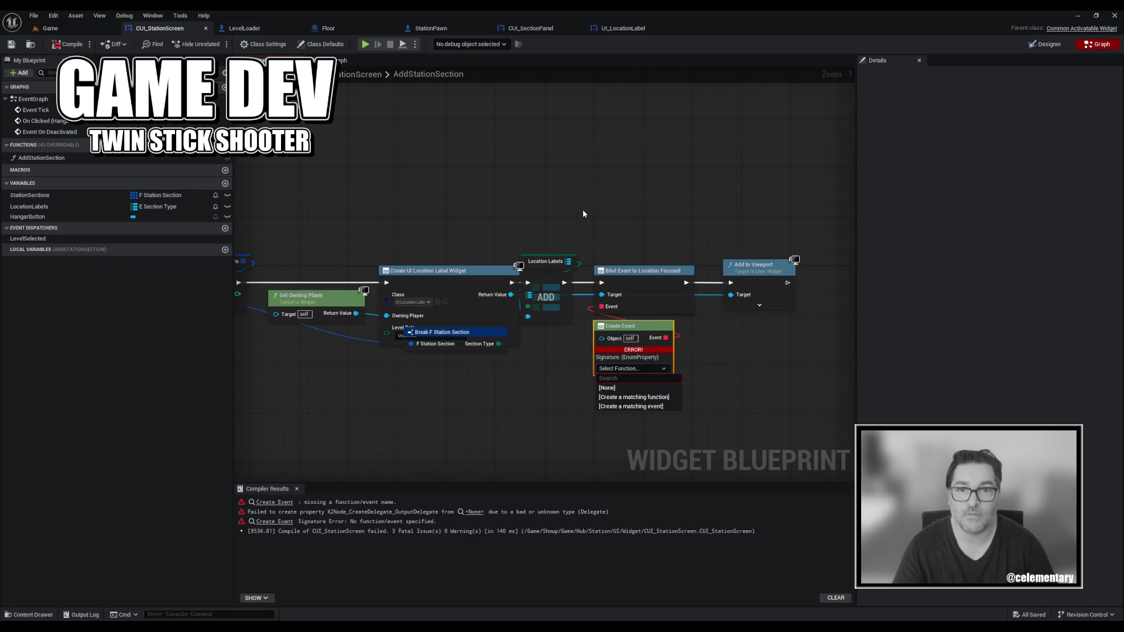
click(351, 61)
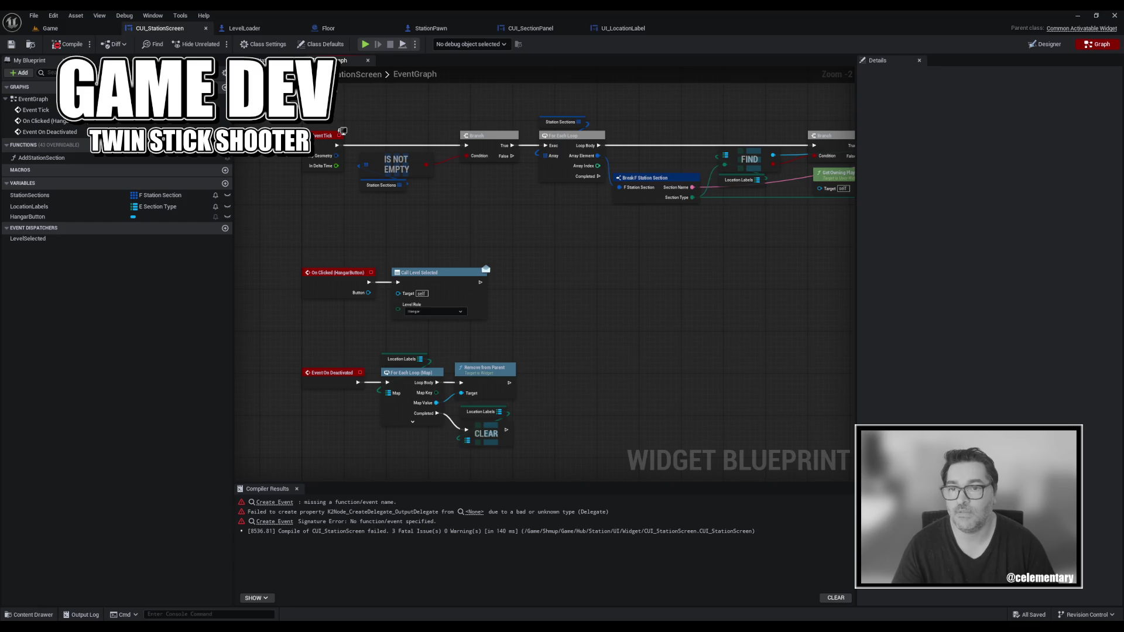
Add a custom event named OnSectionLoaded in empty EventGraph space.
click(332, 373)
mouse_move(332, 405)
mouse_down()
mouse_move(351, 146)
mouse_move(355, 452)
mouse_up()
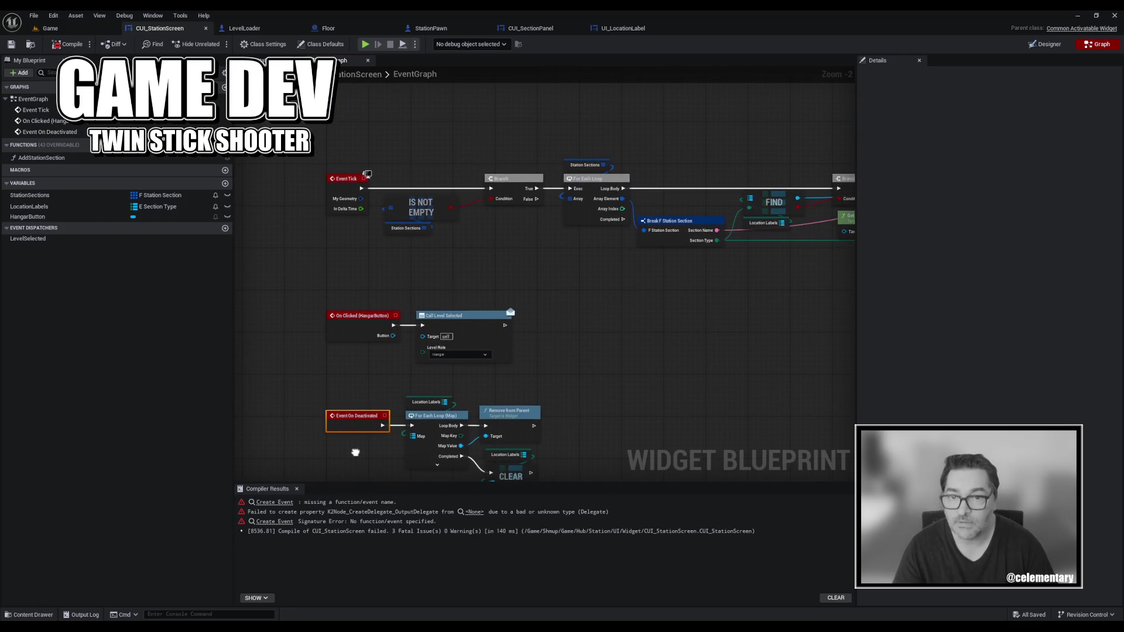
scroll(369, 278, down, 3)
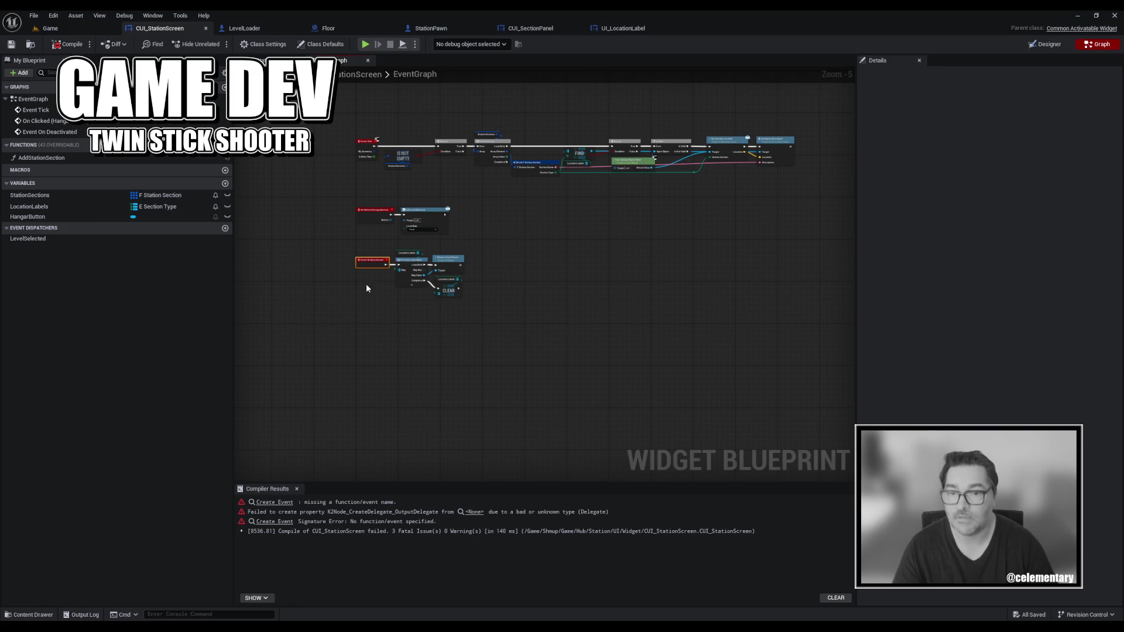
click(364, 332)
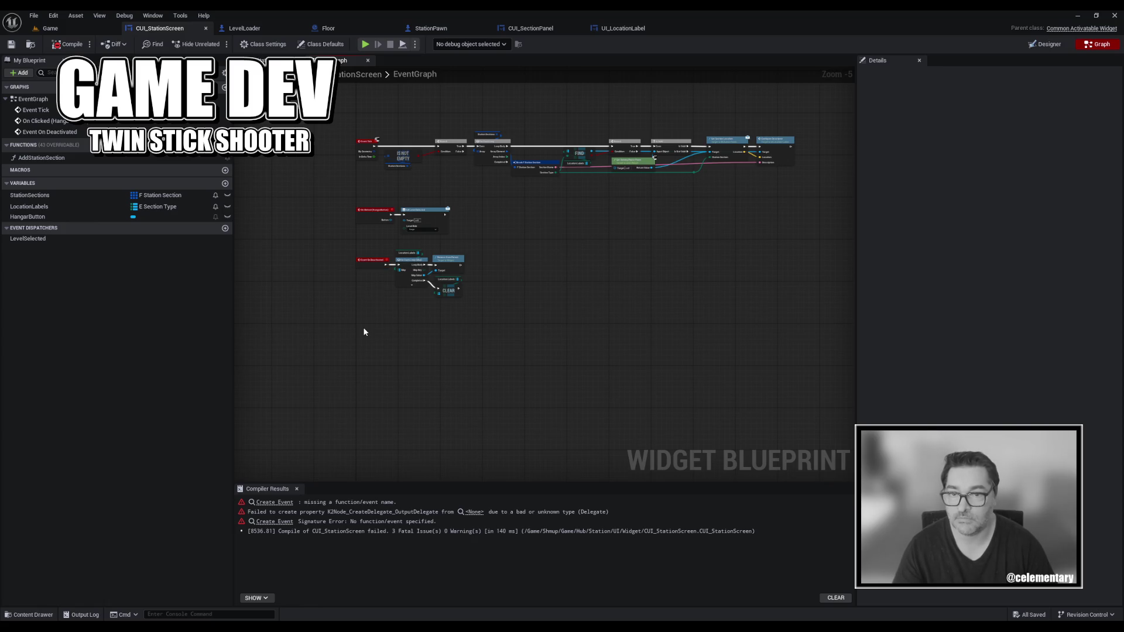
right_click(363, 332)
text(add custom)
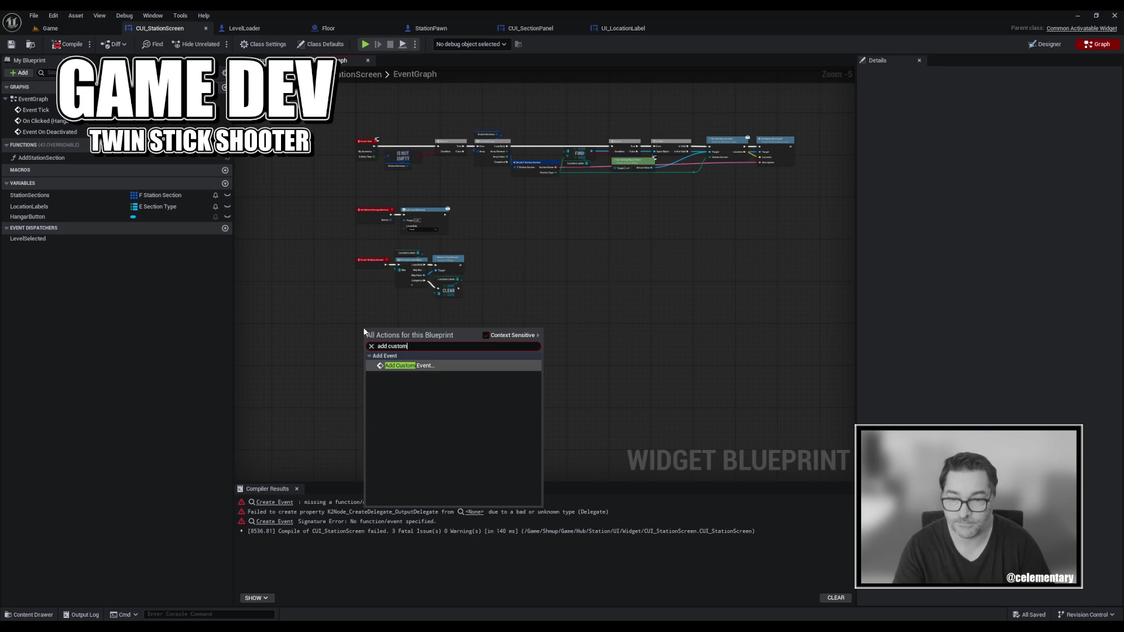
key(Return)
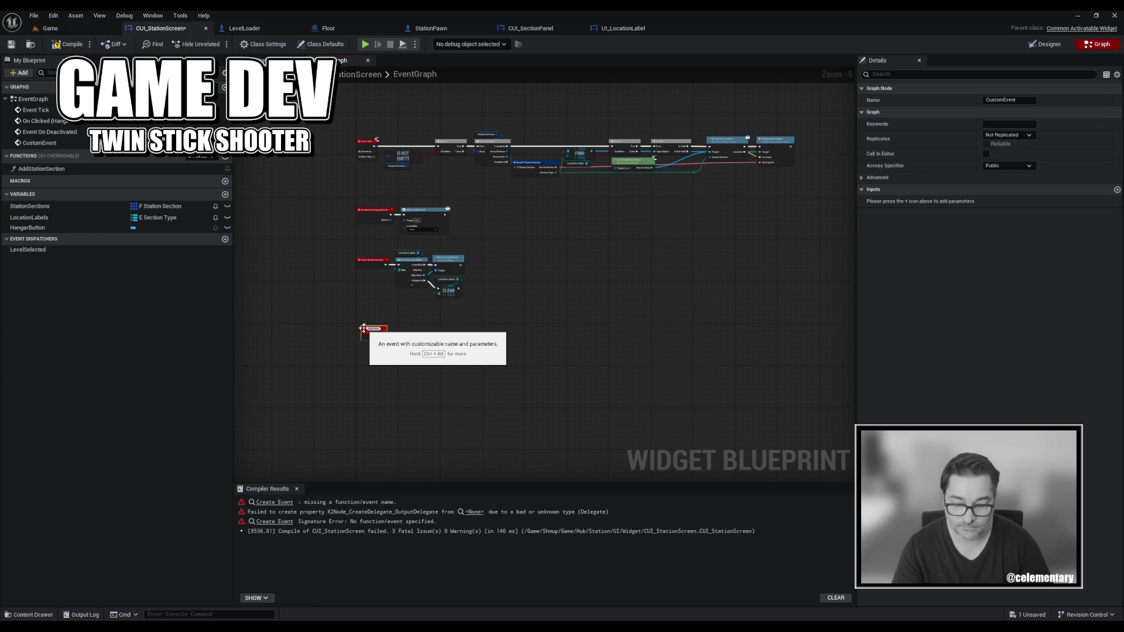
text(OnSectionLoaded)
key(Return)
scroll(363, 328, up, 5)
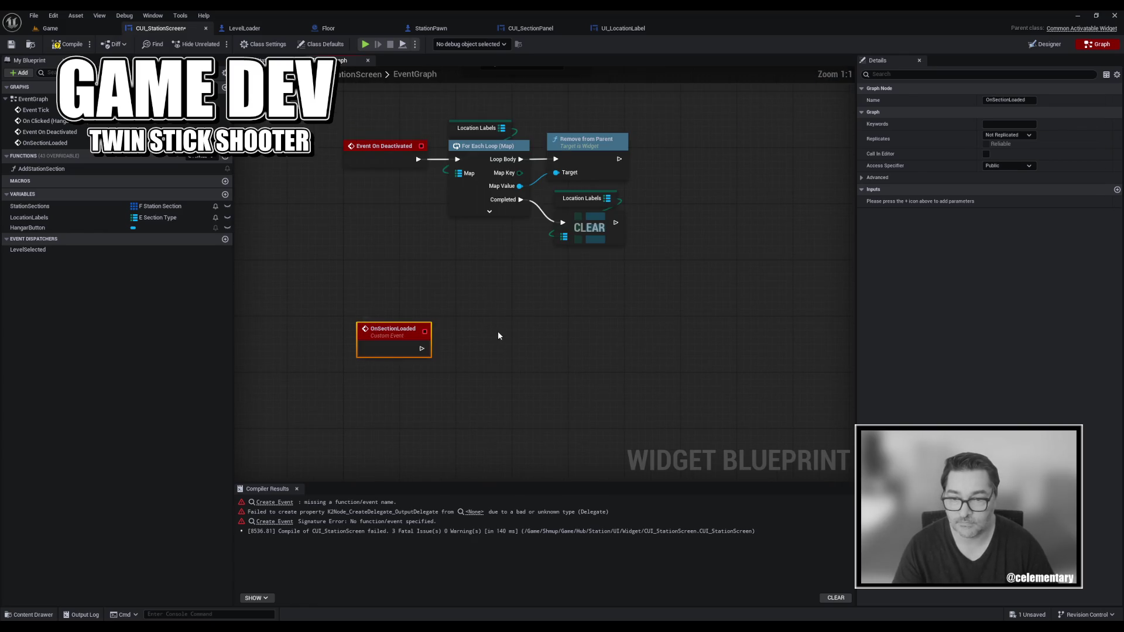
drag(379, 330, 373, 282)
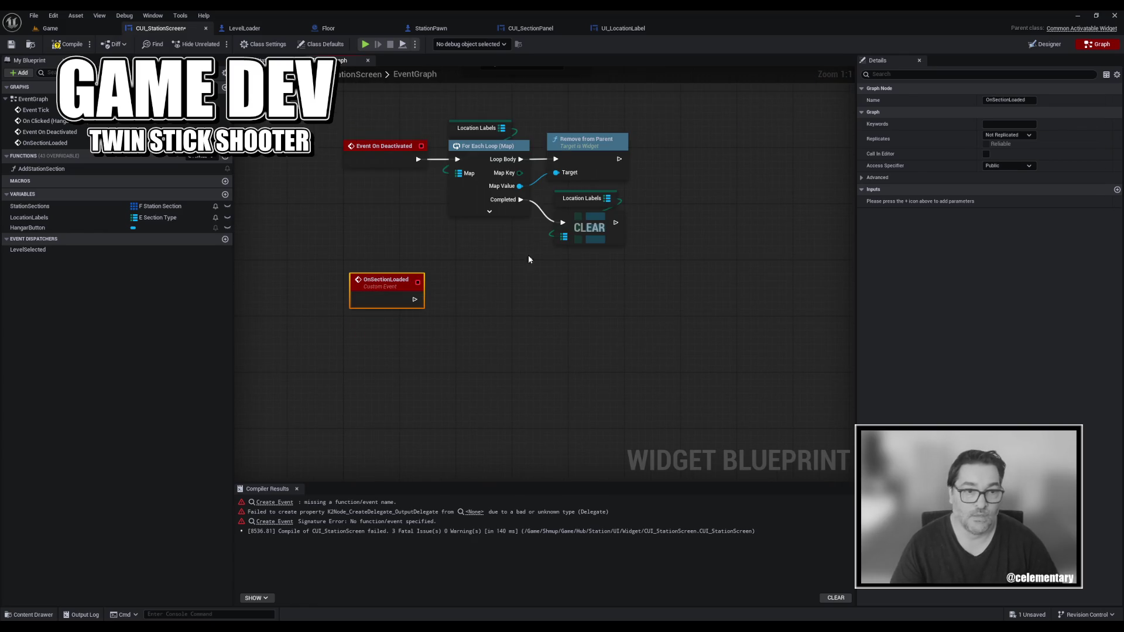
Give OnSectionLoaded a LevelRole input of type EShmup Level Role, then compile and save.
click(1118, 190)
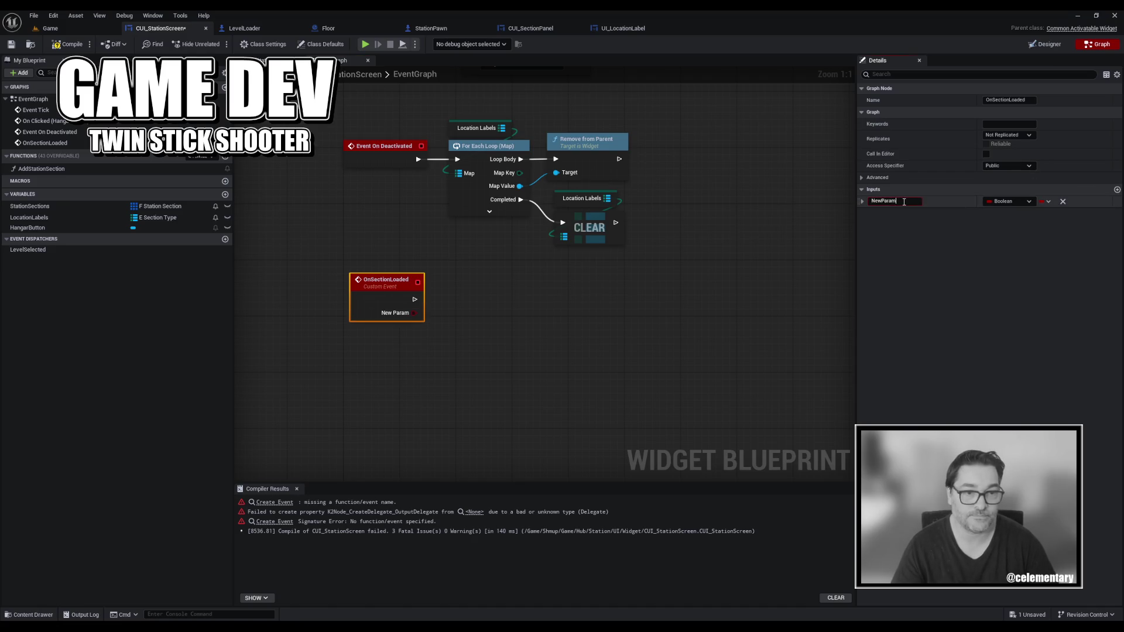
text(LevelRole)
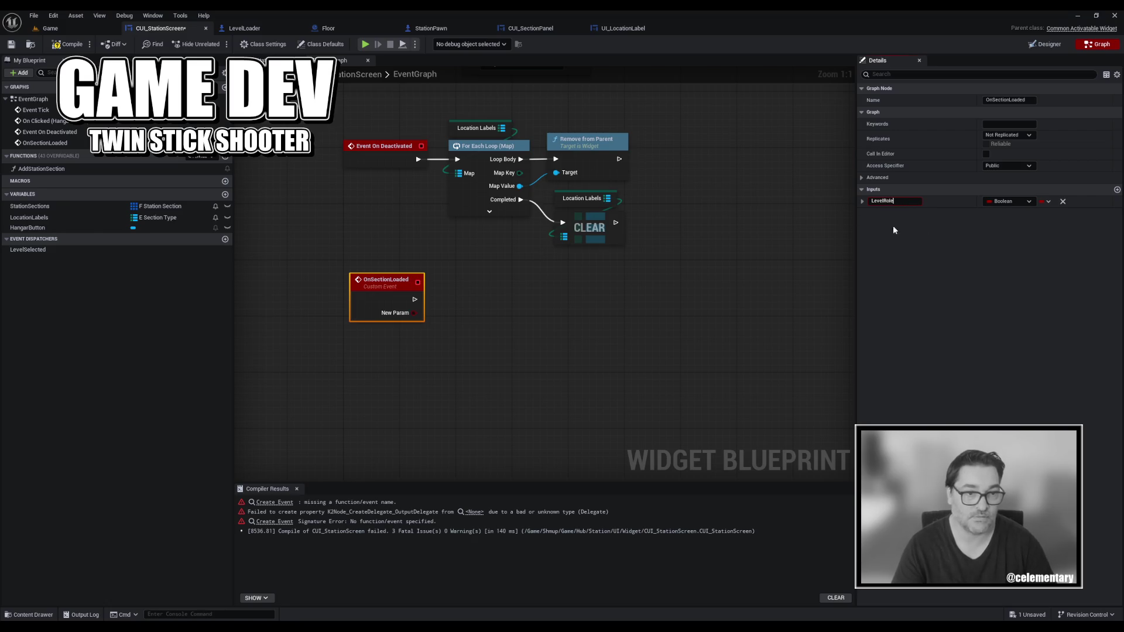
key(Return)
click(997, 201)
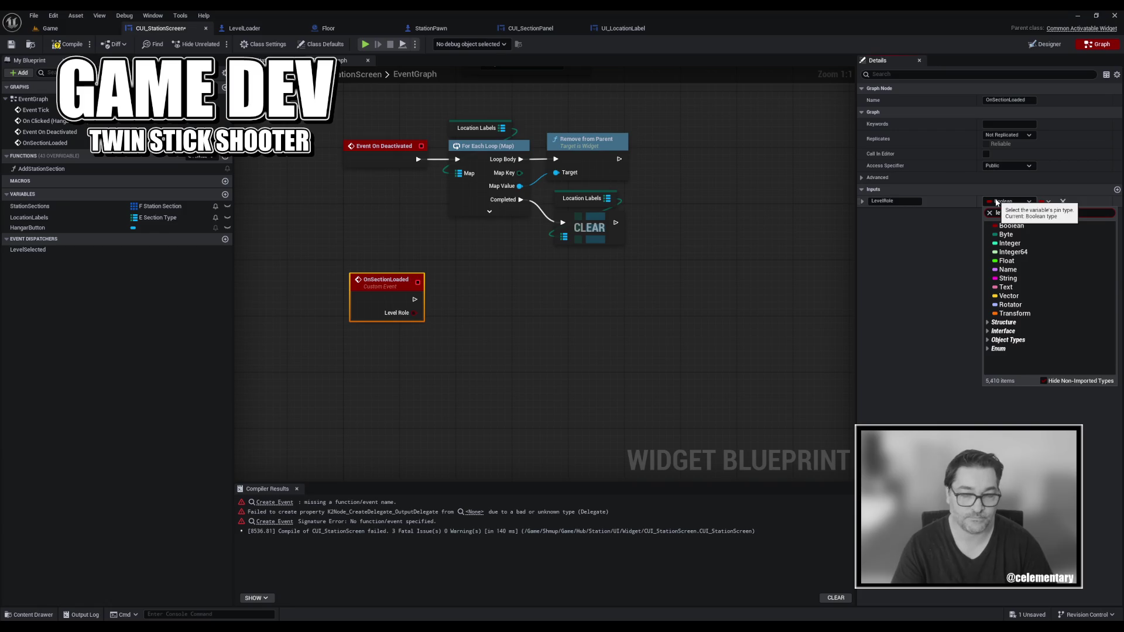
text(velrio)
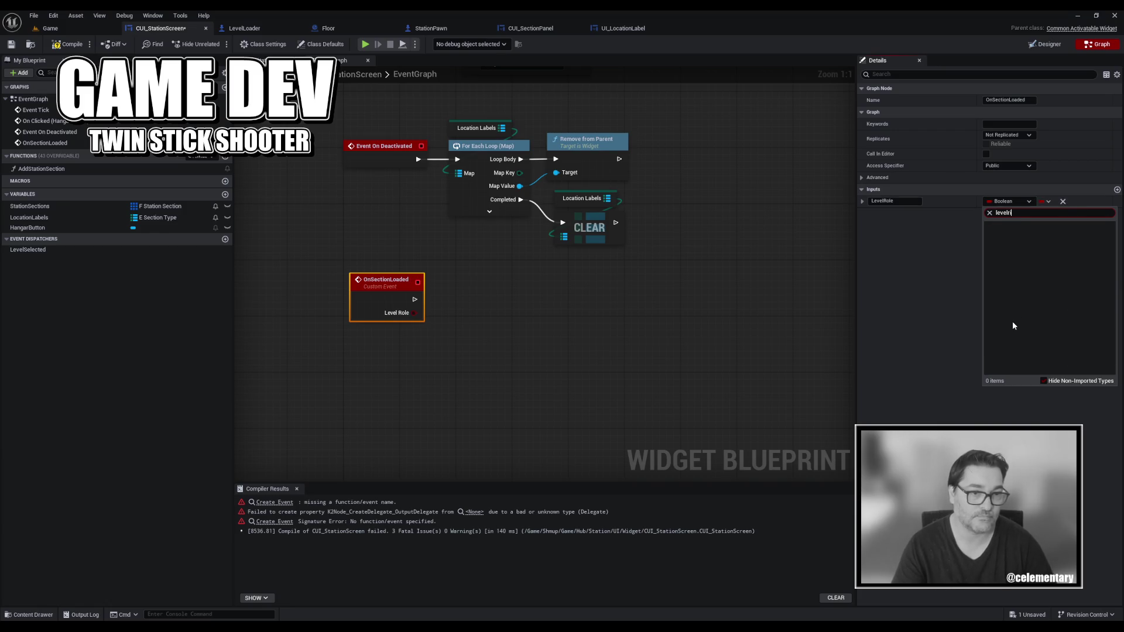
key(BackSpace)
click(1021, 236)
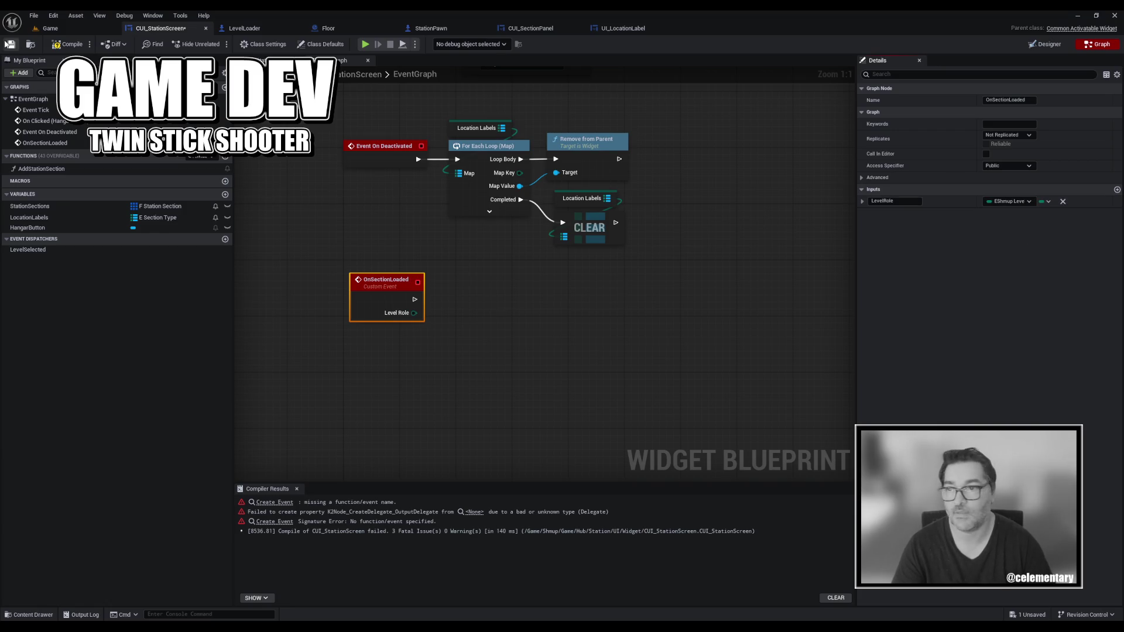
click(8, 44)
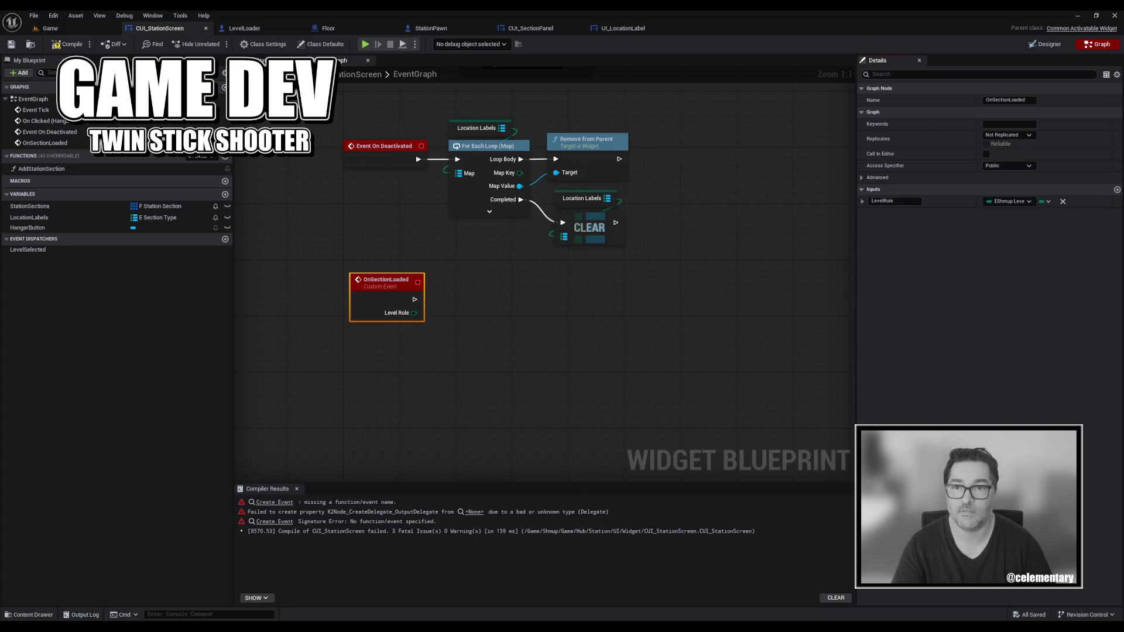
double_click(41, 168)
Set Create Event's function to OnSectionLoaded(LevelRole), then compile and save.
click(629, 369)
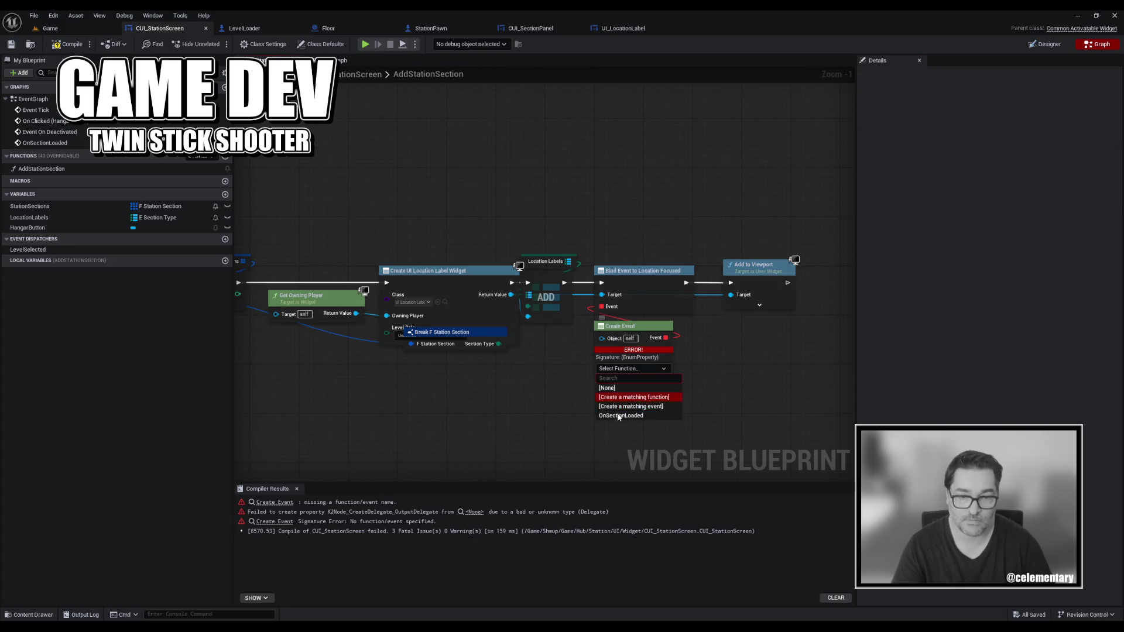
click(618, 420)
click(69, 44)
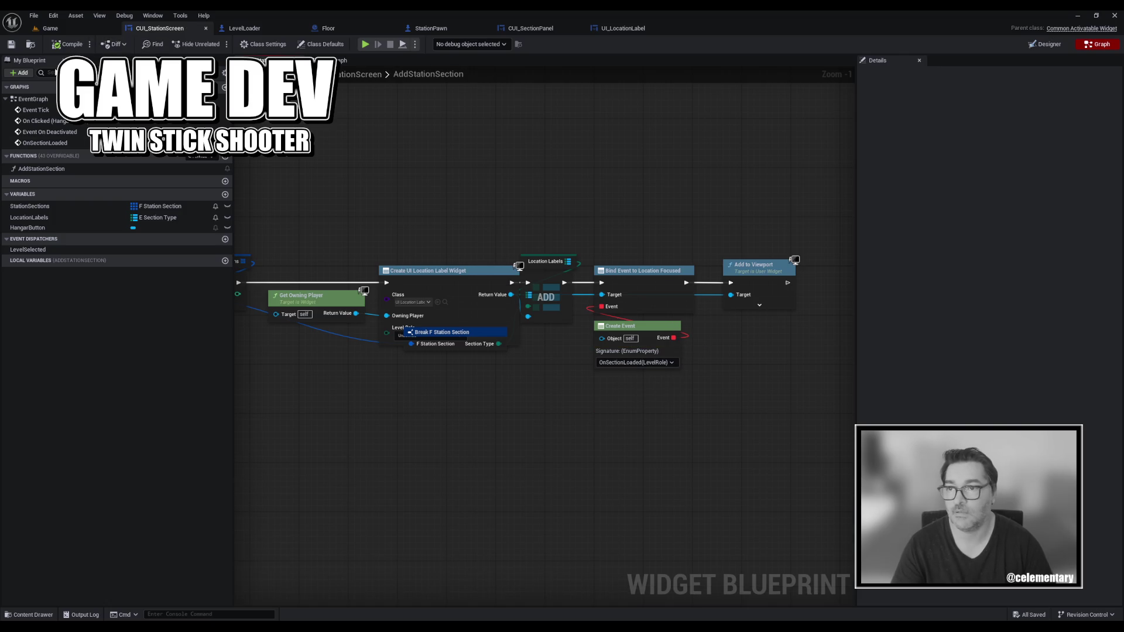
click(10, 43)
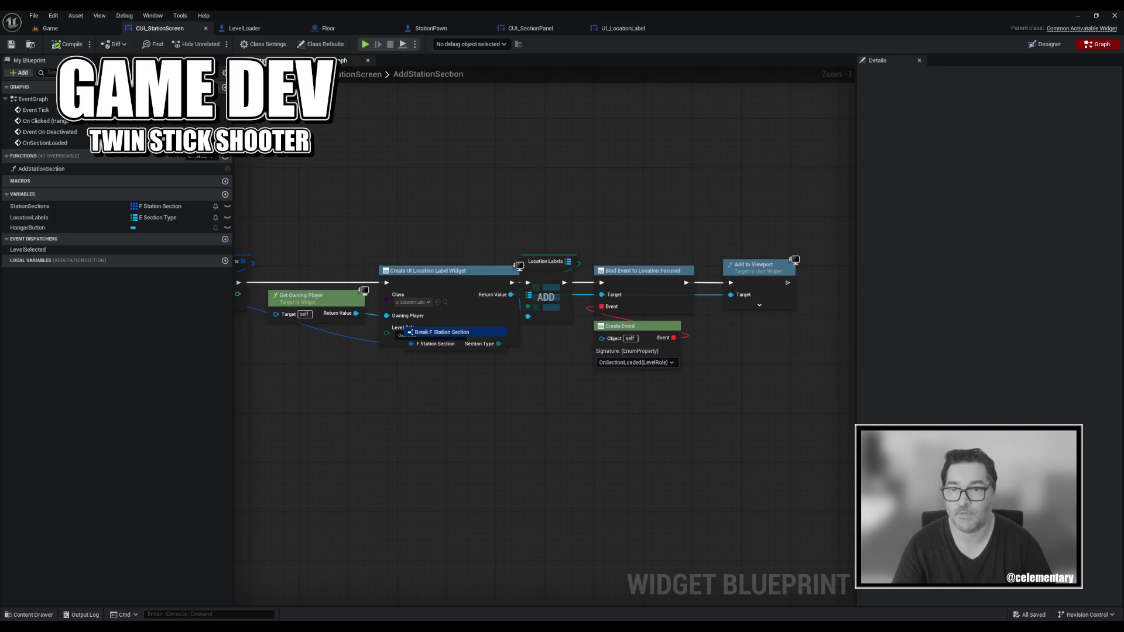
Jump to the OnSectionLoaded event, reposition it, and add a new blueprint variable.
double_click(44, 143)
drag(410, 327, 410, 392)
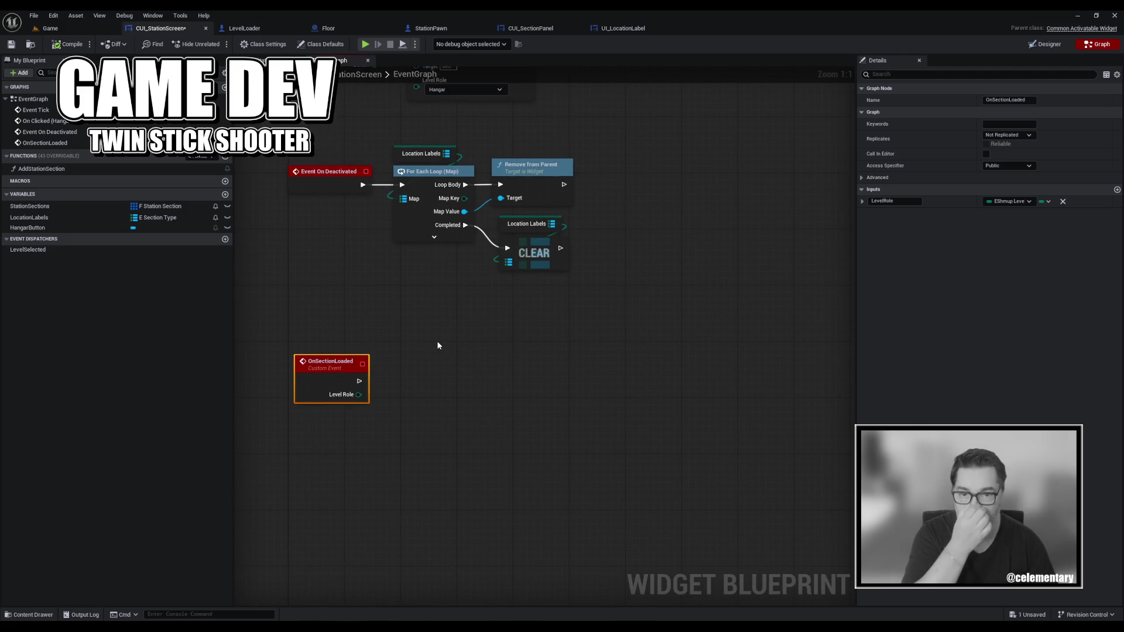
drag(437, 345, 441, 371)
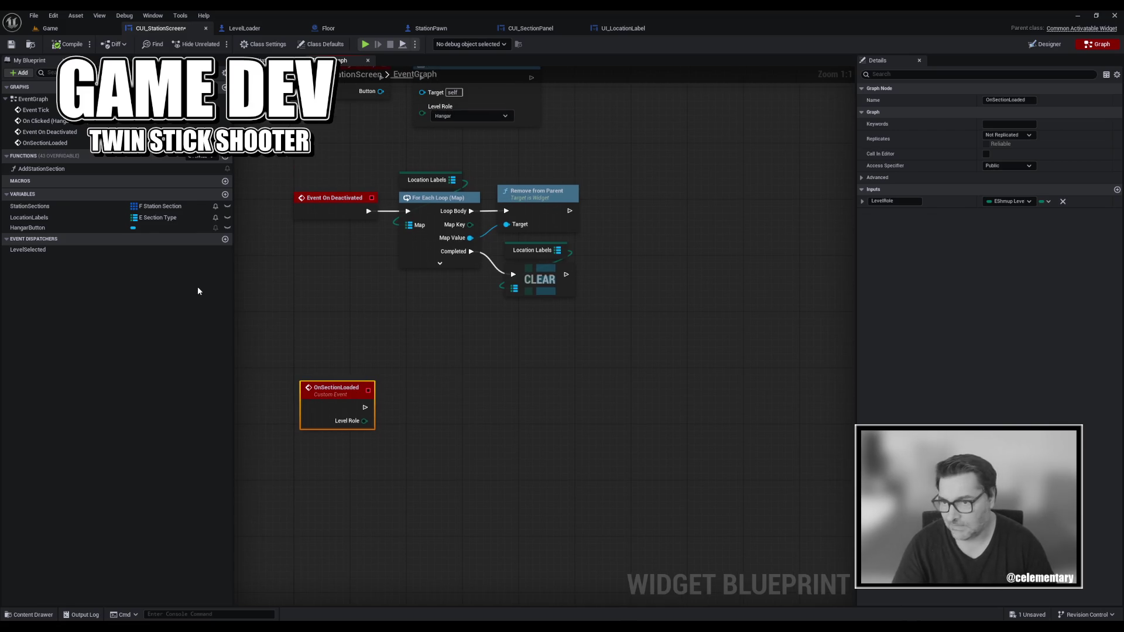
click(224, 193)
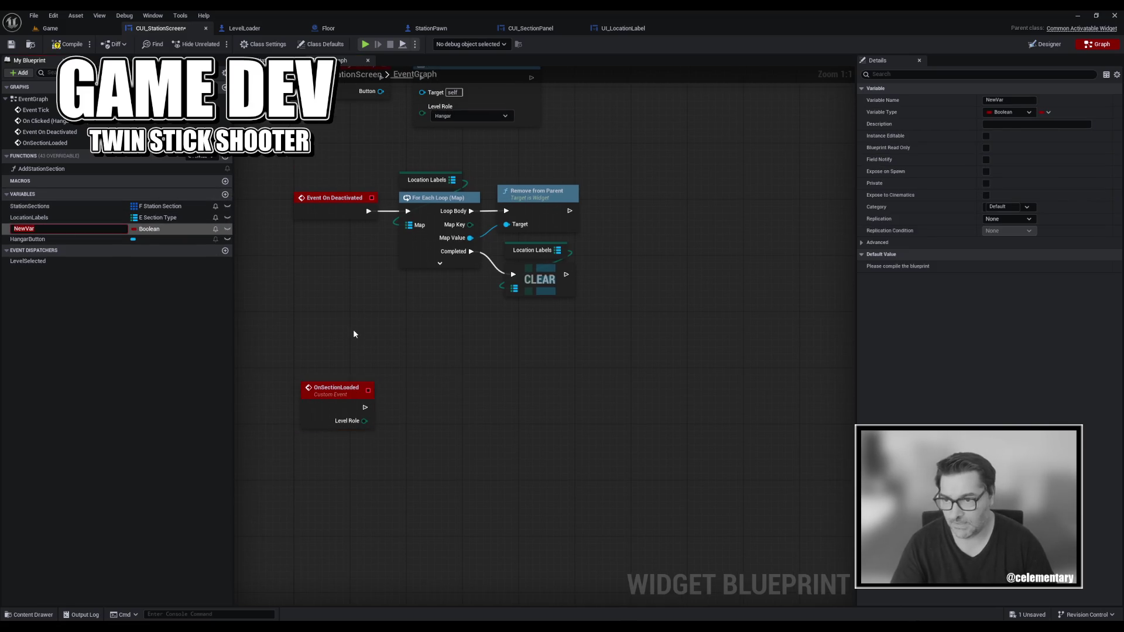
Name the new Boolean variable CurrentSelectedSection, fixing its spelling, and save the blueprint.
text(CurrentS)
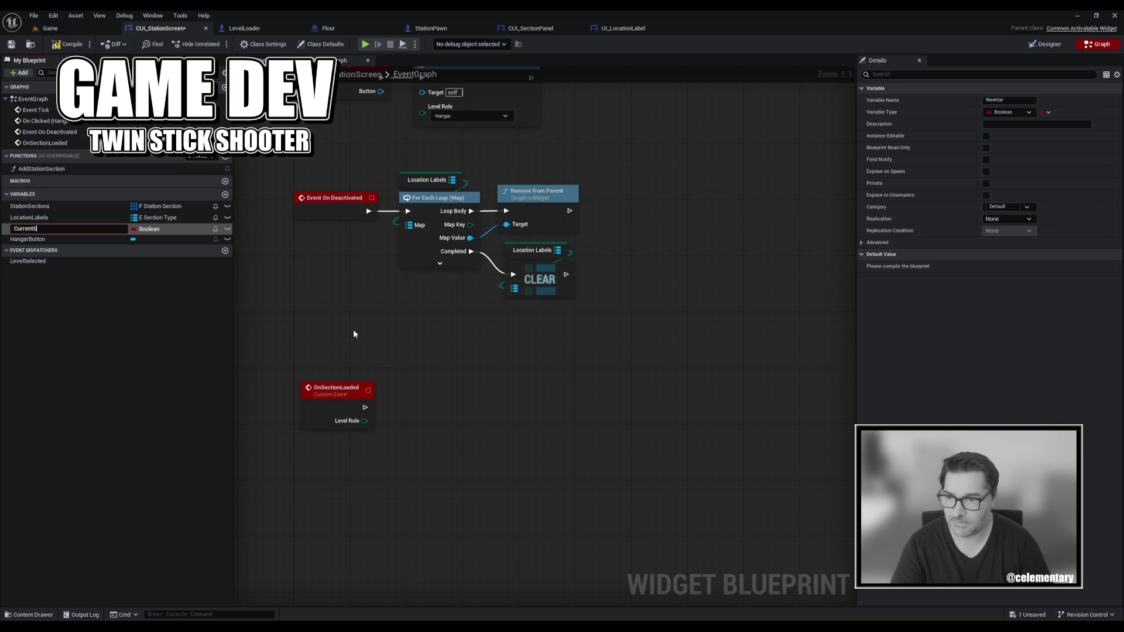
text(ele)
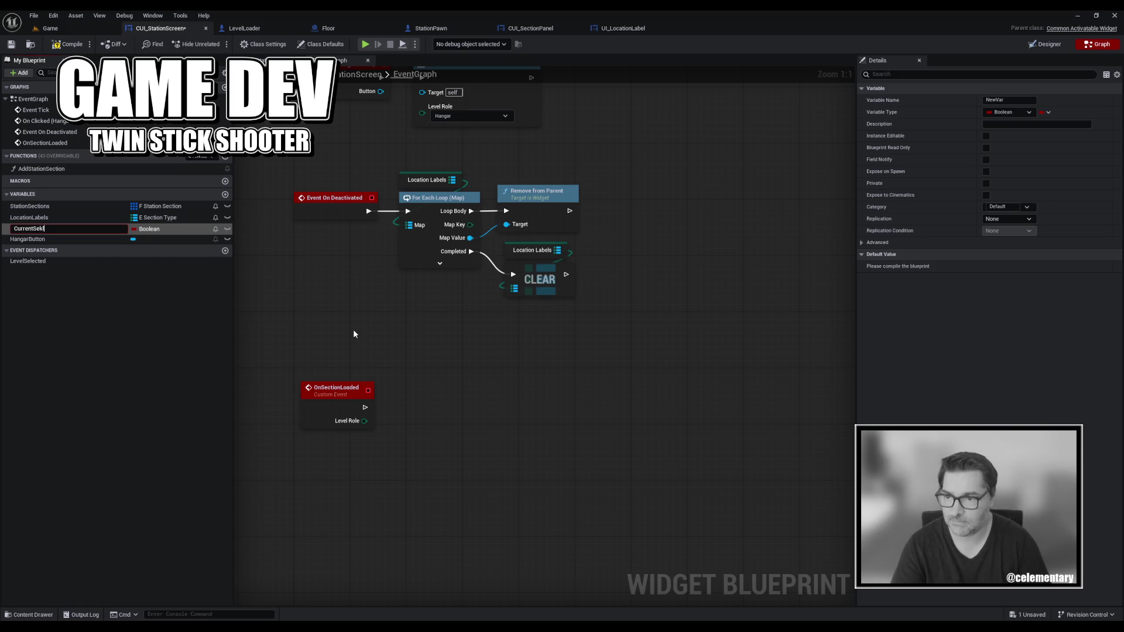
text(cctlecte)
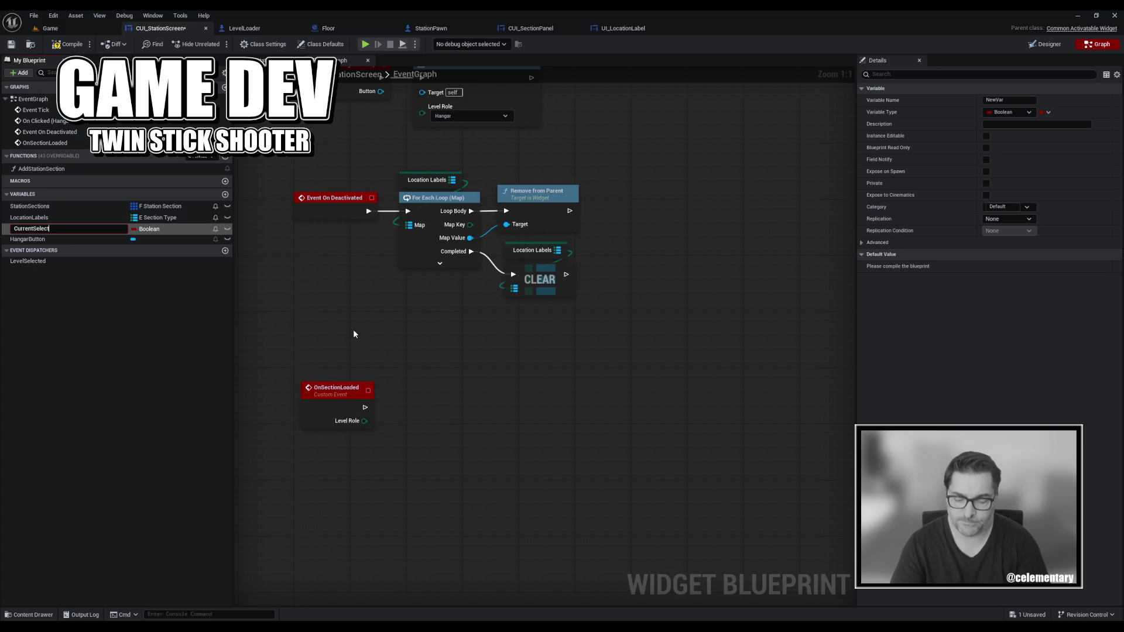
text(tion)
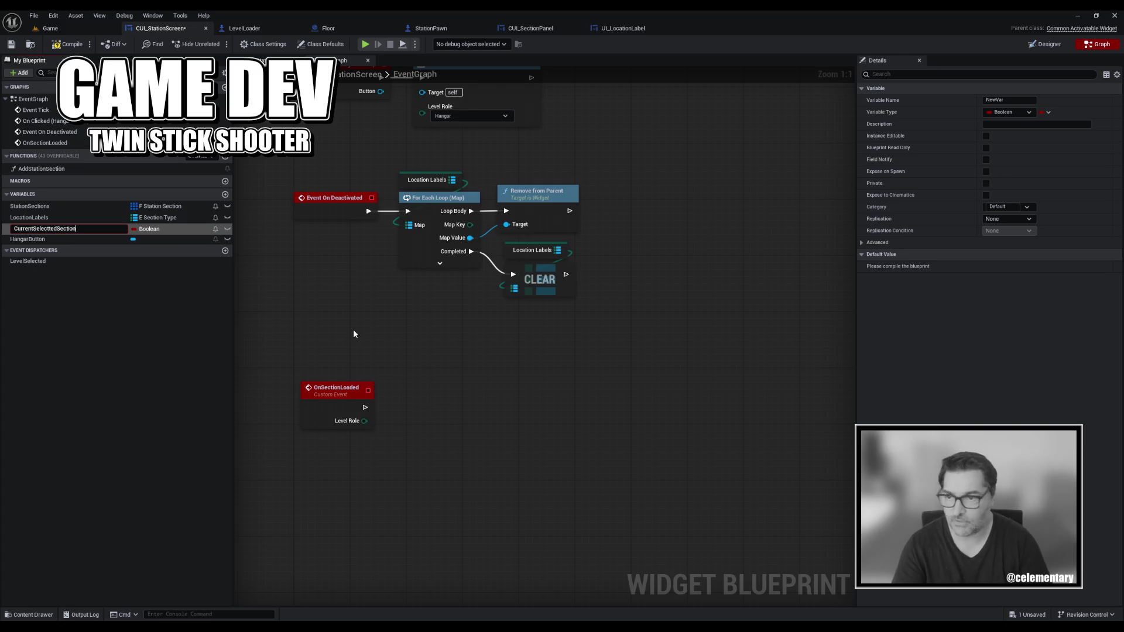
key(Return)
key(ctrl+s)
key(F2)
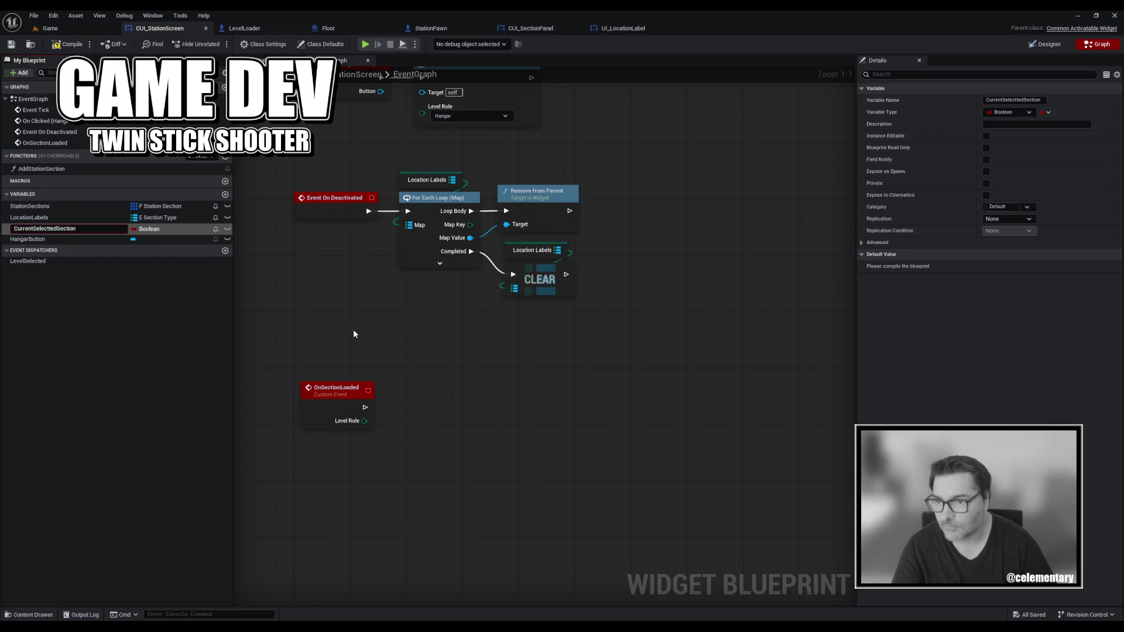
key(BackSpace)
key(Return)
key(ctrl+s)
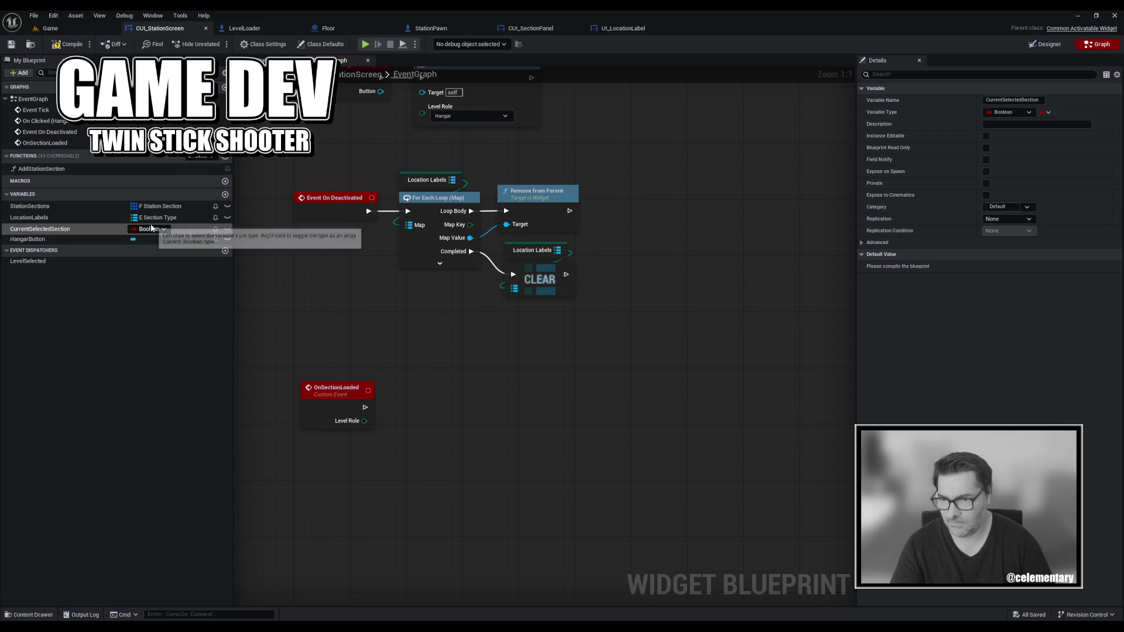
click(61, 230)
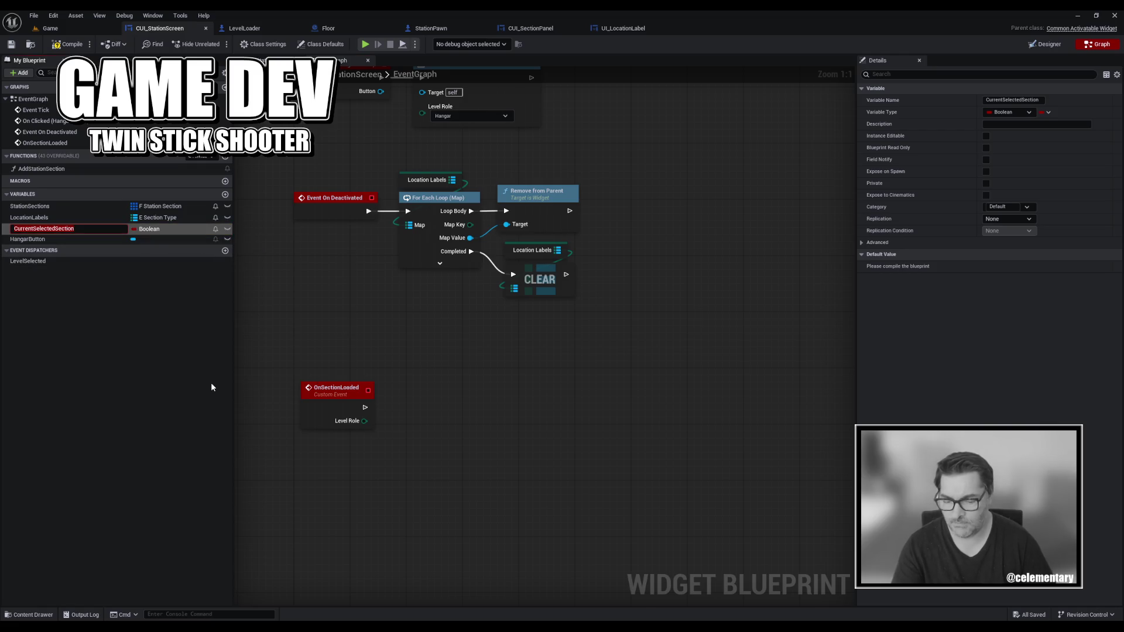
key(Home)
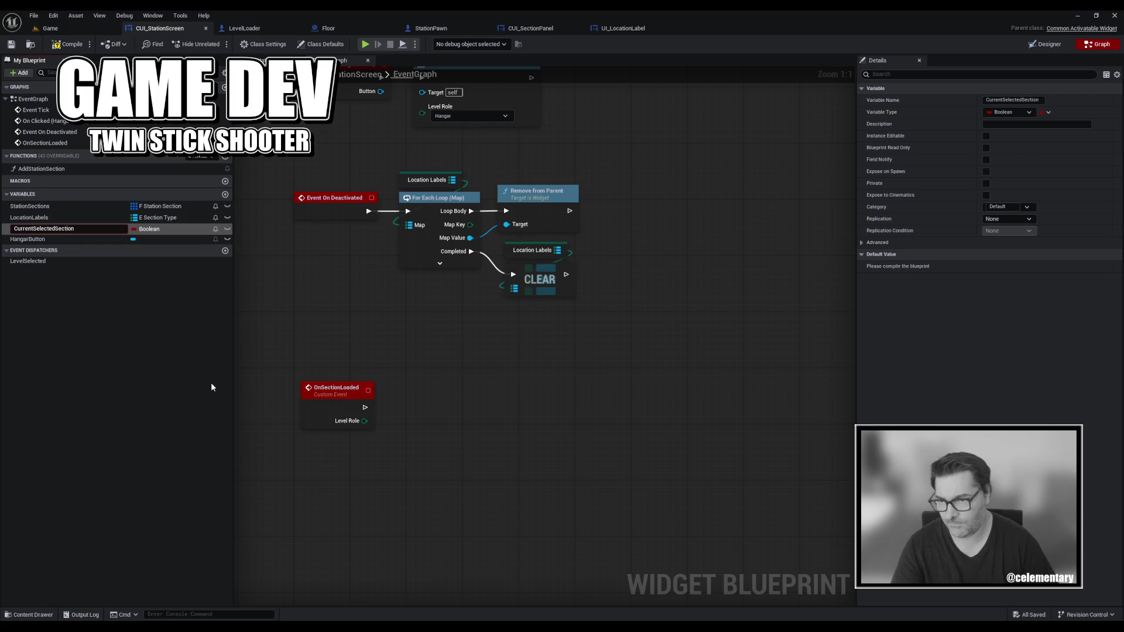
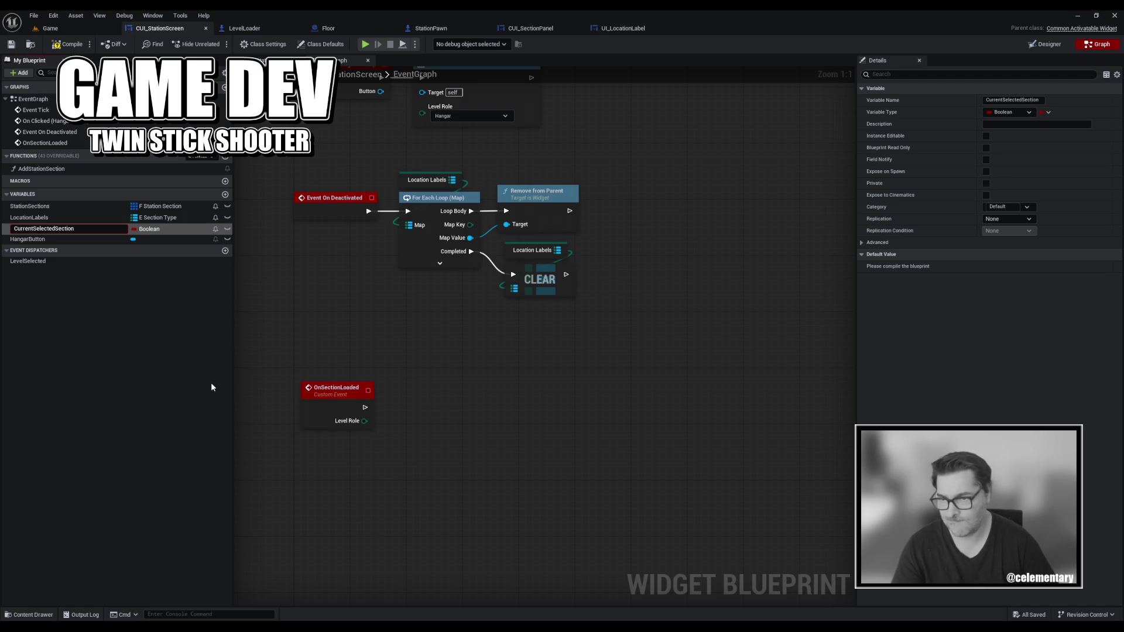
Rename the CurrentSelectedSection variable to SelectedLevelRole and save.
key(shift+Home)
key(BackSpace)
text(Rol)
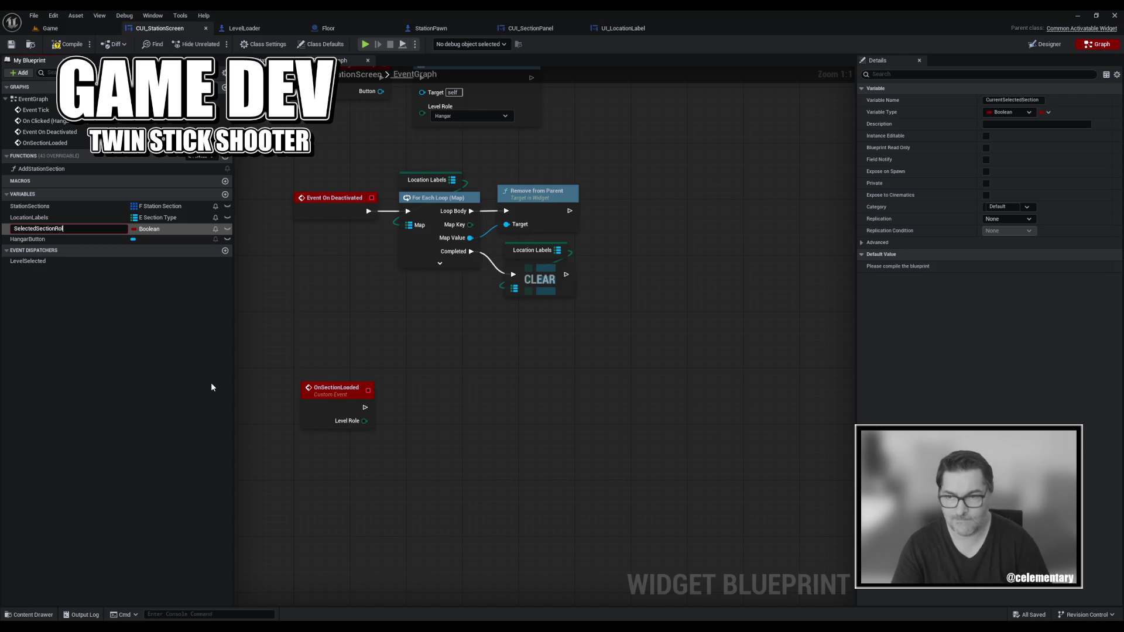
key(Return)
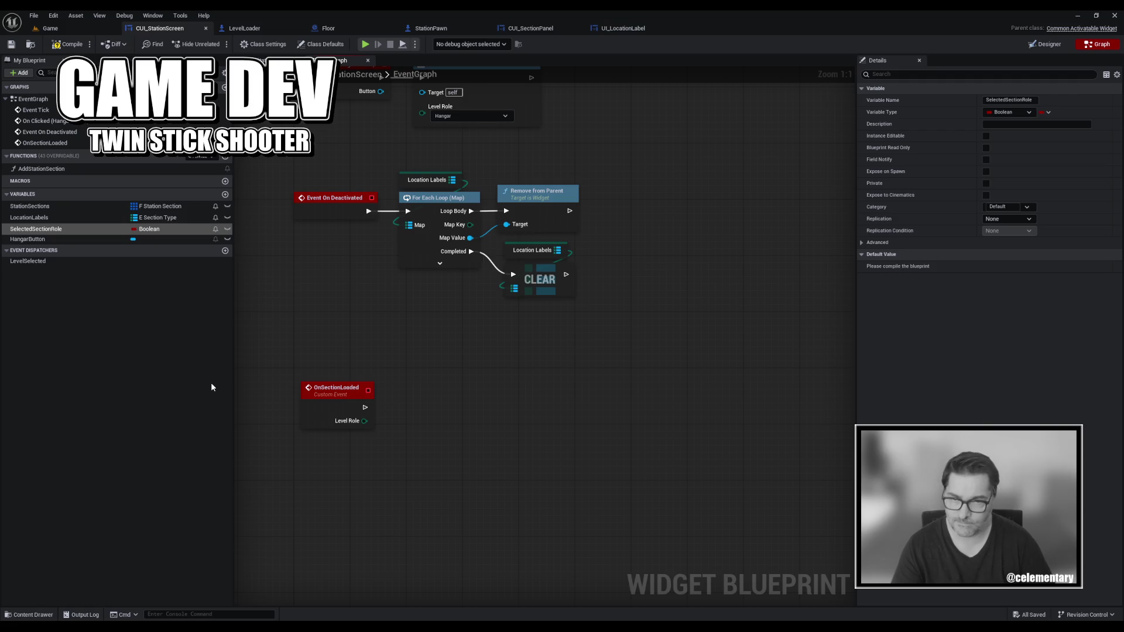
key(F2)
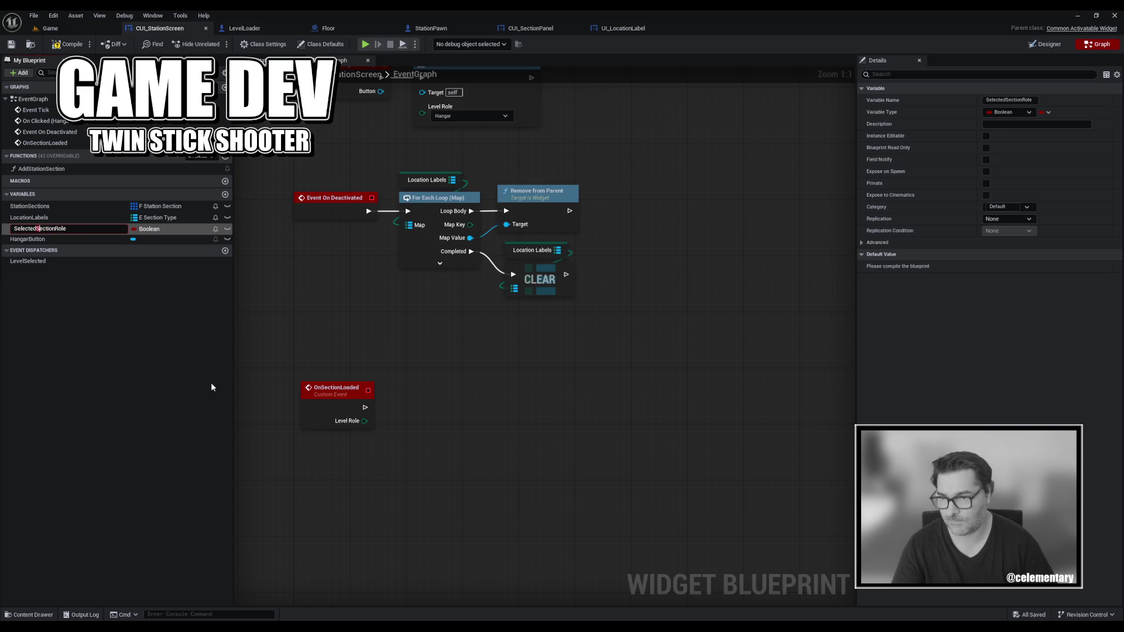
text(Level)
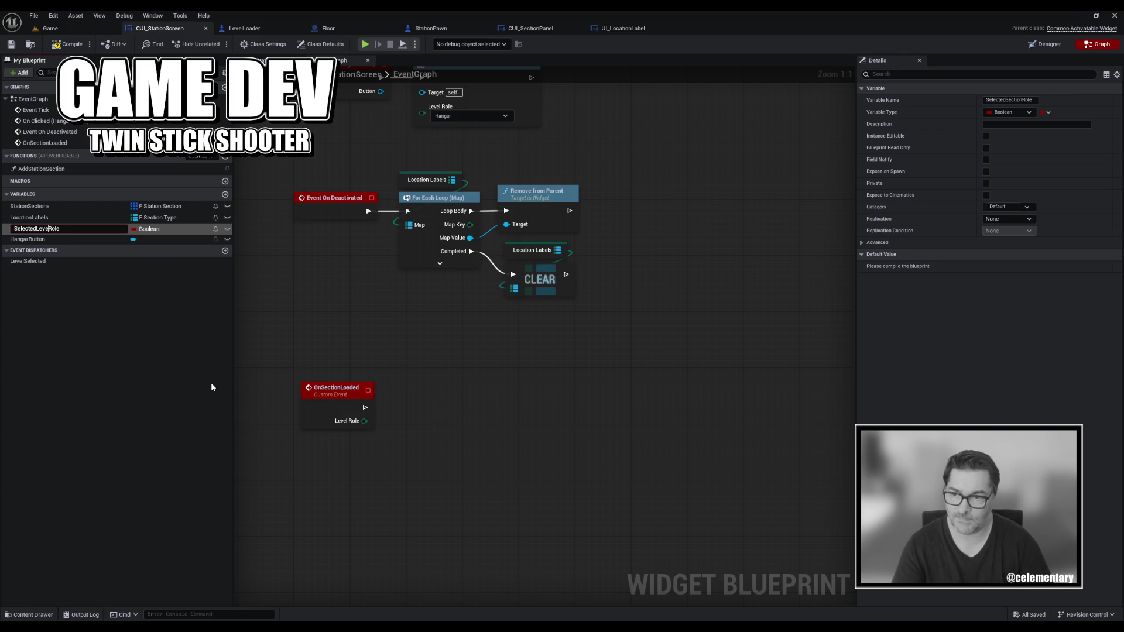
key(Return)
key(ctrl+s)
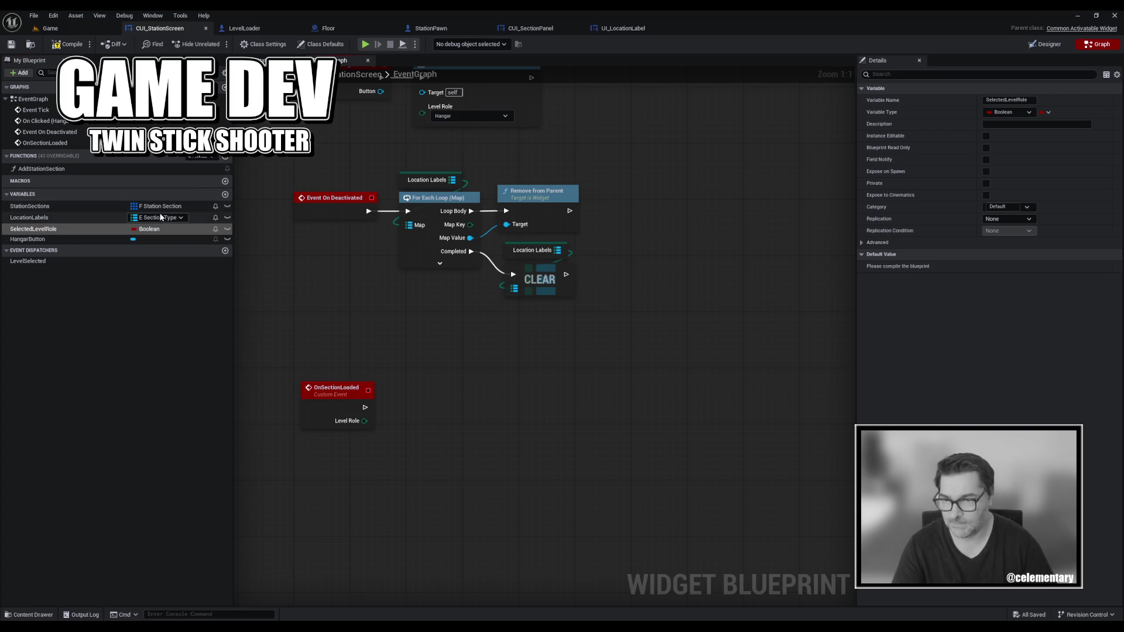
Make SelectedLevelRole an EShmup Level Role enum and compile the blueprint.
click(148, 229)
text(level)
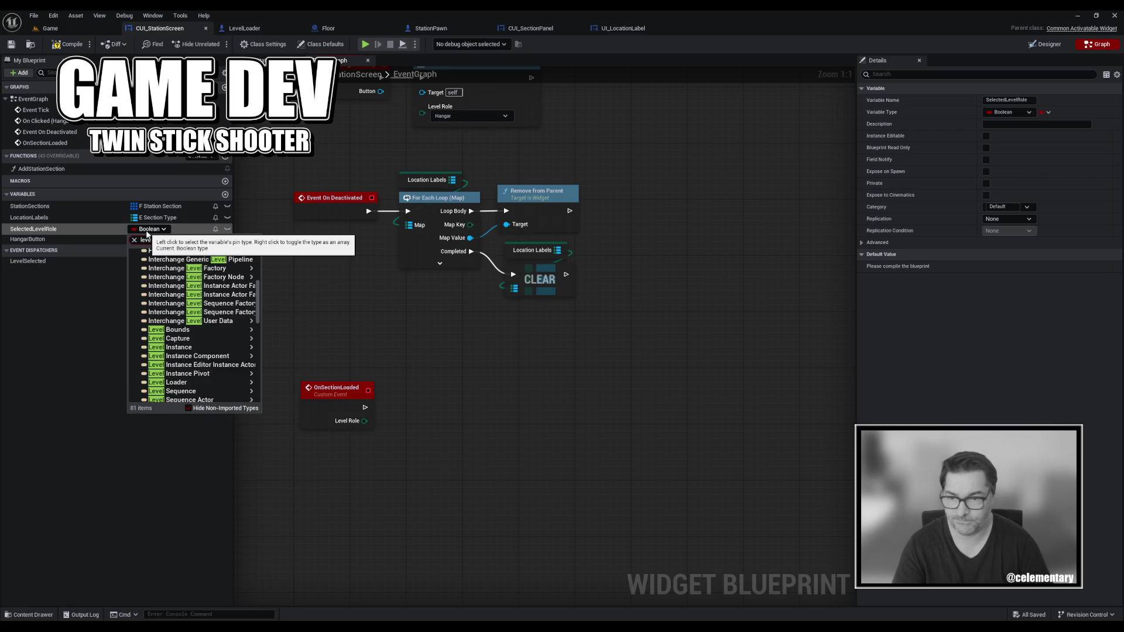
text( role)
click(158, 260)
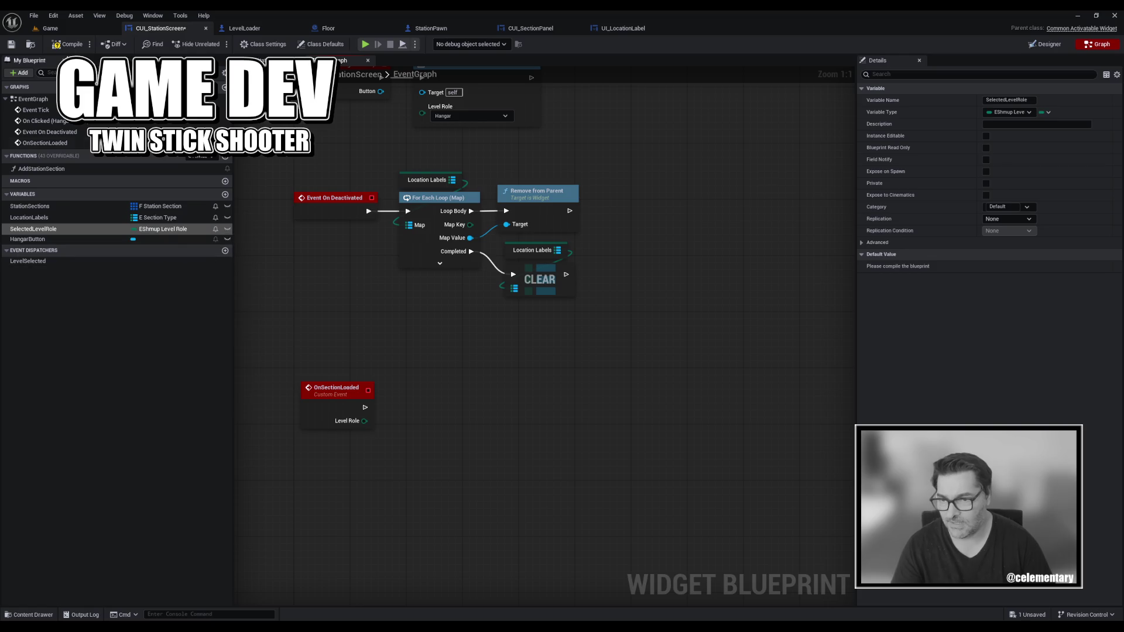
click(50, 45)
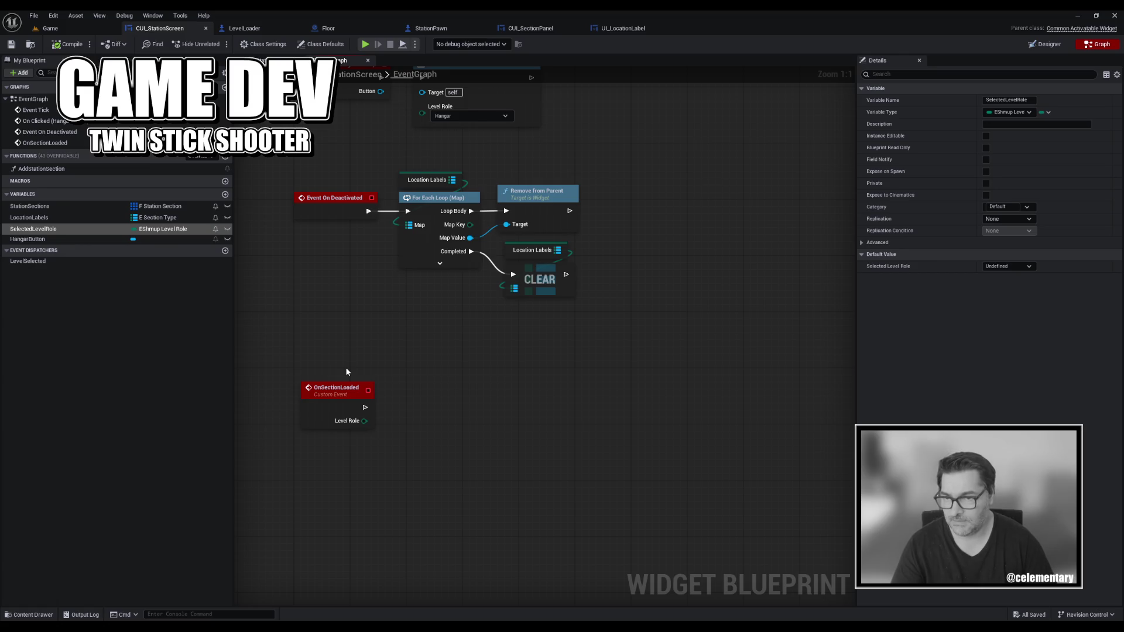
Add a SelectedLevelRole getter and a Not Equal node comparing it with Level Role.
mouse_move(33, 232)
mouse_down()
mouse_move(414, 336)
mouse_move(419, 402)
mouse_move(545, 427)
mouse_move(541, 448)
mouse_up()
text(!=)
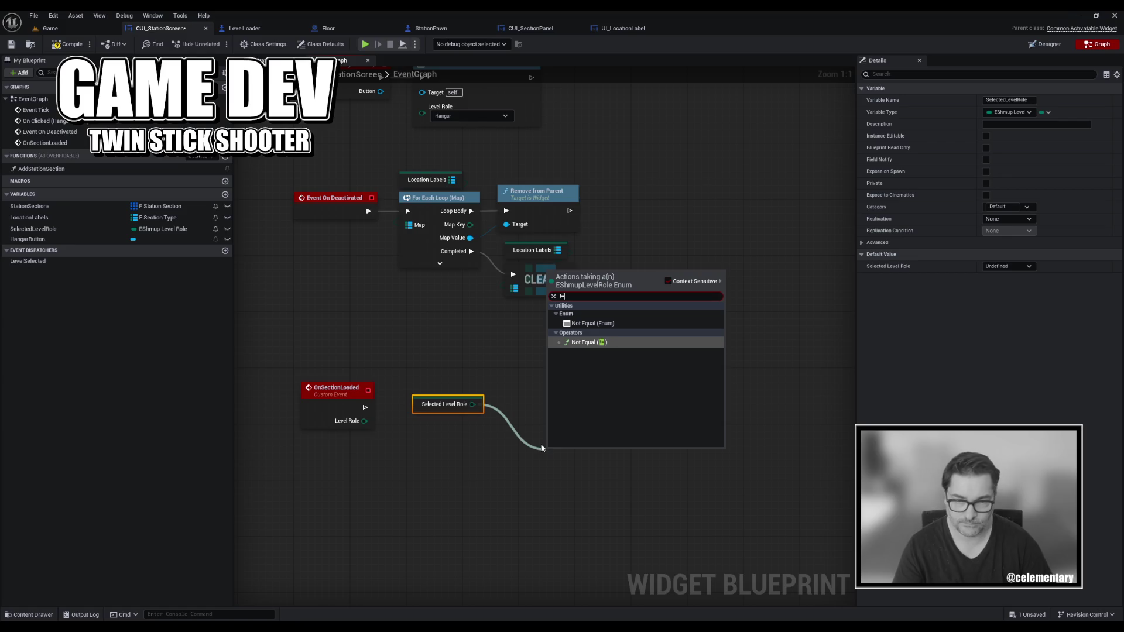
key(Up)
key(Return)
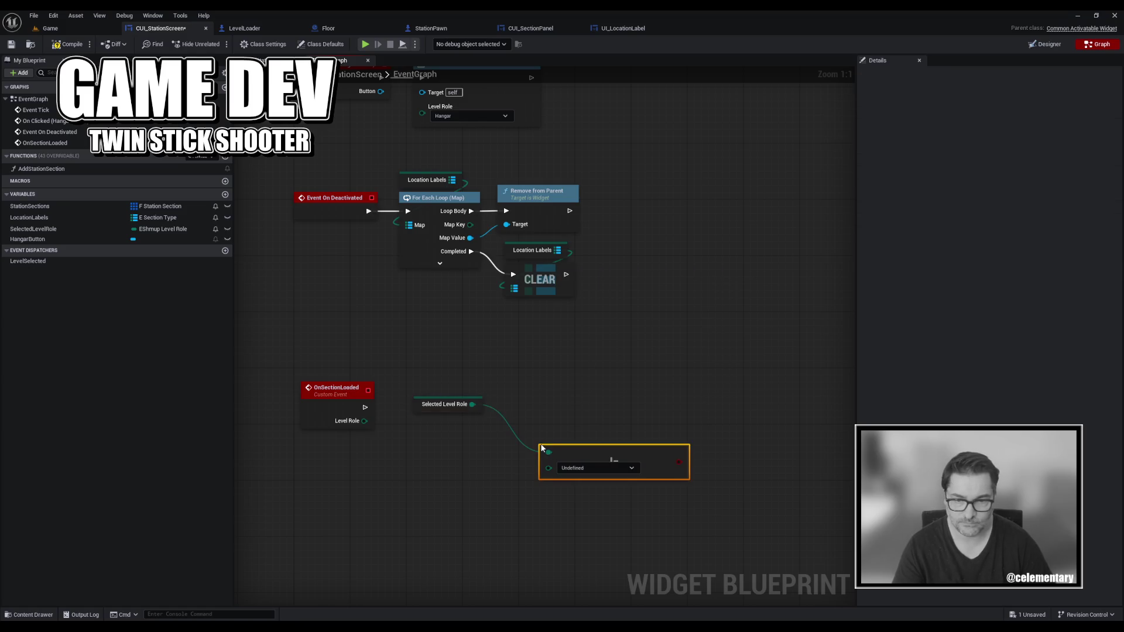
mouse_move(581, 453)
mouse_down()
mouse_move(455, 428)
mouse_move(463, 420)
mouse_up()
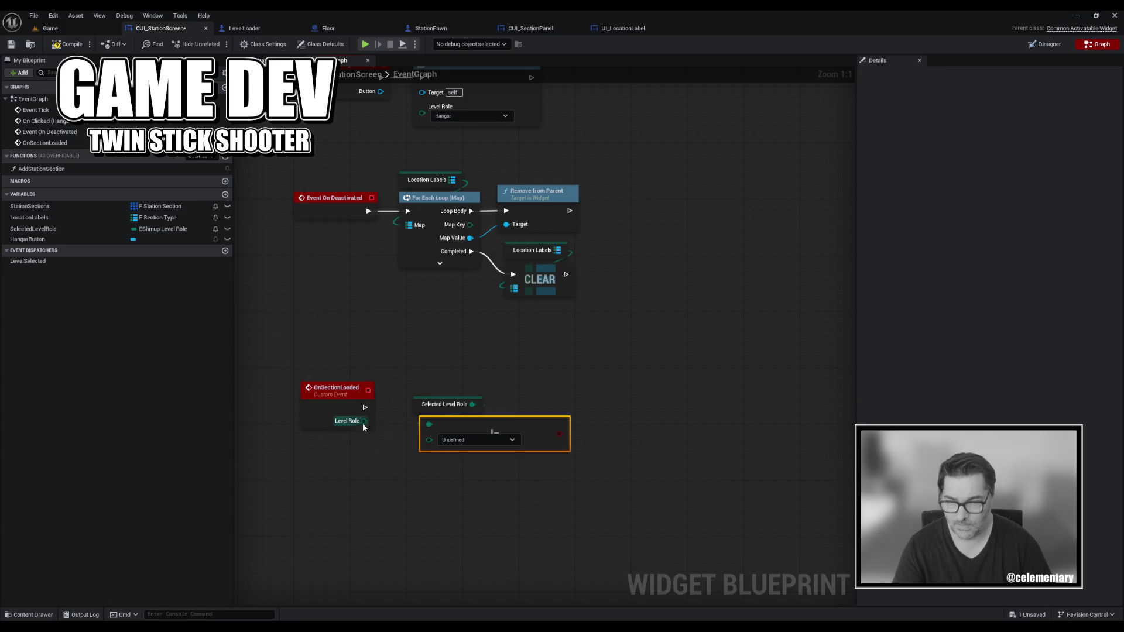
mouse_move(364, 422)
mouse_down()
mouse_move(429, 439)
mouse_move(415, 416)
mouse_move(391, 432)
mouse_move(477, 430)
mouse_up()
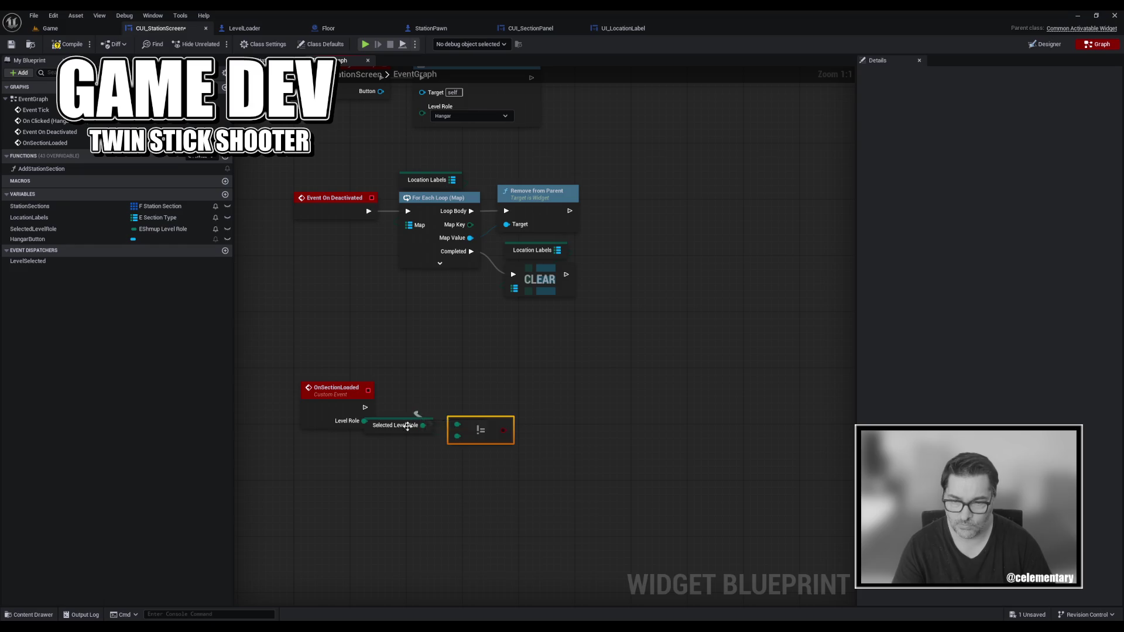
drag(373, 433, 385, 428)
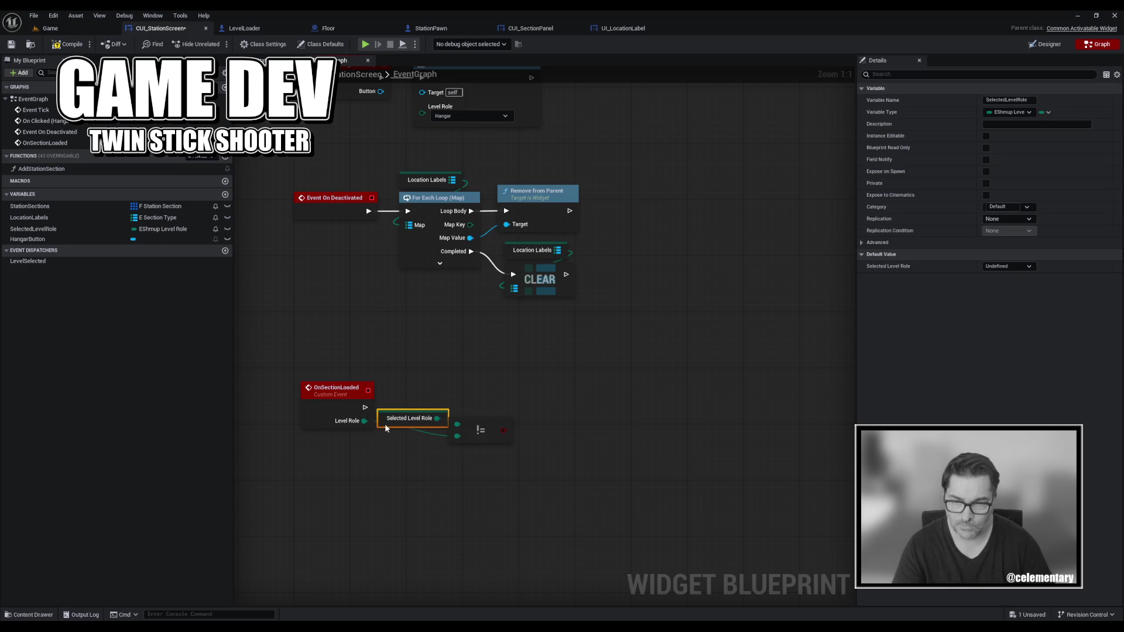
drag(474, 421, 551, 403)
Drive a Branch from the comparison, run it from OnSectionLoaded, and save.
text(branch)
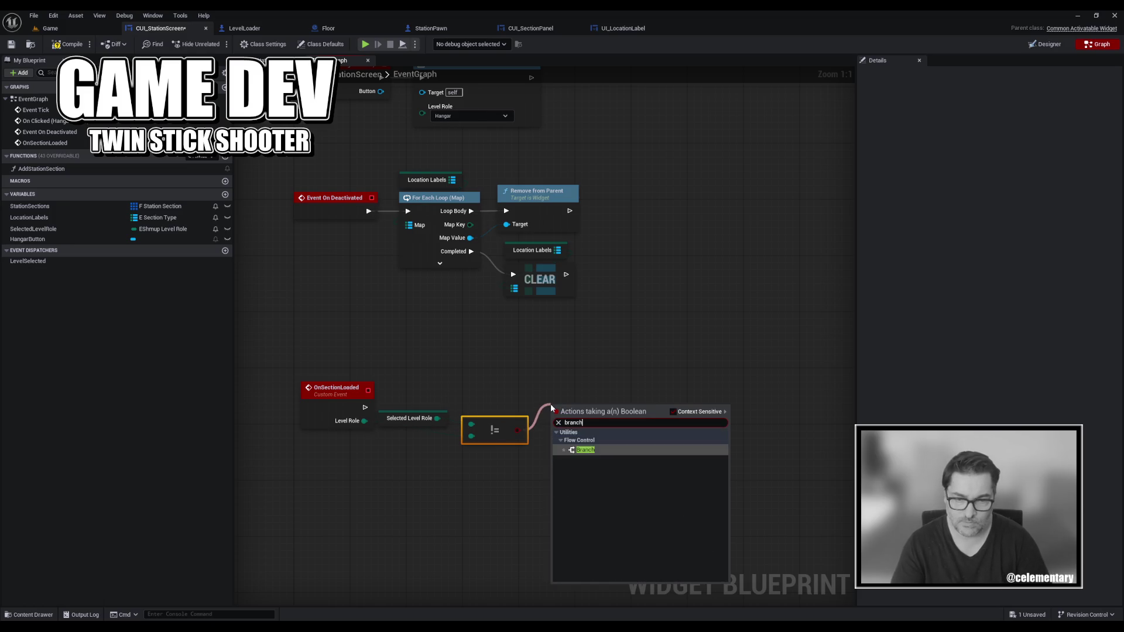
key(Return)
mouse_move(364, 407)
mouse_down()
mouse_move(387, 419)
mouse_move(559, 430)
mouse_move(578, 393)
mouse_up()
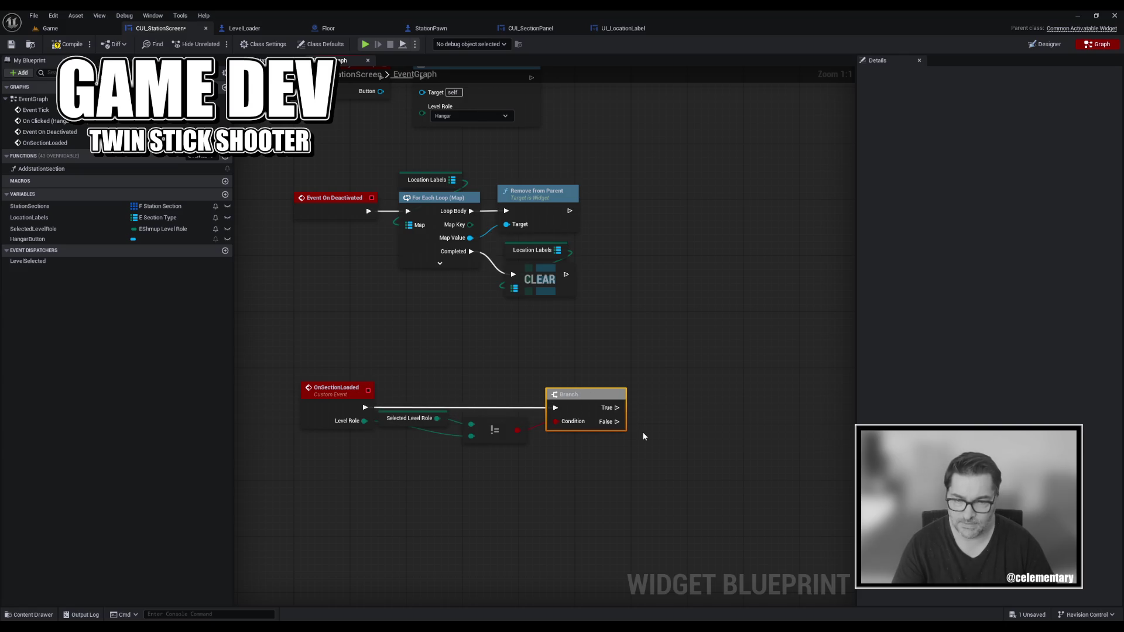
key(ctrl+s)
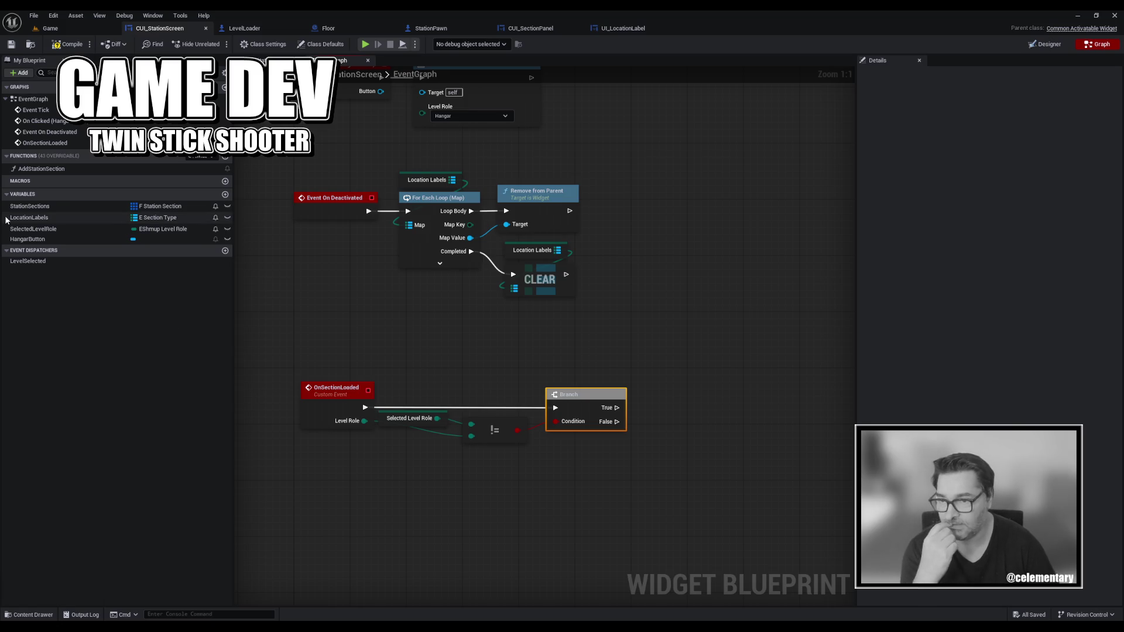
Add a Location Labels getter with a Find lookup to the graph.
click(23, 228)
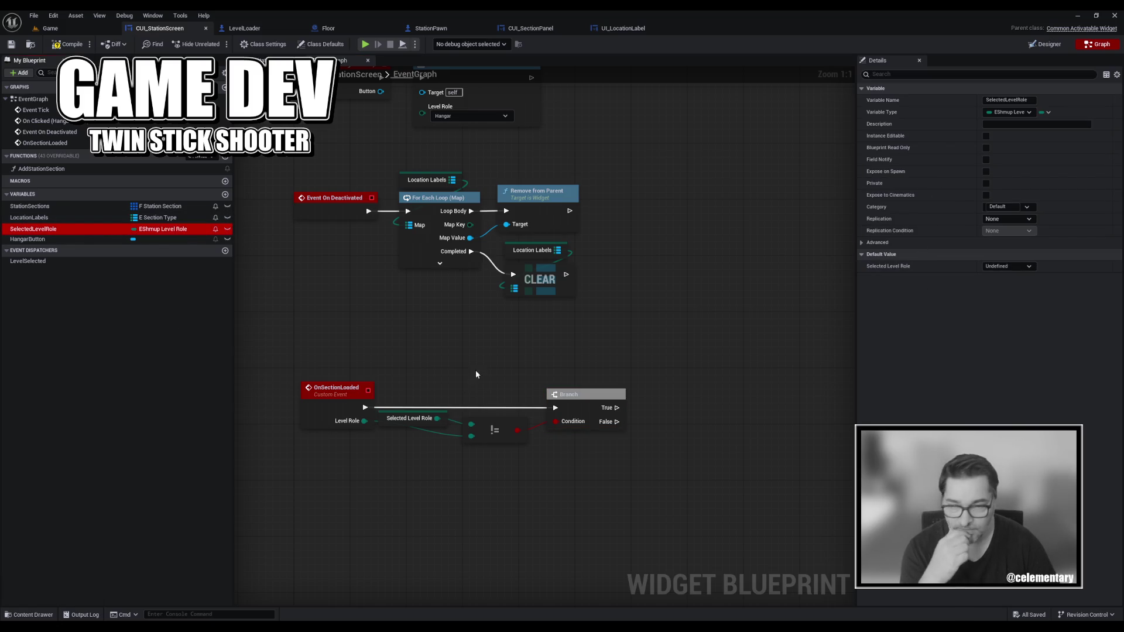
click(660, 372)
mouse_move(660, 373)
mouse_down()
mouse_move(651, 443)
mouse_move(680, 423)
mouse_up()
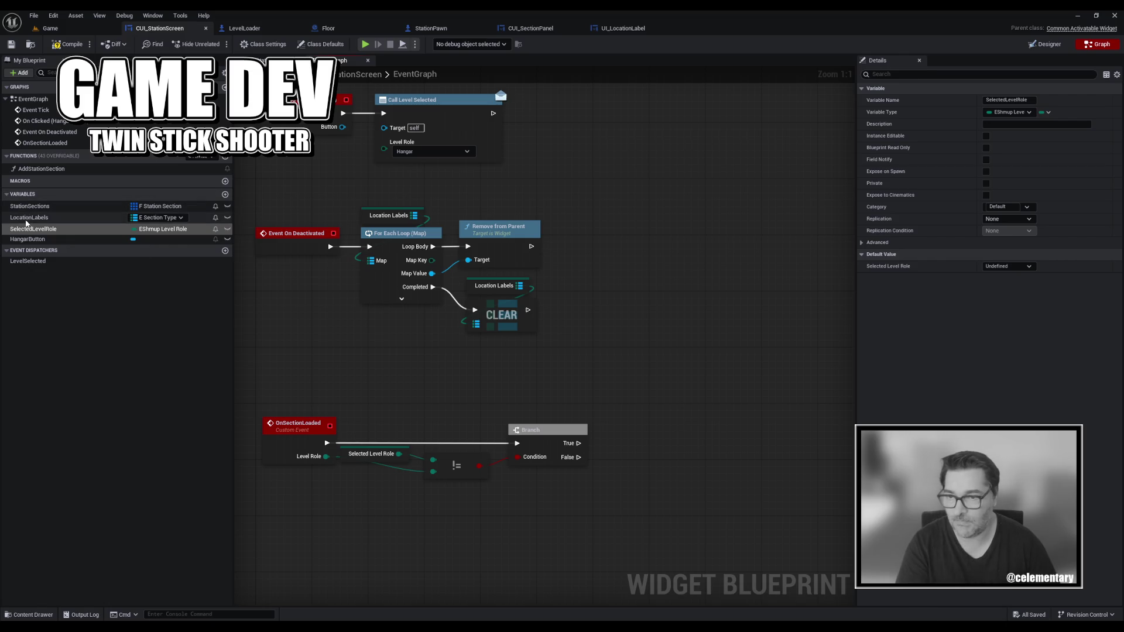
mouse_move(29, 217)
mouse_down()
mouse_move(660, 463)
mouse_move(617, 388)
mouse_move(667, 422)
mouse_move(636, 377)
mouse_up()
click(641, 392)
text(find)
click(700, 479)
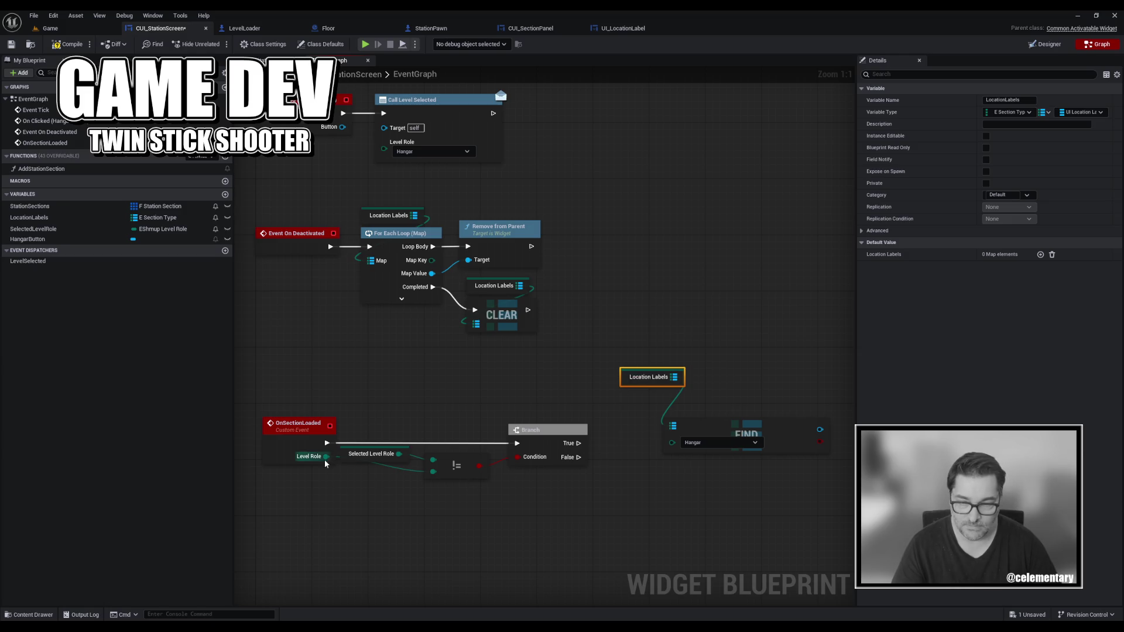
Use Level Role as Find's key and chain a second Branch off the first Branch's True.
mouse_move(326, 456)
mouse_down()
mouse_move(784, 441)
mouse_move(760, 430)
mouse_up()
text(branch)
key(Return)
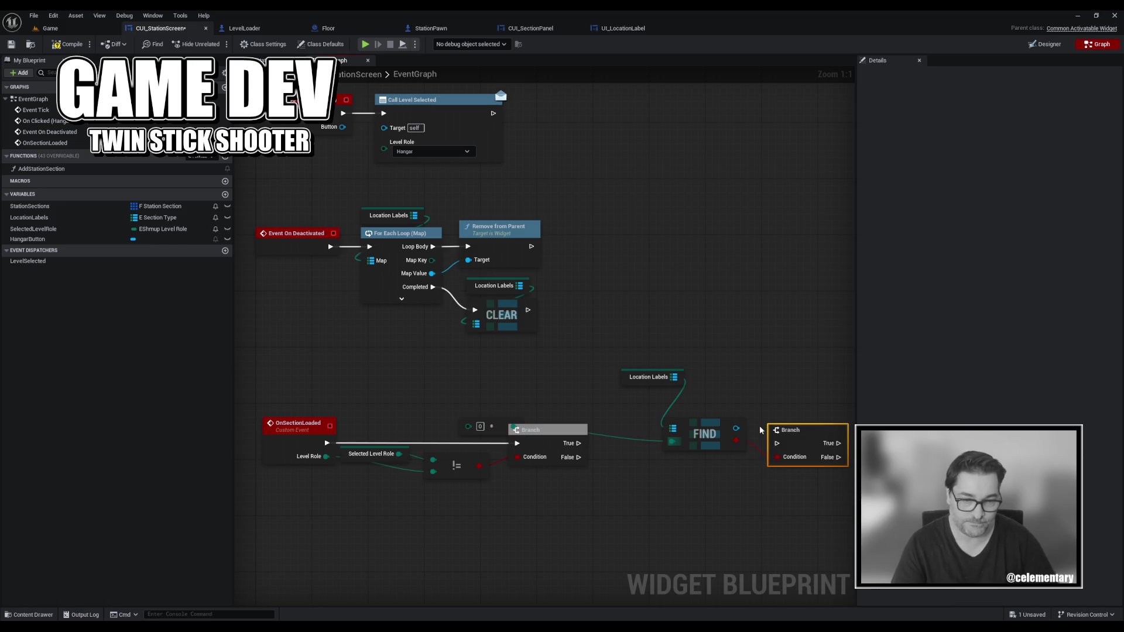
mouse_move(631, 377)
mouse_down()
mouse_move(659, 377)
mouse_move(671, 405)
mouse_move(638, 445)
mouse_move(687, 468)
mouse_move(705, 423)
mouse_move(648, 468)
mouse_move(642, 458)
mouse_up()
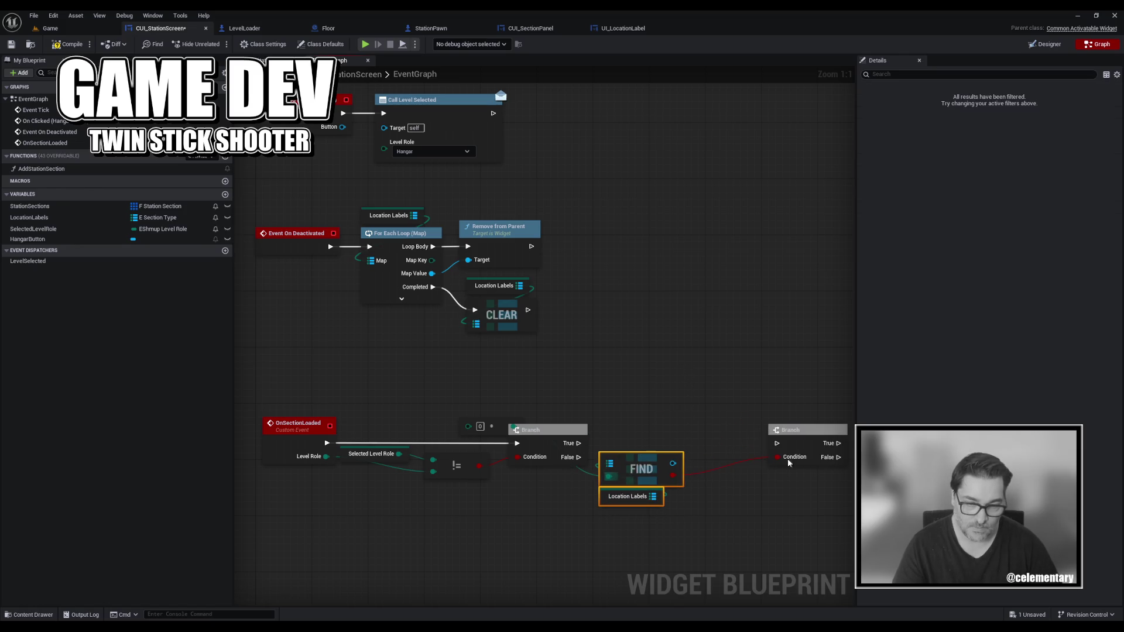
drag(804, 431, 726, 431)
drag(579, 443, 709, 445)
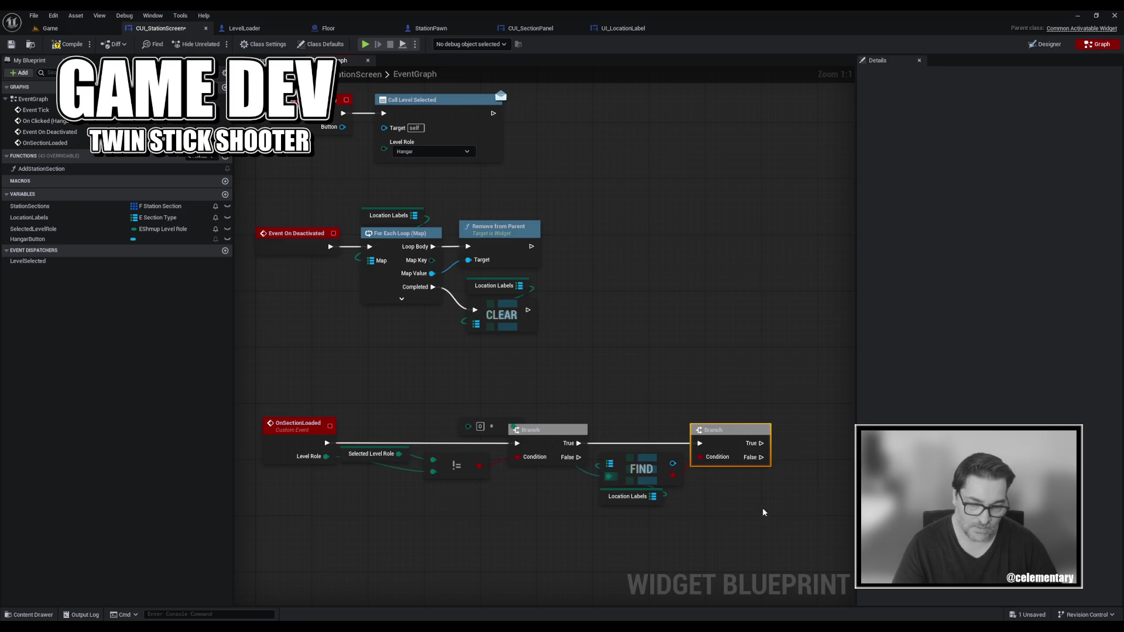
Delete the byte-to-enum conversion node feeding FIND's Key pin.
mouse_move(761, 510)
mouse_down()
mouse_move(710, 455)
mouse_move(621, 518)
mouse_up()
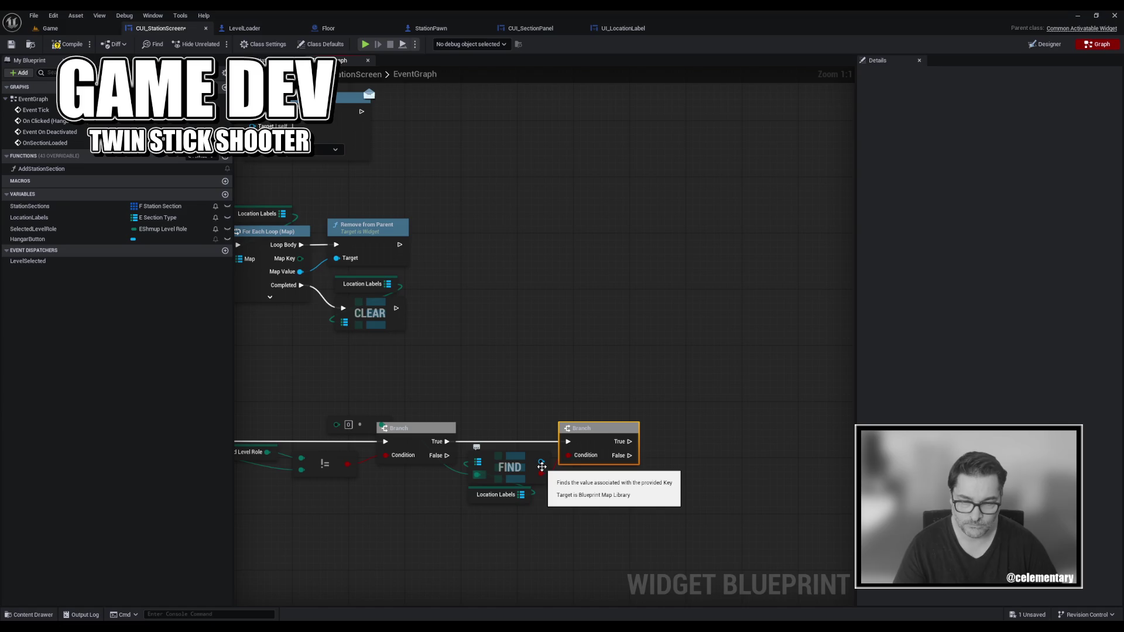
drag(552, 510, 691, 467)
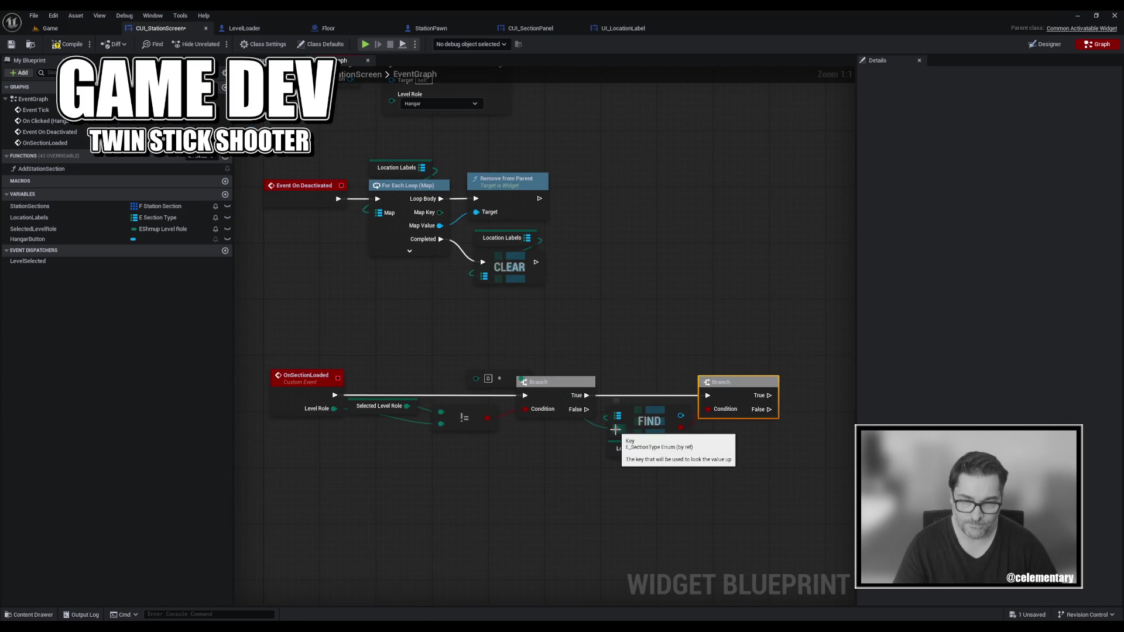
click(498, 381)
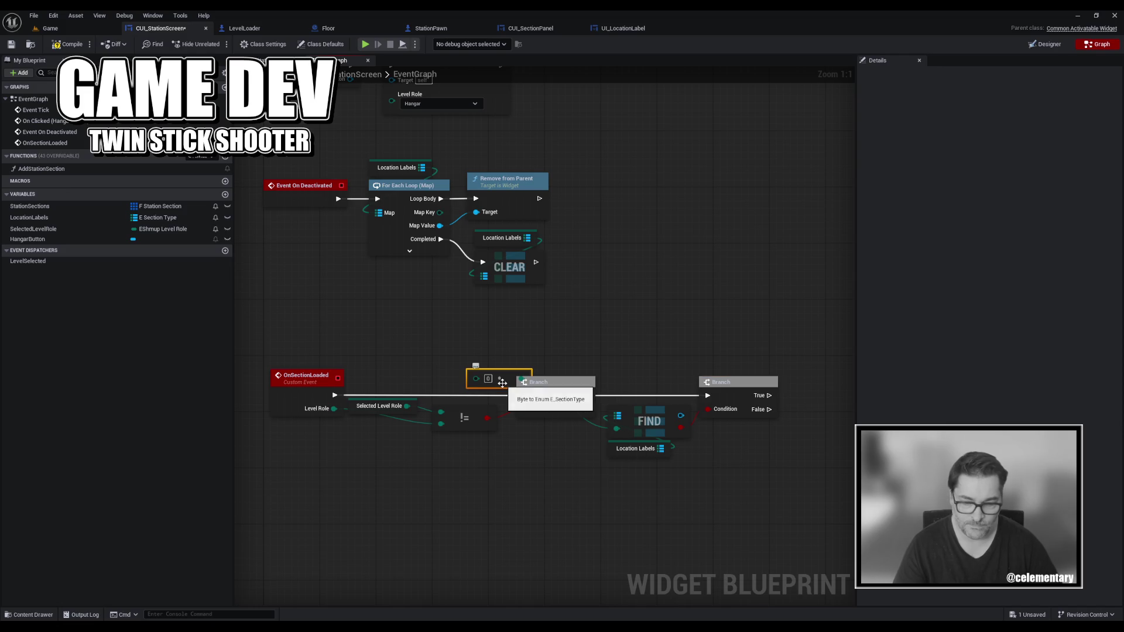
key(Delete)
Try a Selected Level Role getter on FIND's Key, delete it, and open the Content Drawer.
mouse_move(33, 229)
mouse_down()
mouse_move(550, 433)
mouse_move(617, 430)
mouse_up()
click(689, 484)
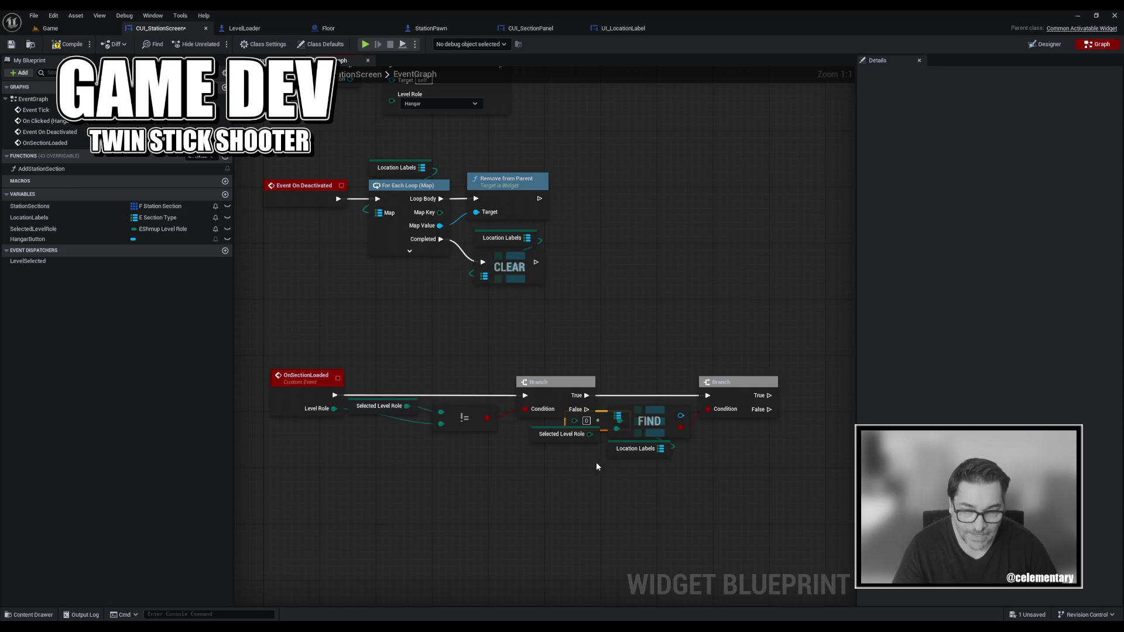
click(593, 428)
key(Delete)
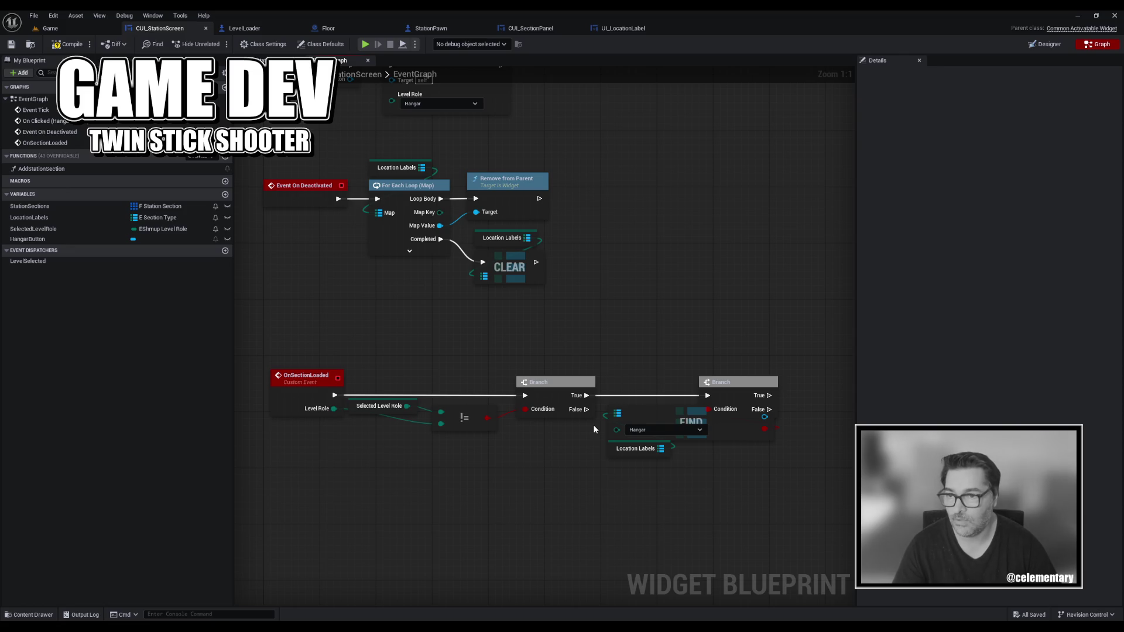
key(ctrl+space)
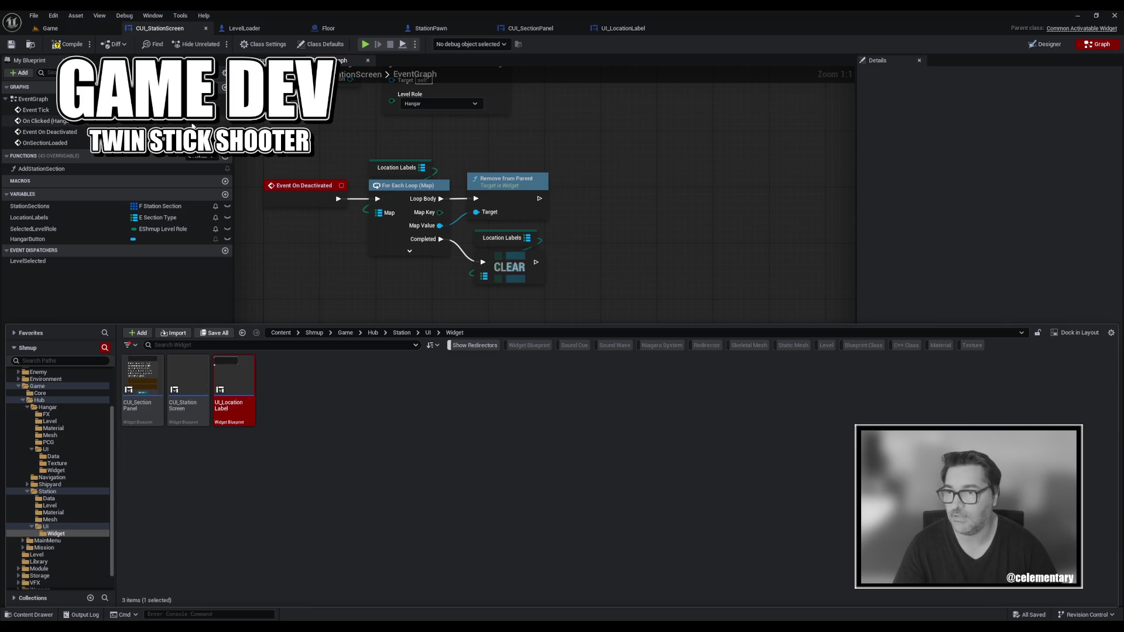
Open E_SectionType from Hub/Station/Data, review it, then close its tab.
click(31, 44)
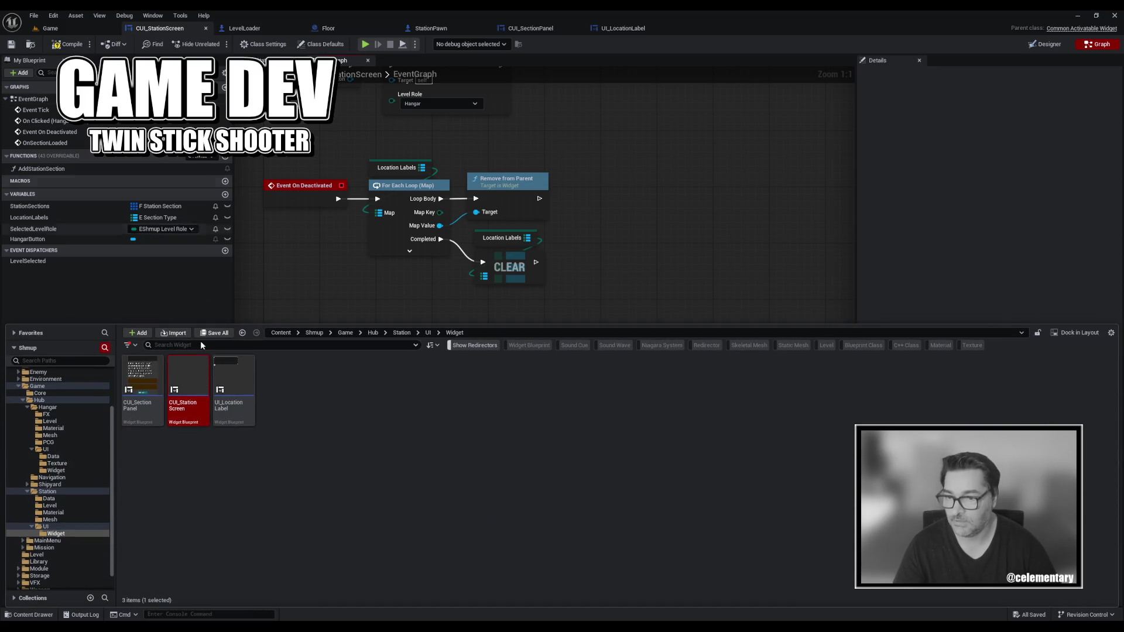
click(156, 496)
key(alt+Left)
key(alt+Left)
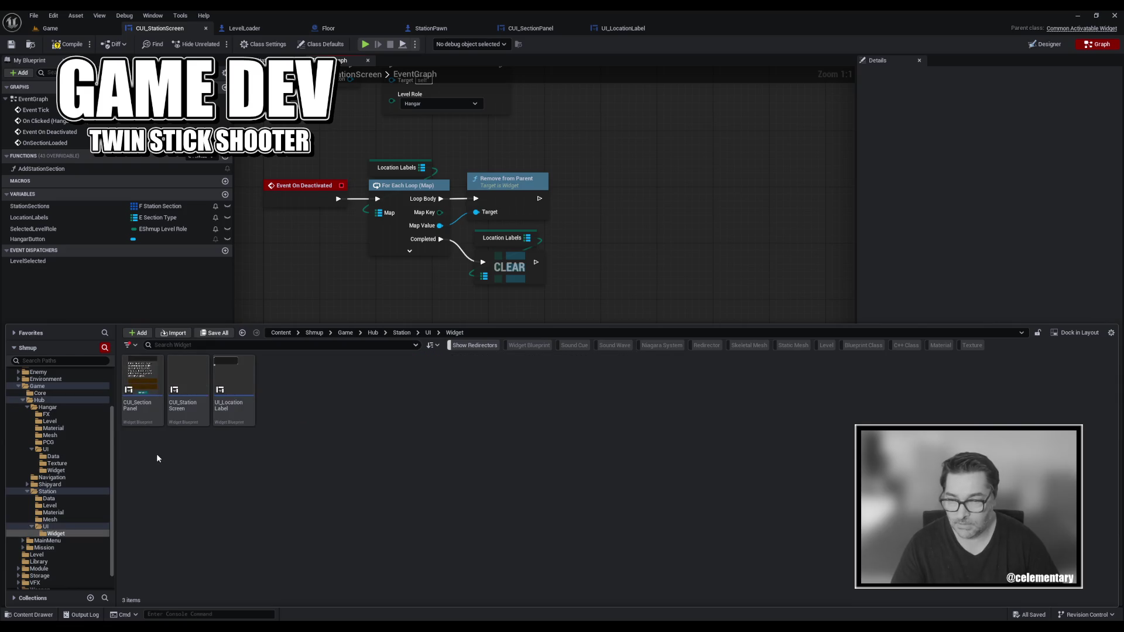
click(402, 332)
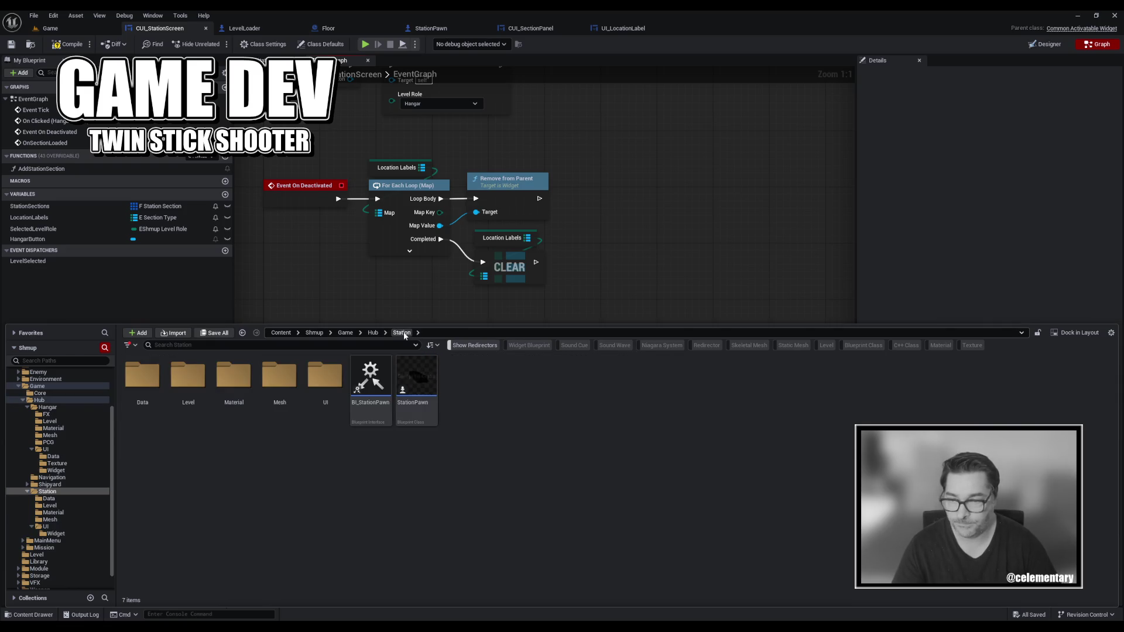
double_click(151, 387)
click(151, 386)
double_click(151, 387)
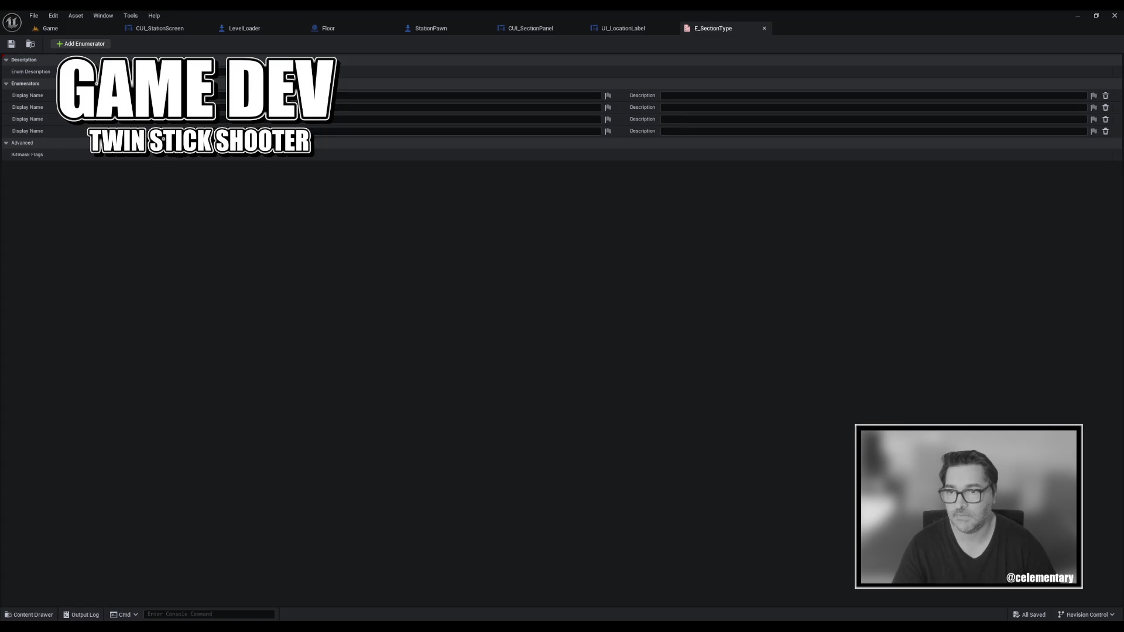
middle_click(695, 31)
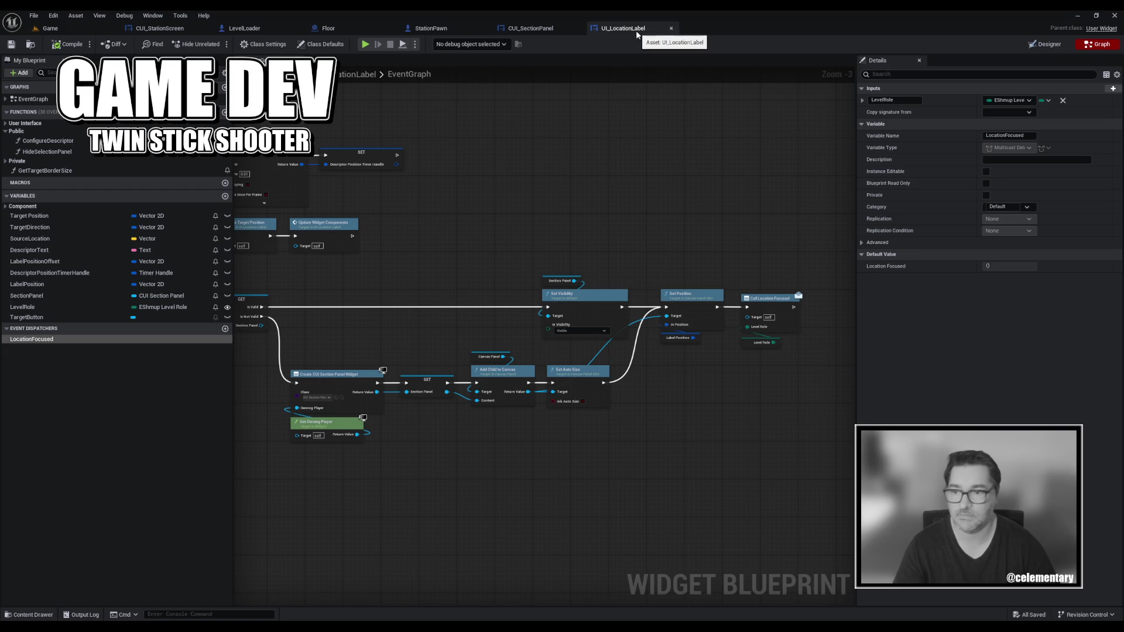
Turn LocationFocused's LevelRole input into SectionType of type E Section Type, then compile.
double_click(88, 340)
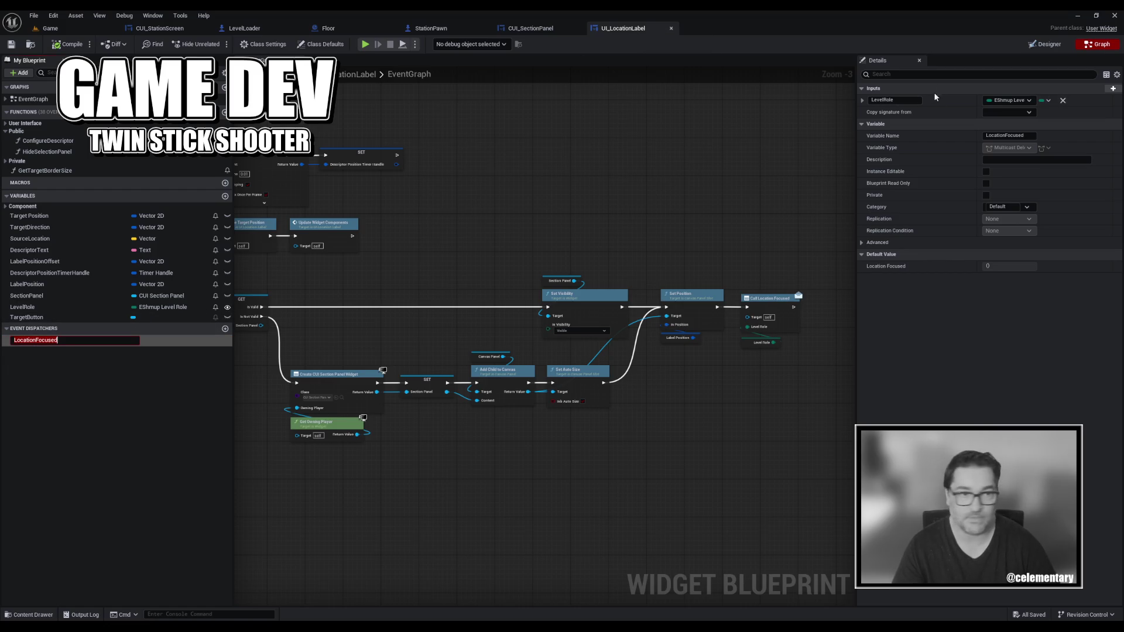
click(906, 101)
text(Se)
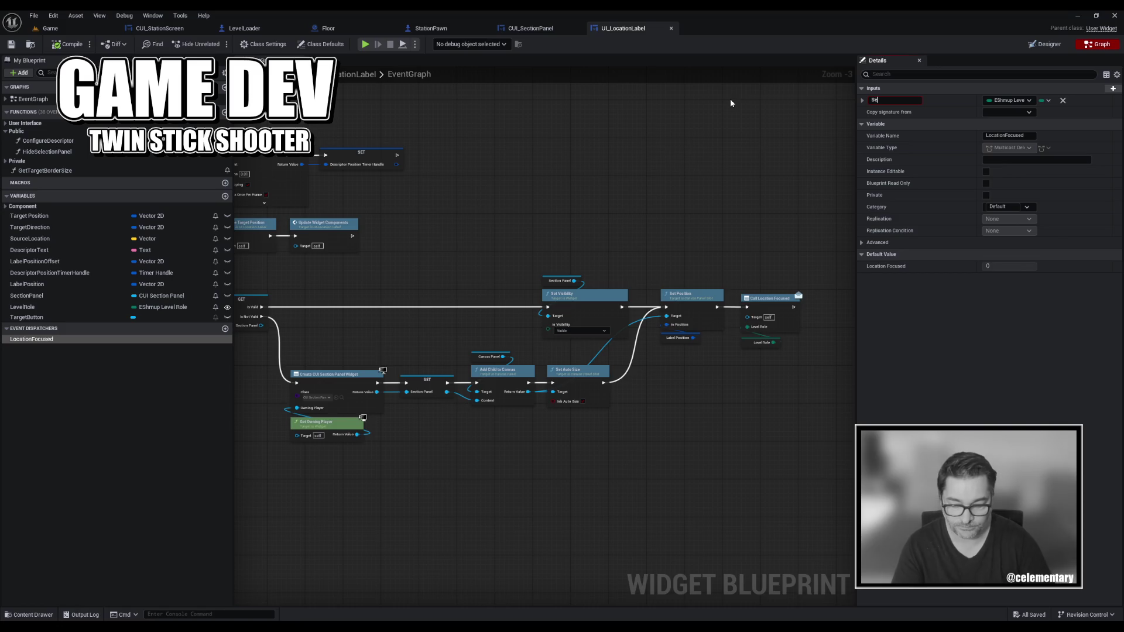
text(ctionType)
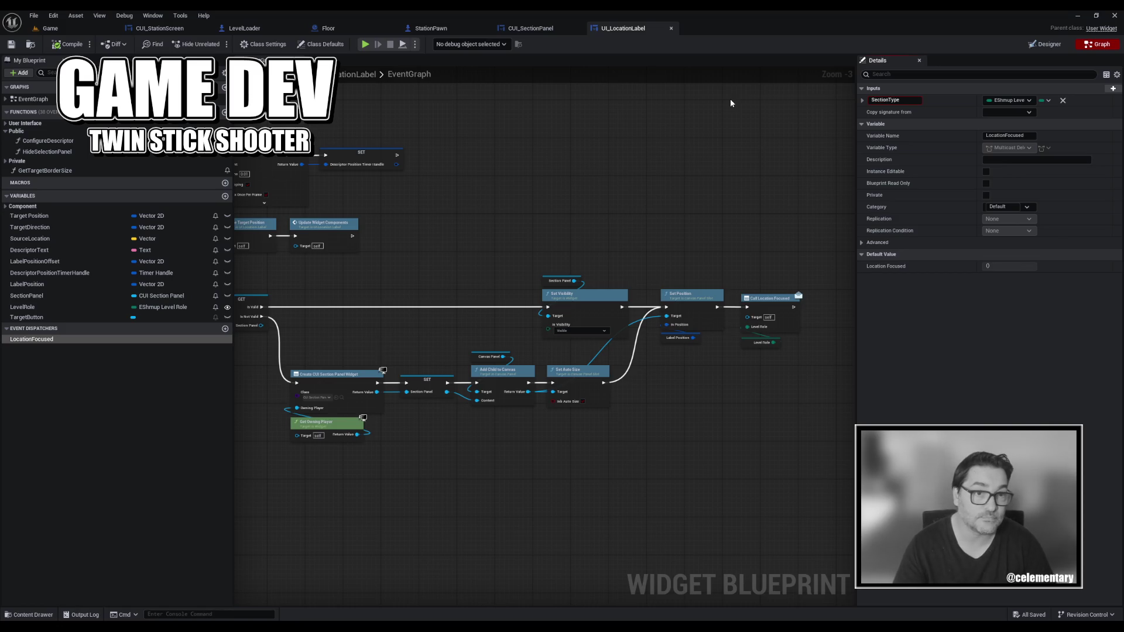
click(997, 100)
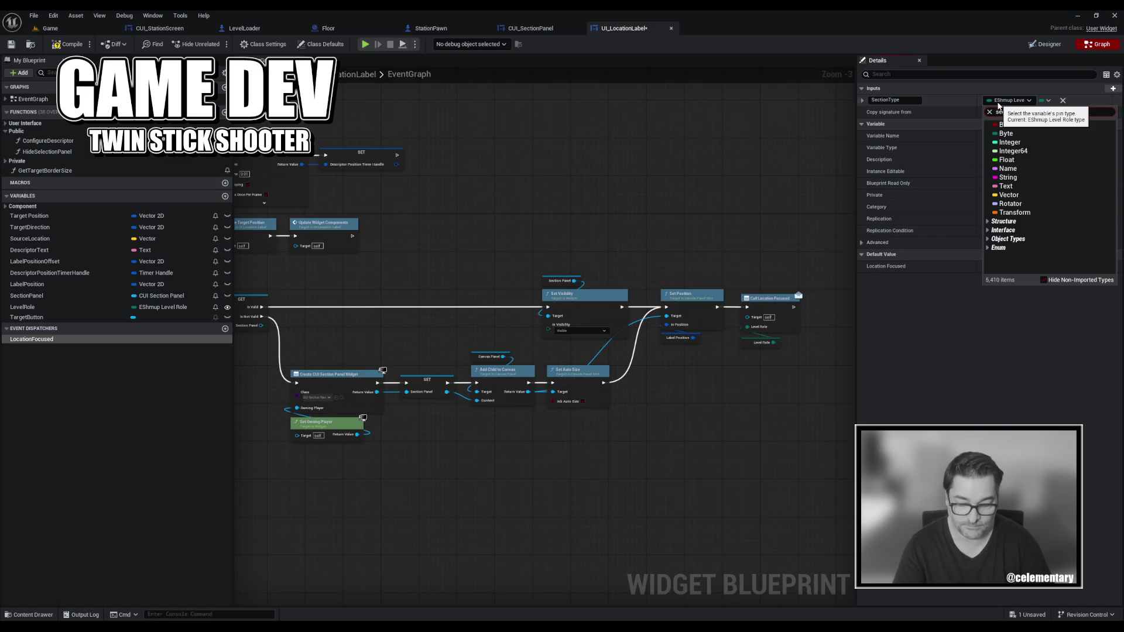
text(ction)
click(1019, 132)
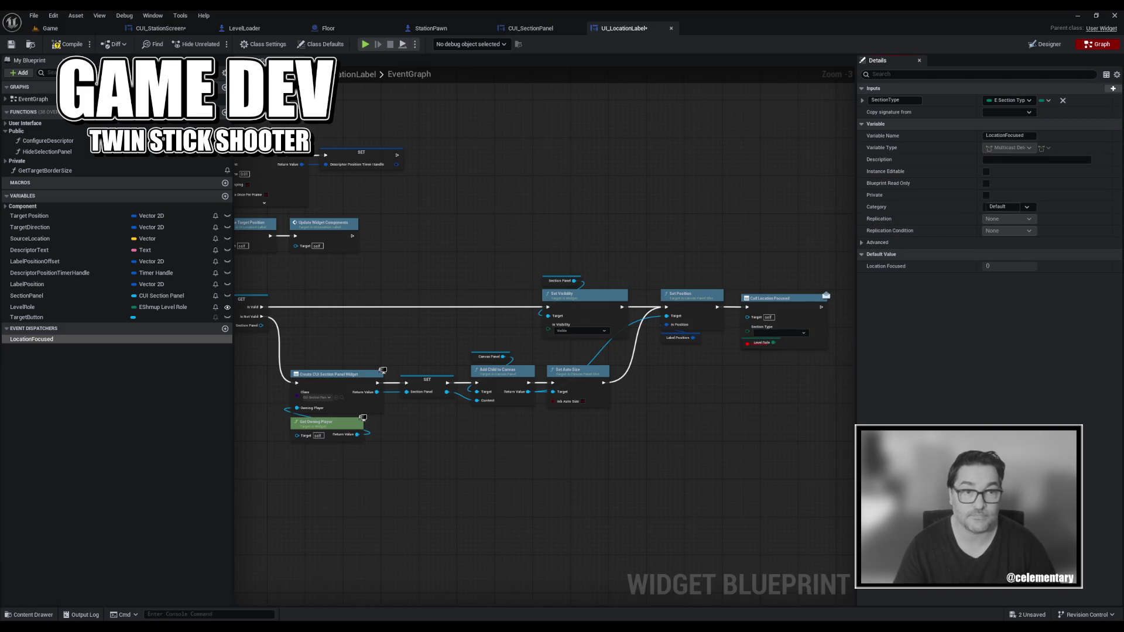
click(11, 43)
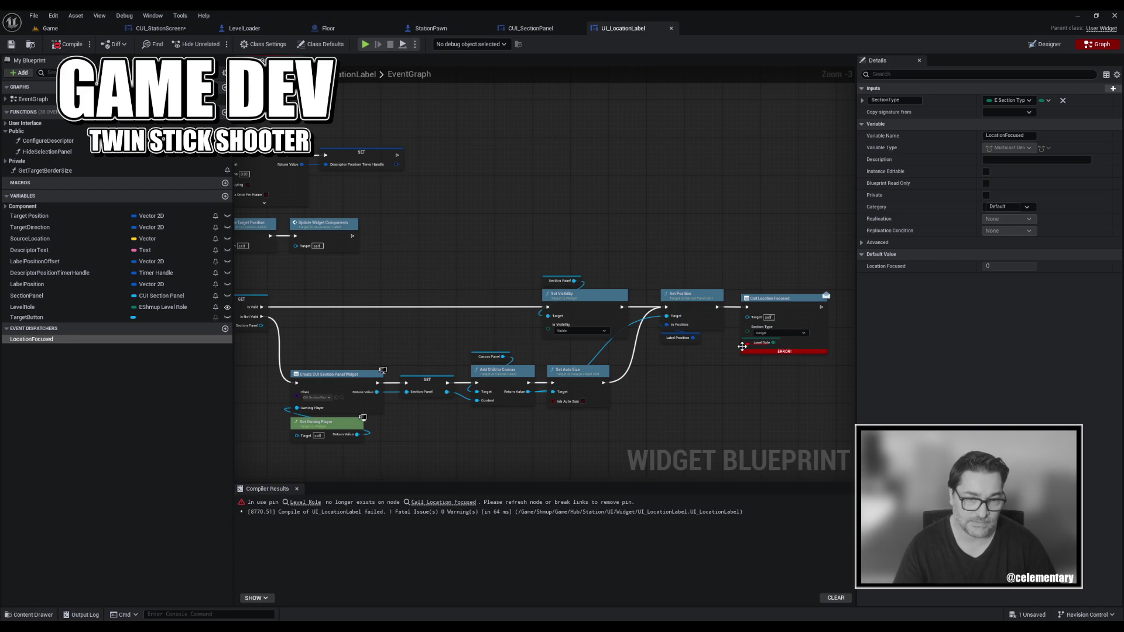
key(ctrl+z)
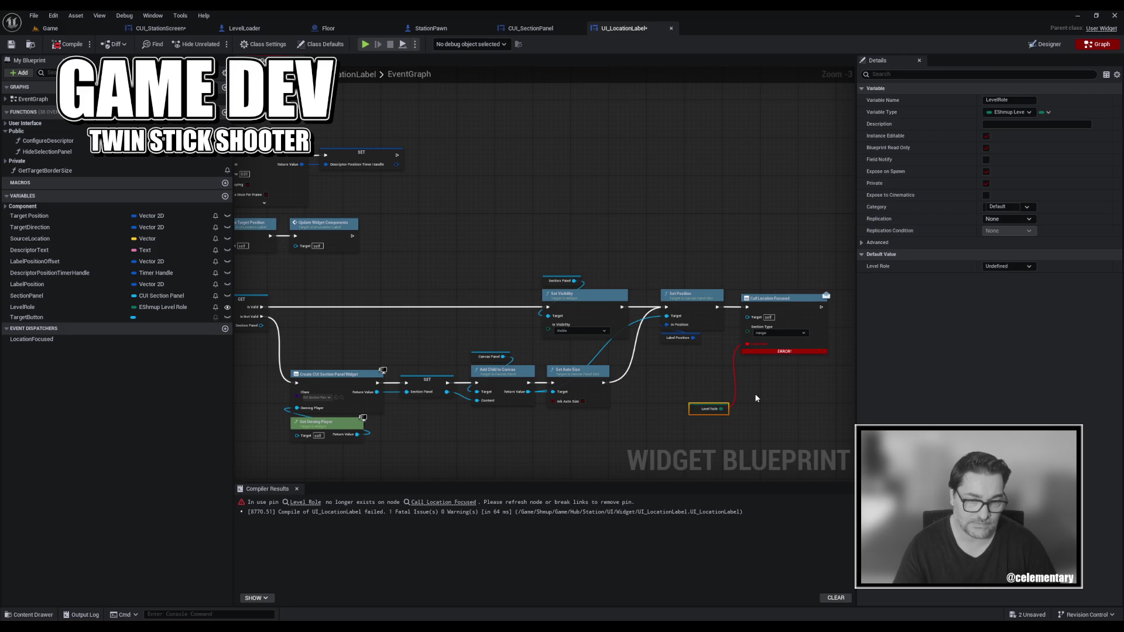
Delete the broken Level Role getter and rename the LevelRole variable to SectionType.
key(Delete)
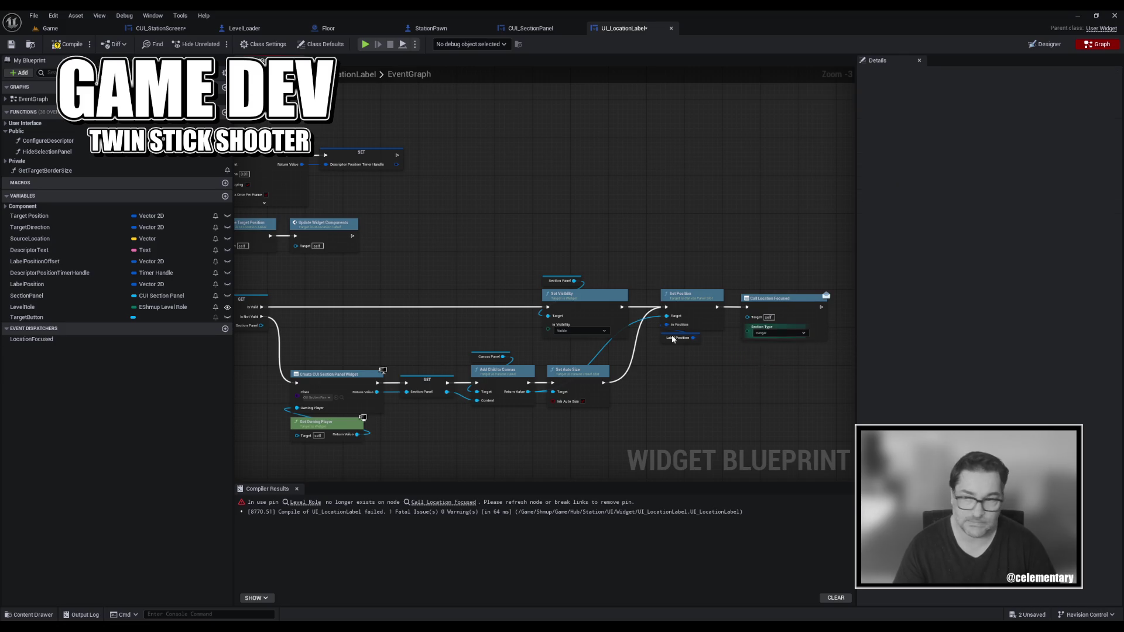
click(66, 309)
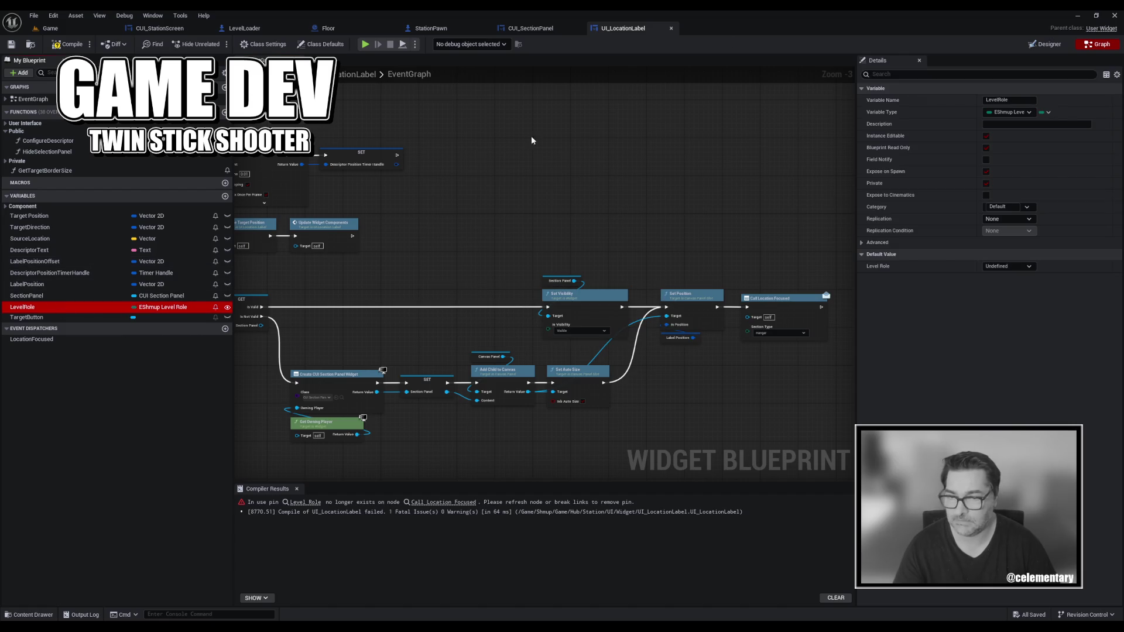
click(1004, 101)
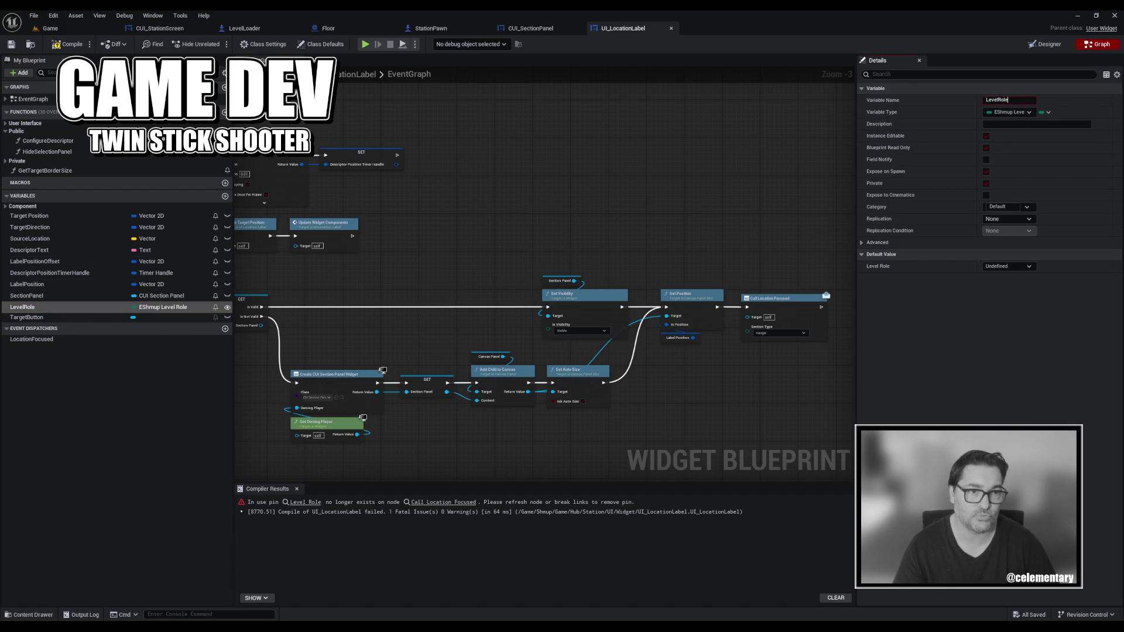
text(Se)
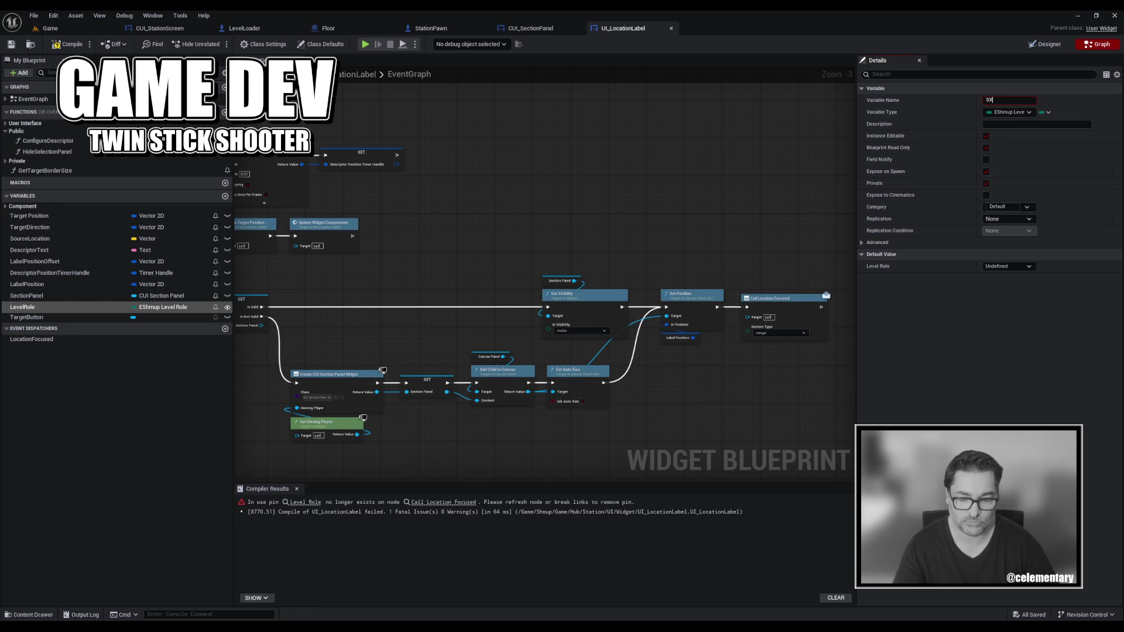
text(tion)
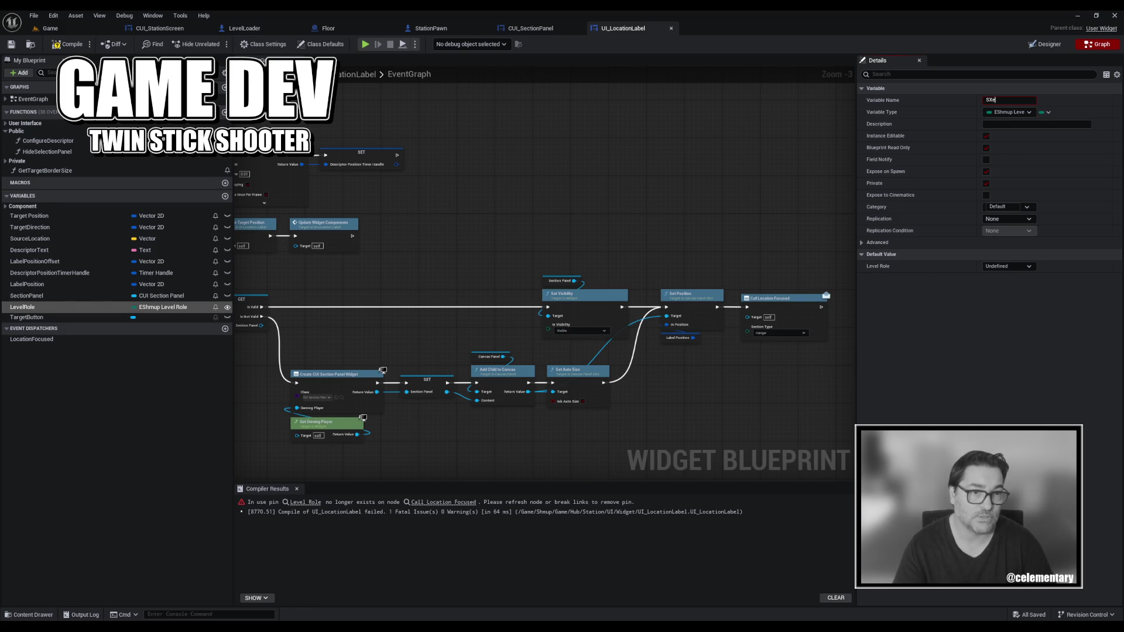
text(tionTy)
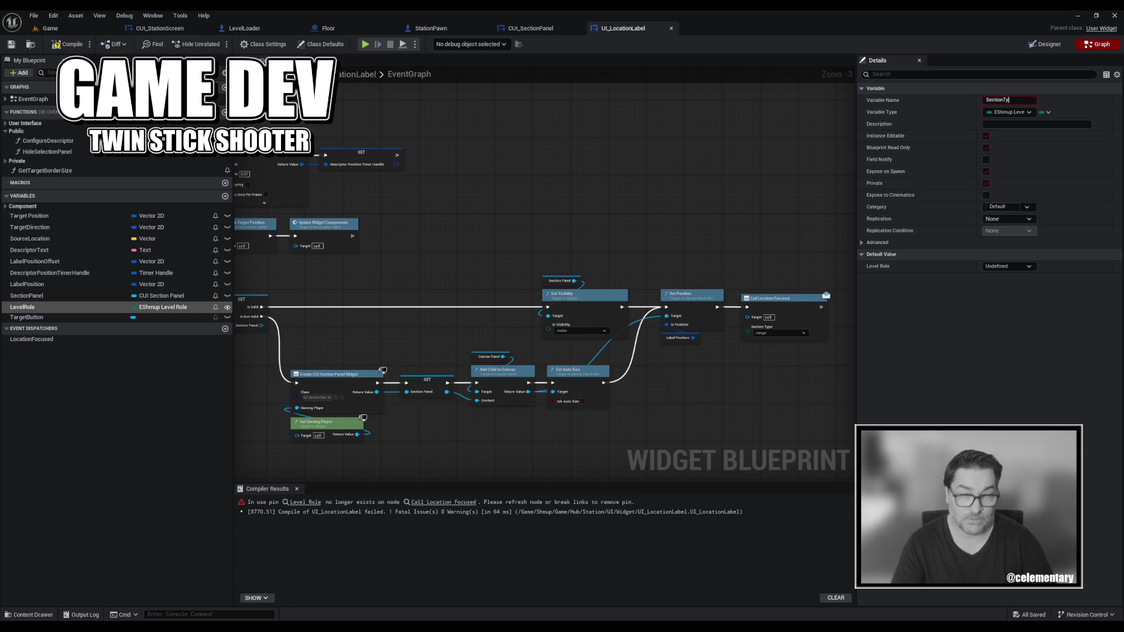
text(pe)
key(Return)
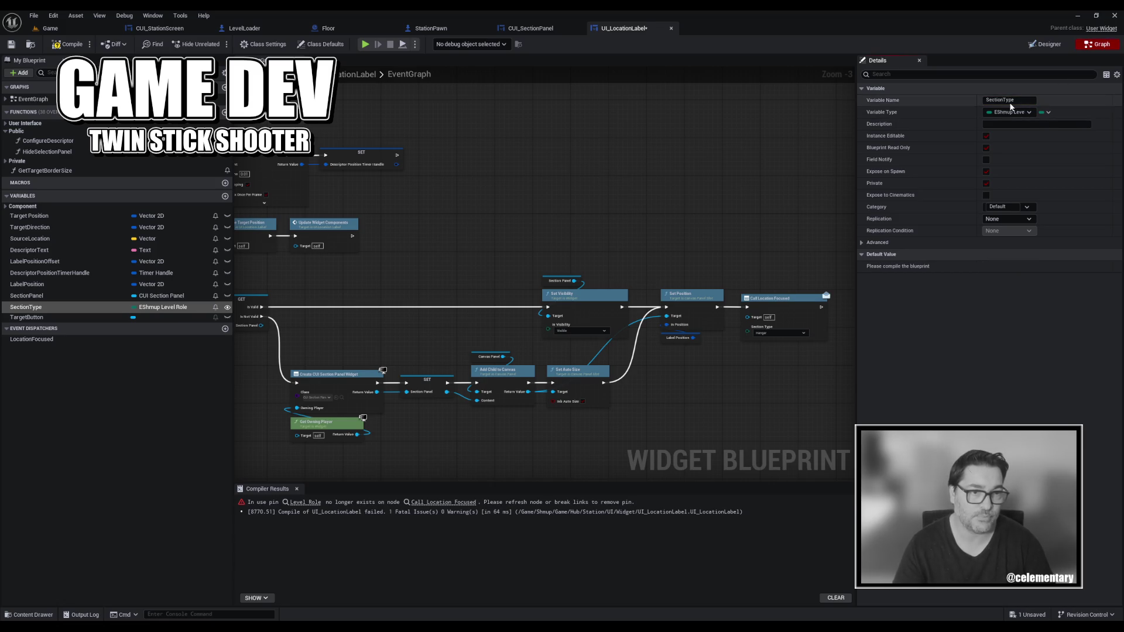
Make SectionType an E Section Type and wire it into Call Location Focused's Section Type.
click(1003, 111)
text(se)
mouse_move(1028, 171)
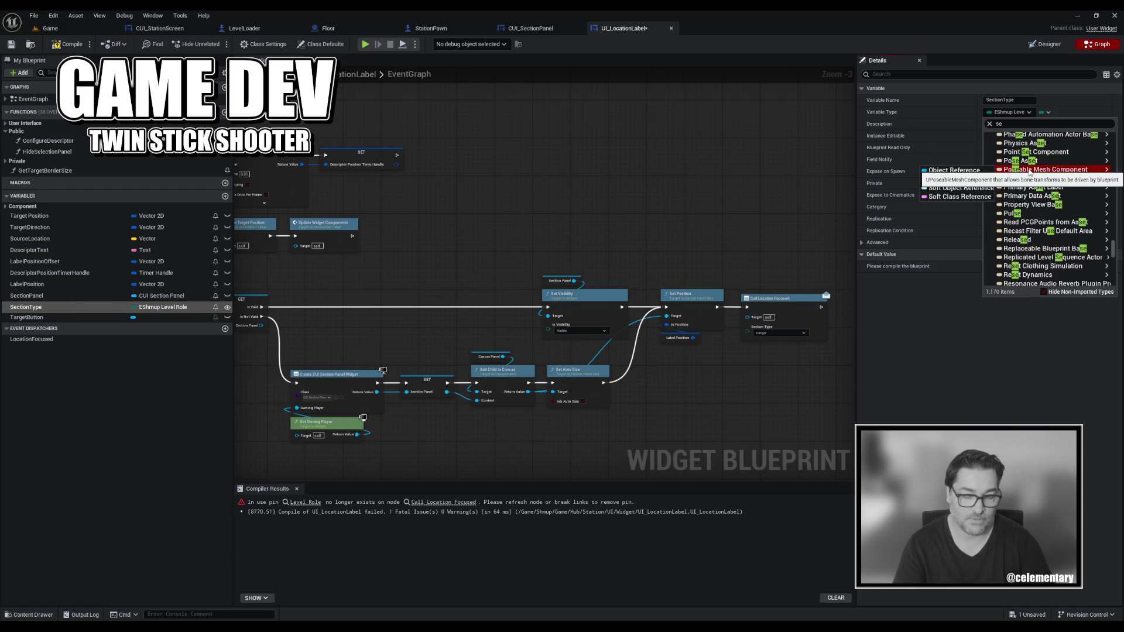
double_click(1010, 124)
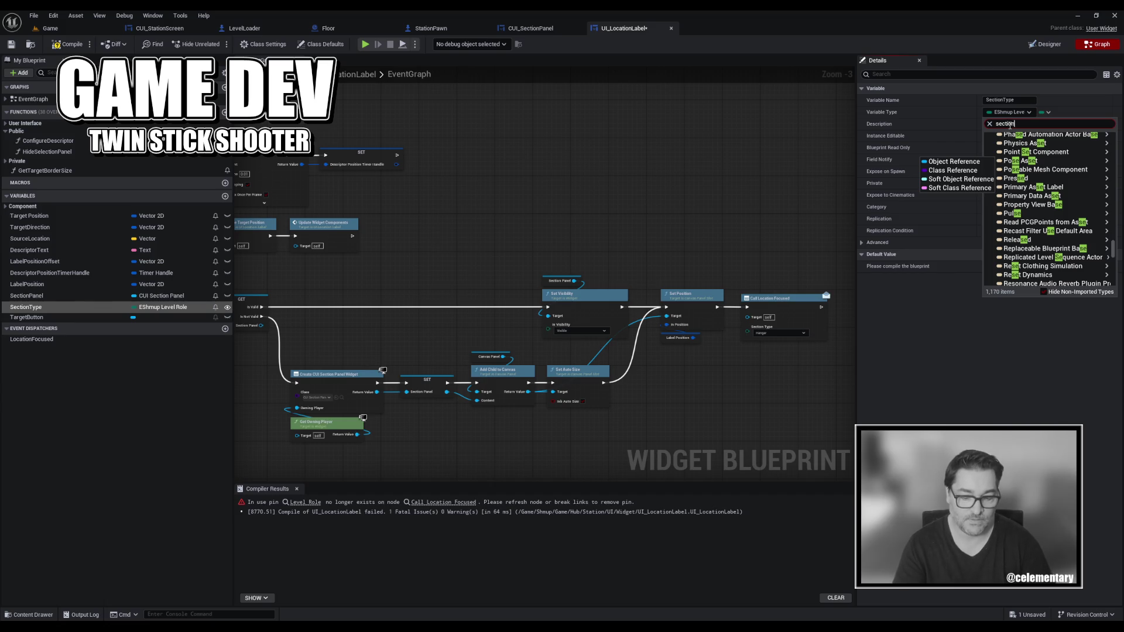
text(type)
click(1019, 146)
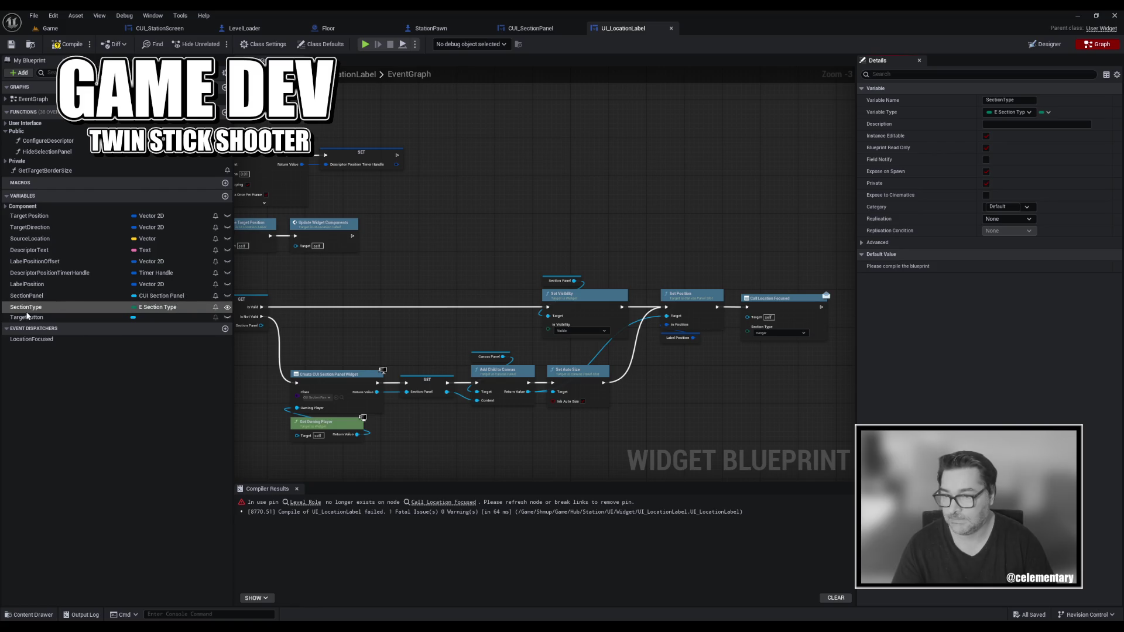
mouse_move(697, 358)
mouse_down()
mouse_move(748, 328)
mouse_move(740, 346)
mouse_up()
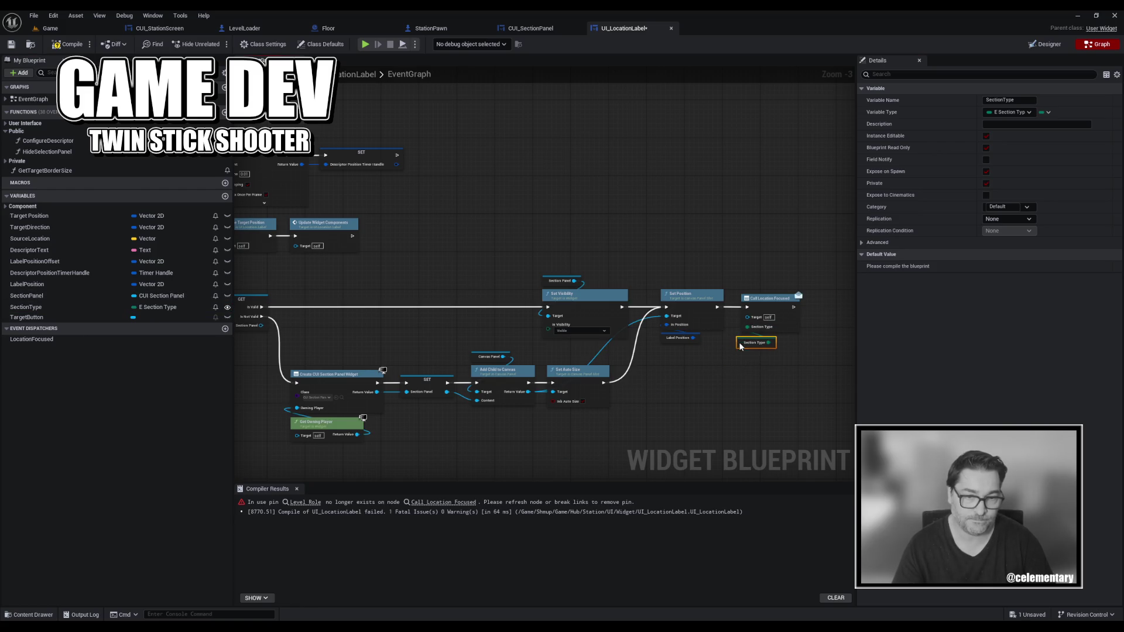
Compile, keep Hangar as SectionType's default value, and recompile to clear the warning.
click(69, 44)
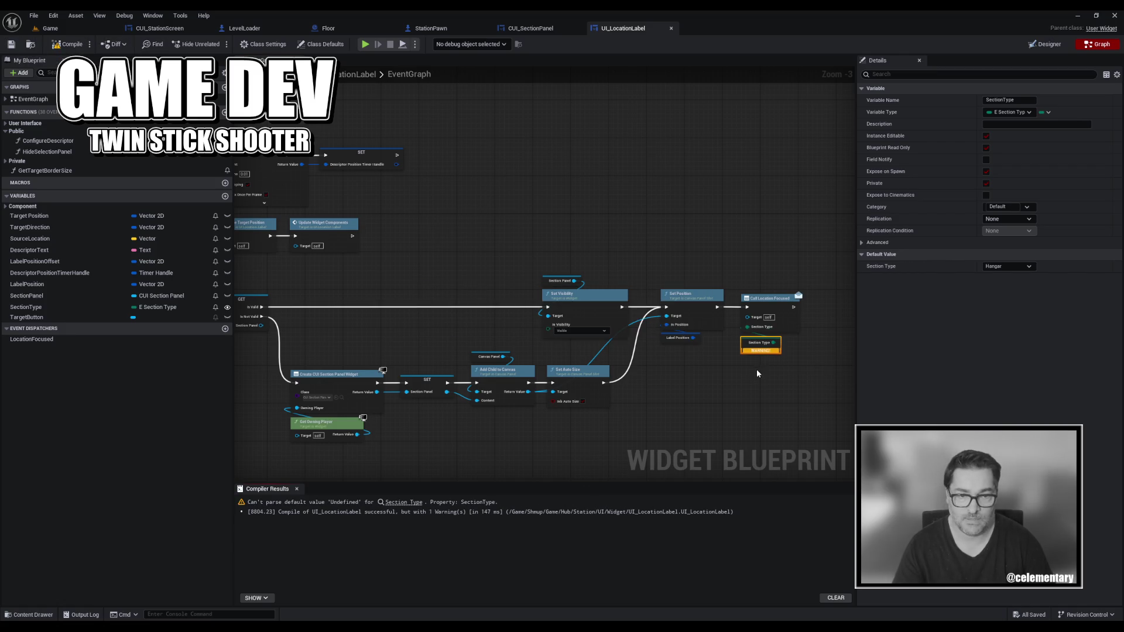
mouse_move(761, 349)
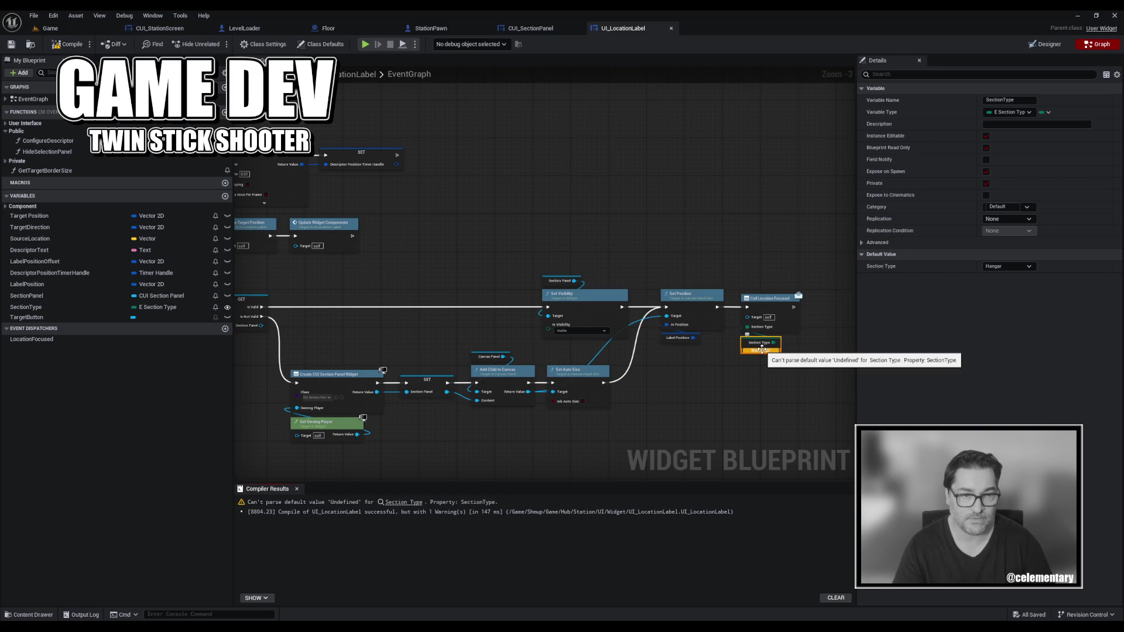
click(47, 307)
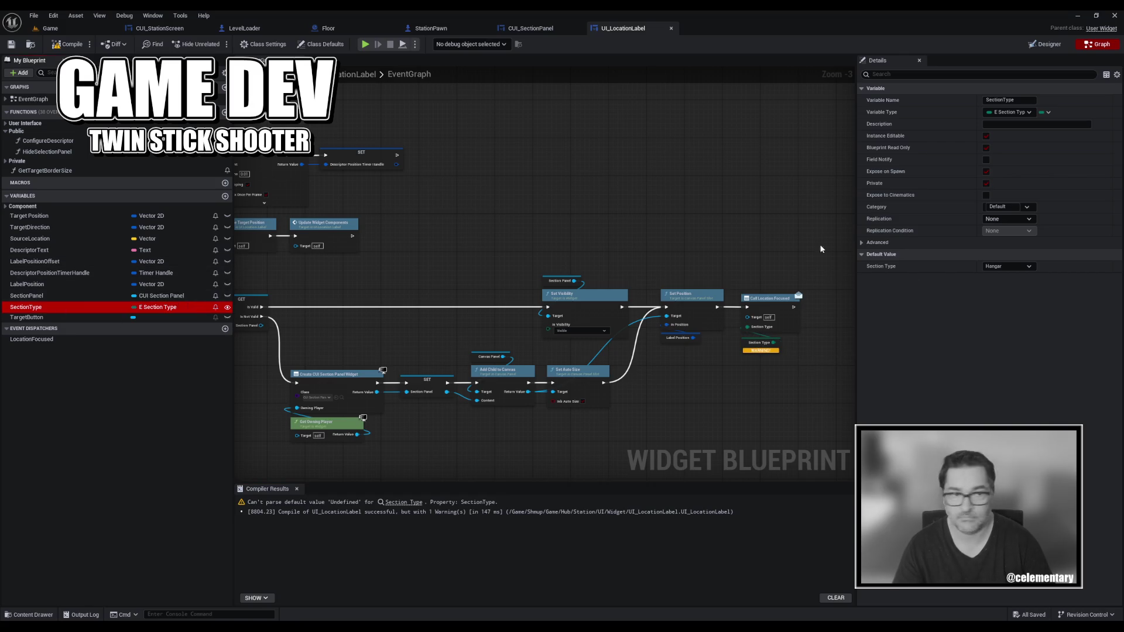
click(994, 268)
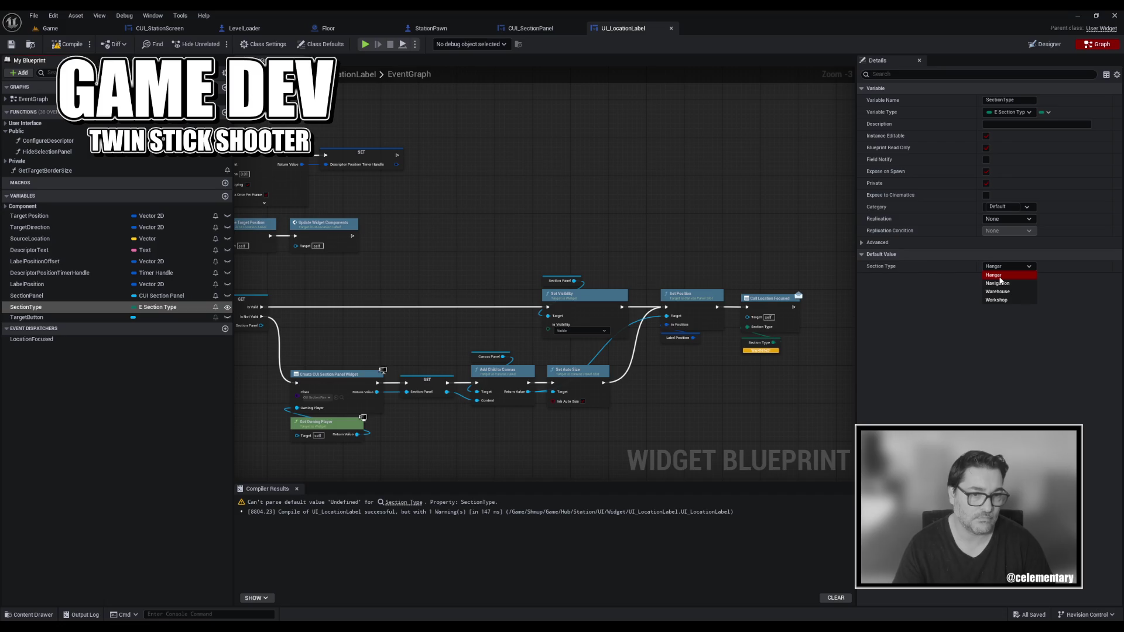
click(1000, 278)
click(64, 44)
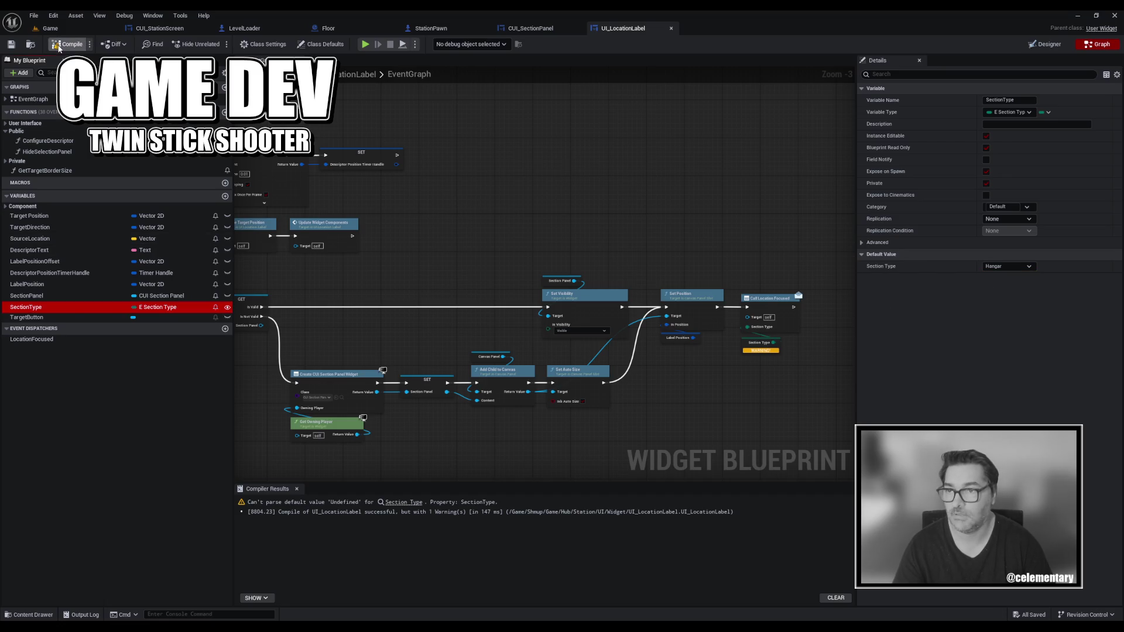
Tidy the Section Type getter, save UI_LocationLabel, and switch to the CUI_SectionPanel widget.
drag(495, 225, 633, 258)
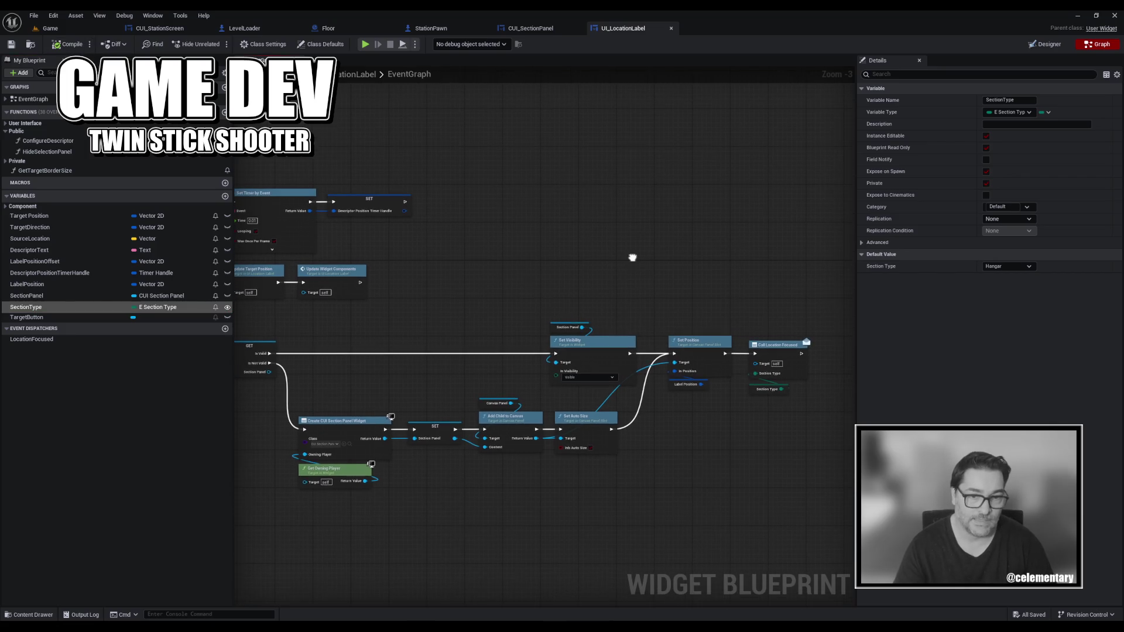
drag(752, 391, 752, 387)
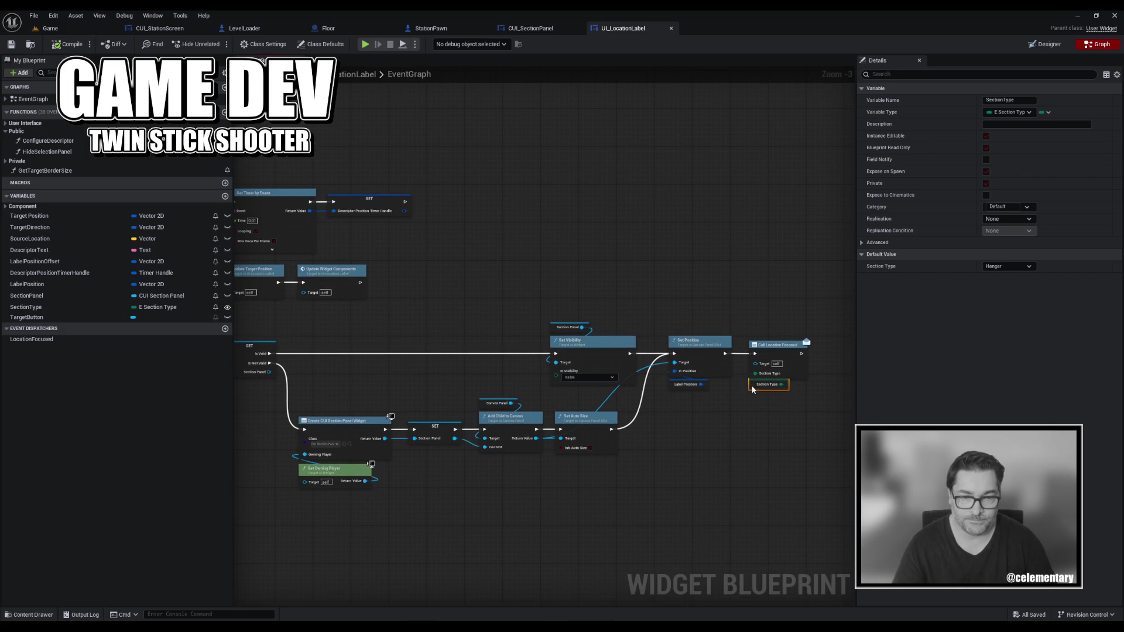
click(748, 421)
key(ctrl+s)
drag(408, 318, 475, 302)
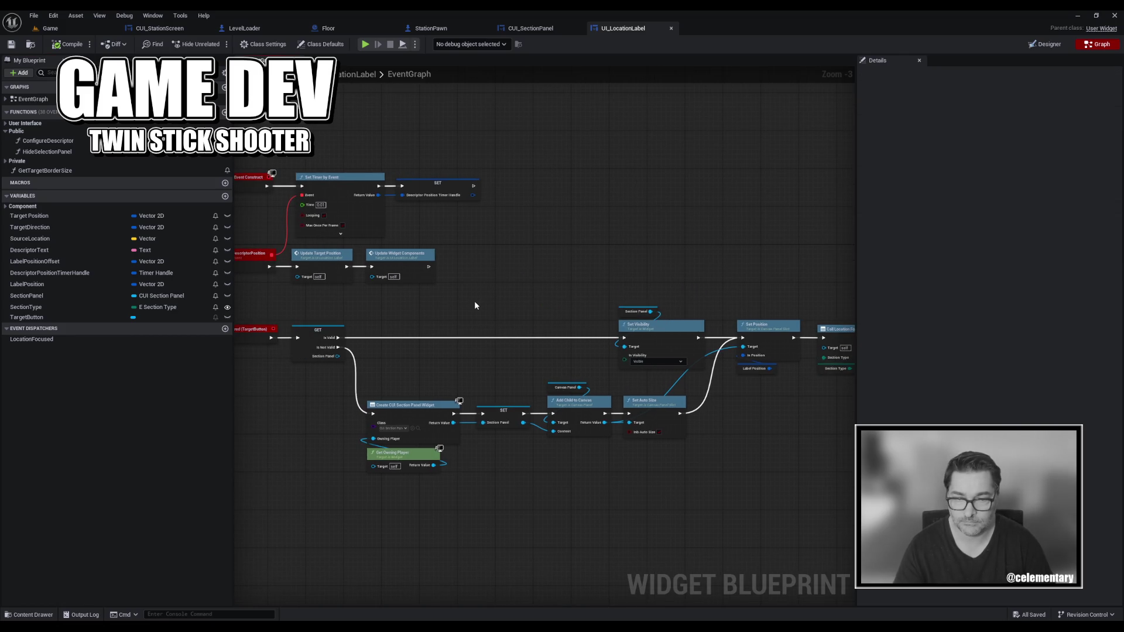
mouse_move(602, 269)
mouse_down()
mouse_move(441, 271)
mouse_move(492, 376)
mouse_move(622, 364)
mouse_up()
click(533, 31)
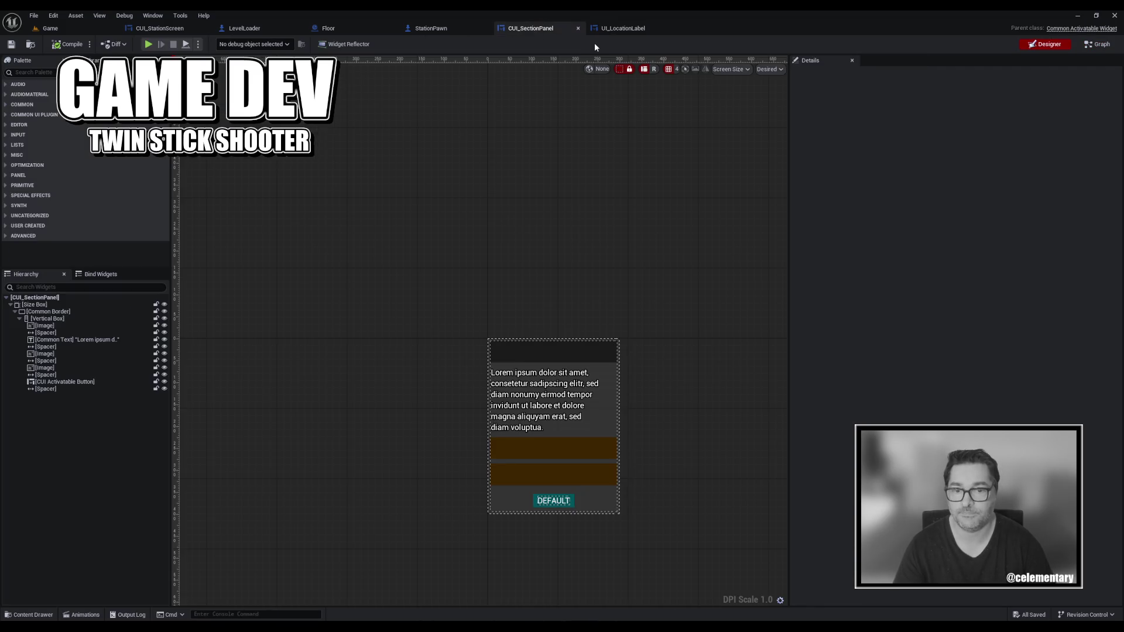
Refresh StationPawn's Add Station Section node and open its AddStationSection function.
click(422, 25)
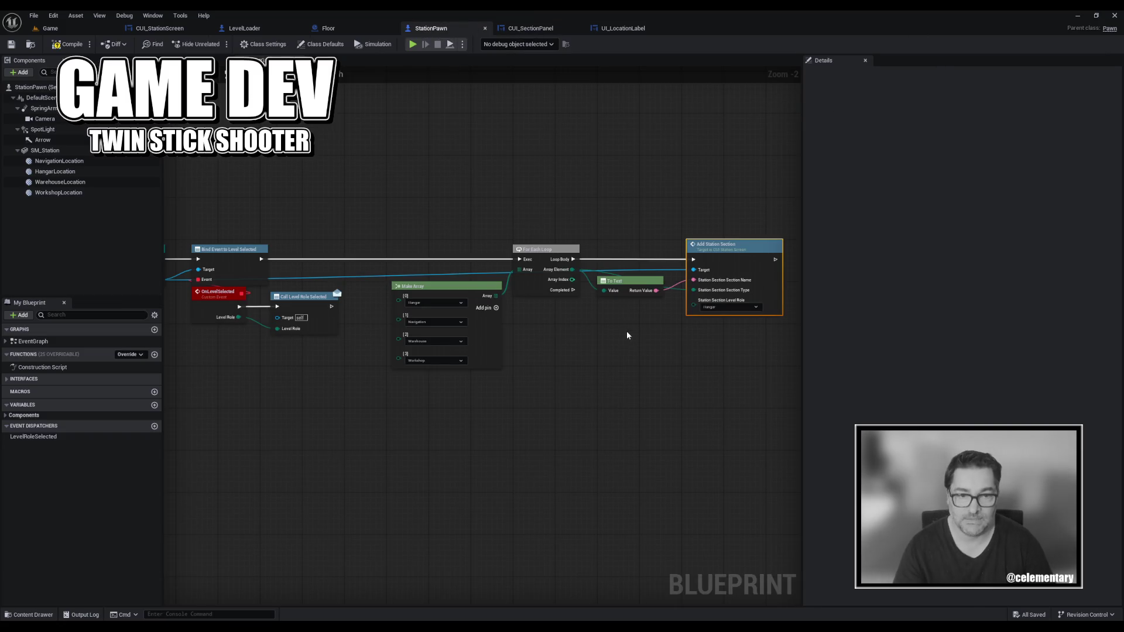
drag(584, 370, 702, 391)
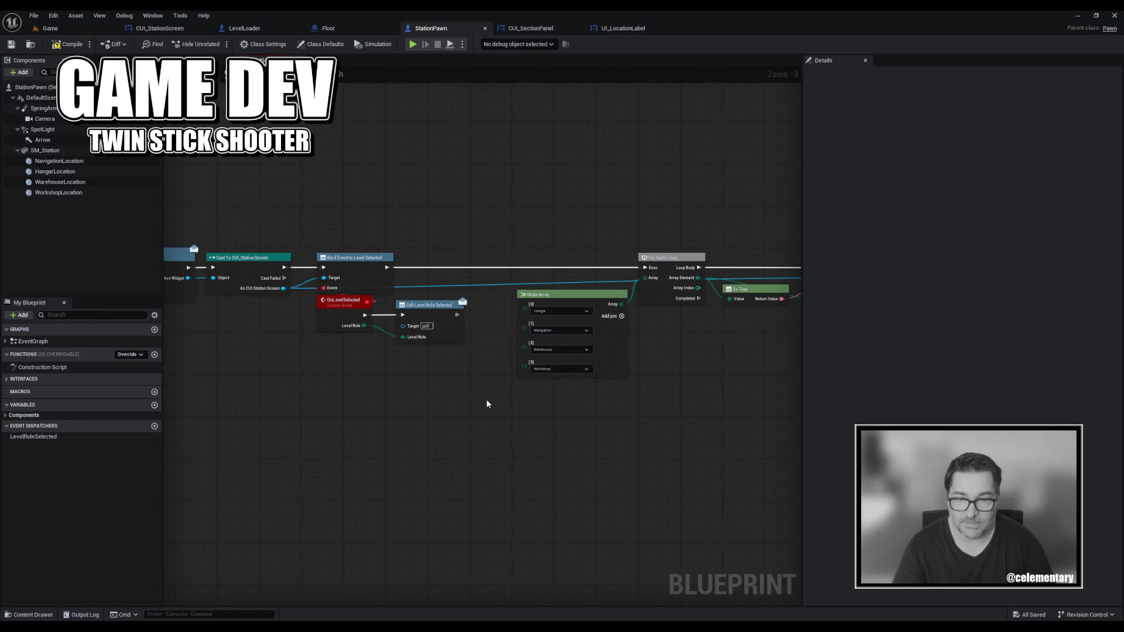
drag(607, 388, 455, 383)
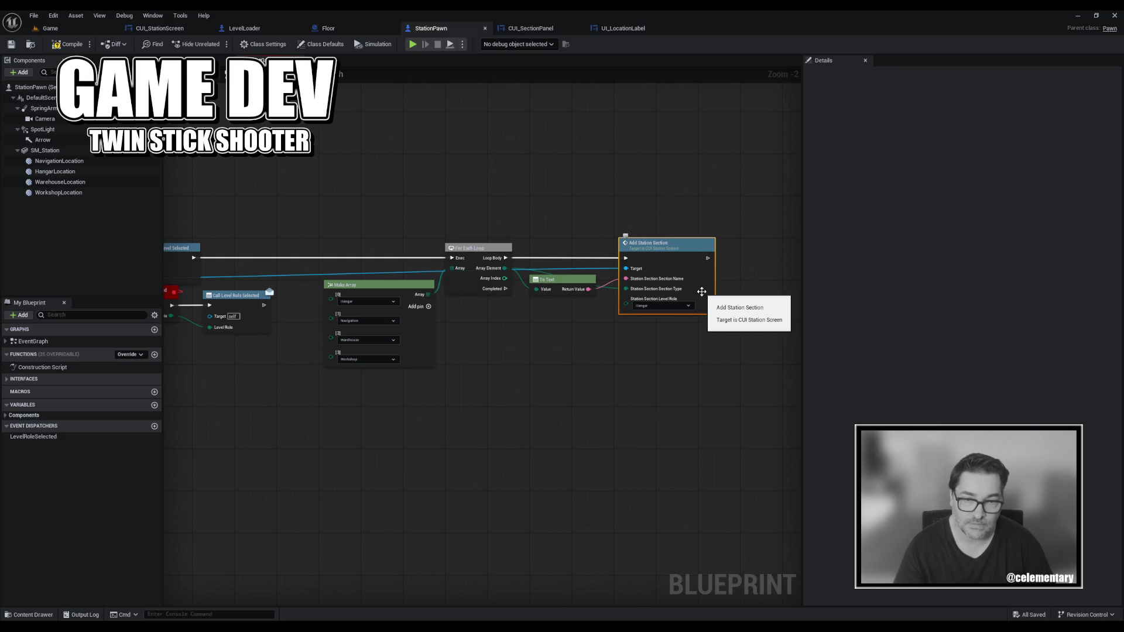
right_click(702, 292)
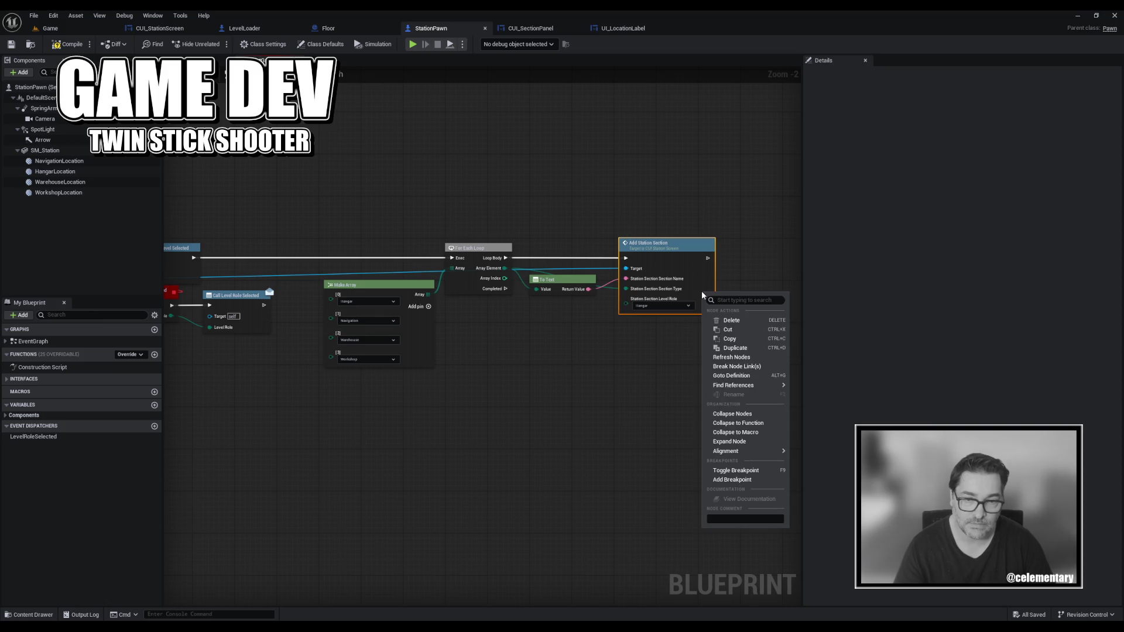
click(721, 357)
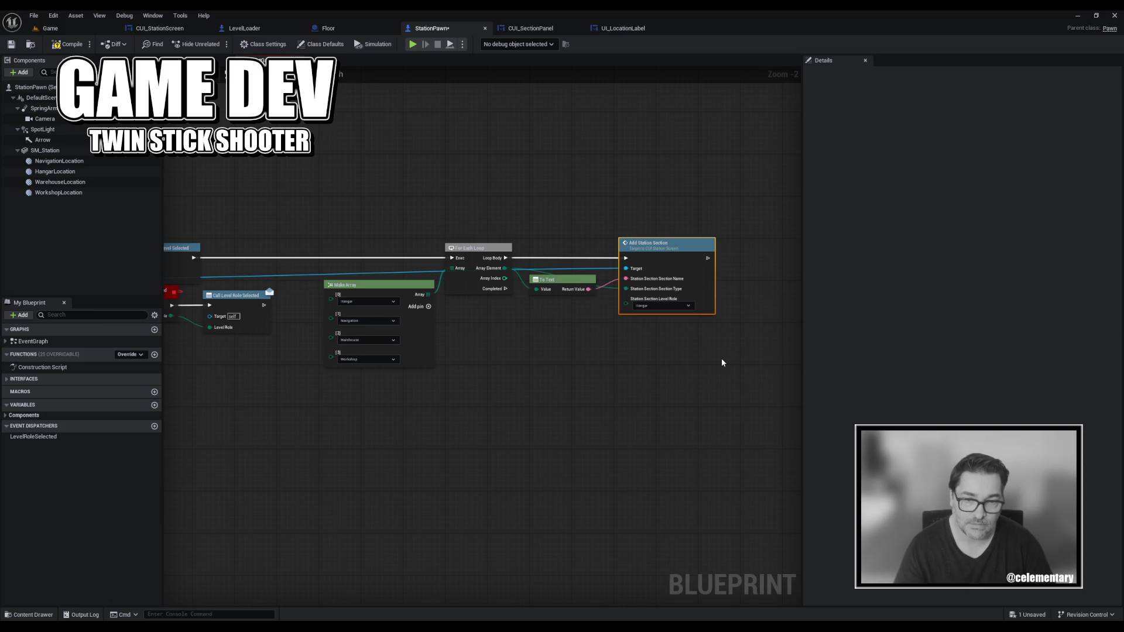
scroll(674, 328, up, 2)
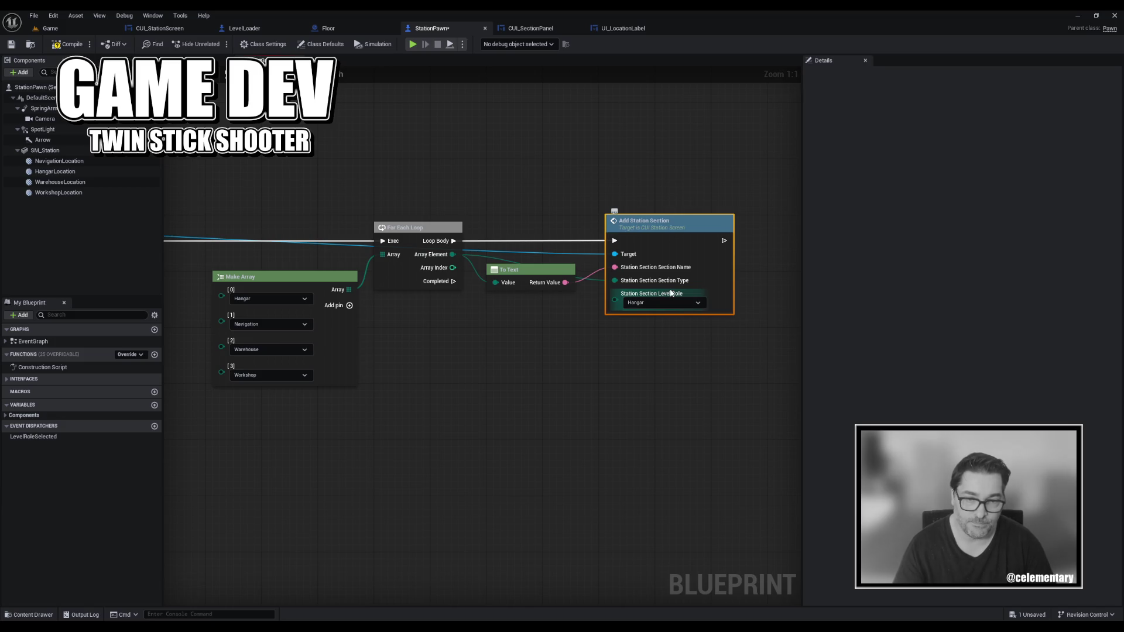
double_click(643, 225)
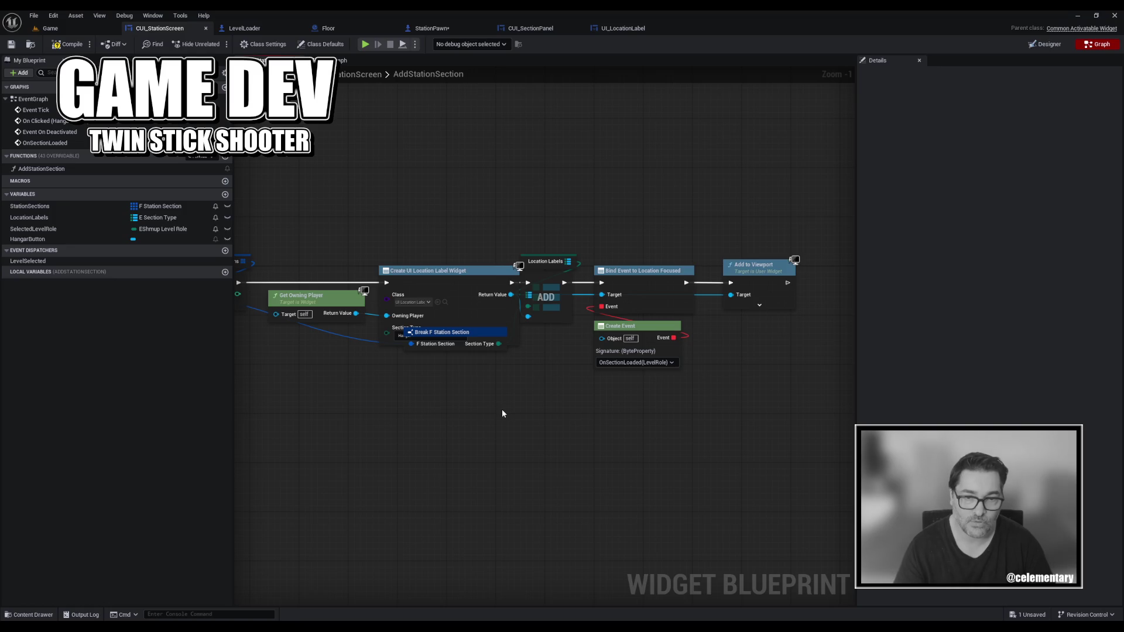
Refresh Bind Event to Location Focused, compile, and move the label widget node off the Break node.
right_click(647, 296)
click(676, 357)
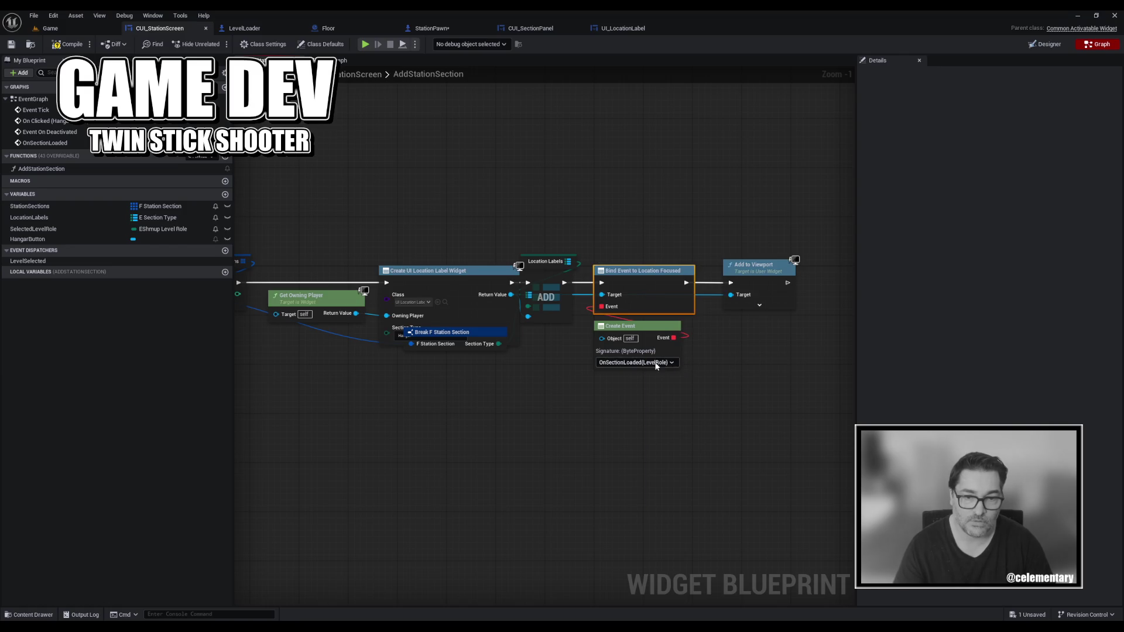
click(67, 44)
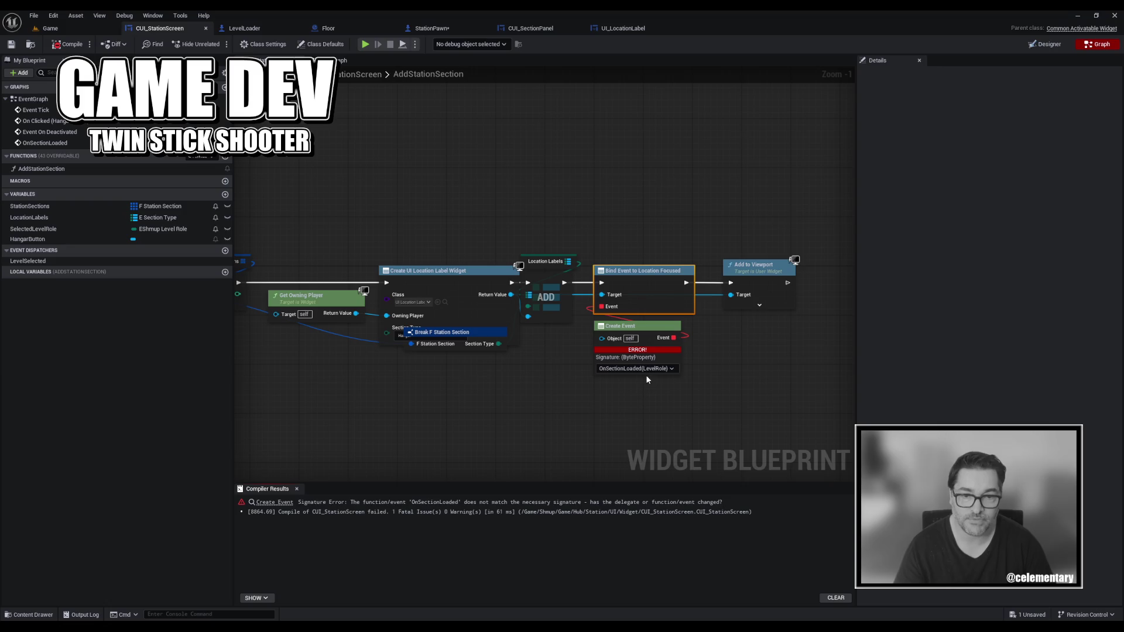
mouse_move(440, 225)
mouse_down()
mouse_move(742, 202)
mouse_move(616, 198)
mouse_up()
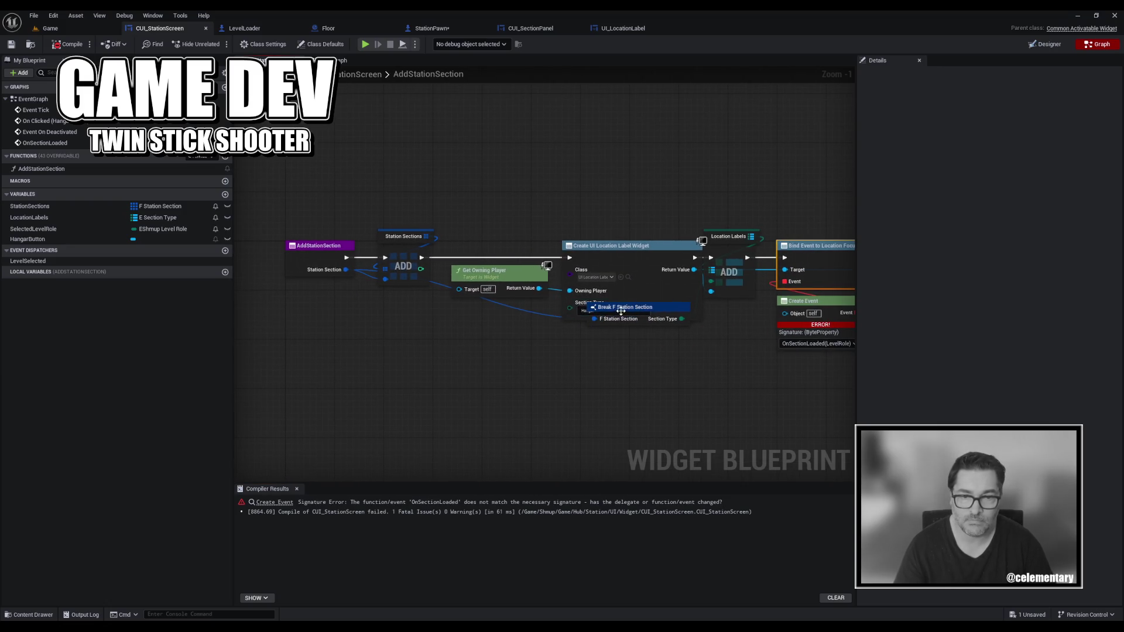
mouse_move(645, 315)
mouse_down()
mouse_move(646, 327)
mouse_move(642, 306)
mouse_move(632, 371)
mouse_move(640, 346)
mouse_move(643, 356)
mouse_up()
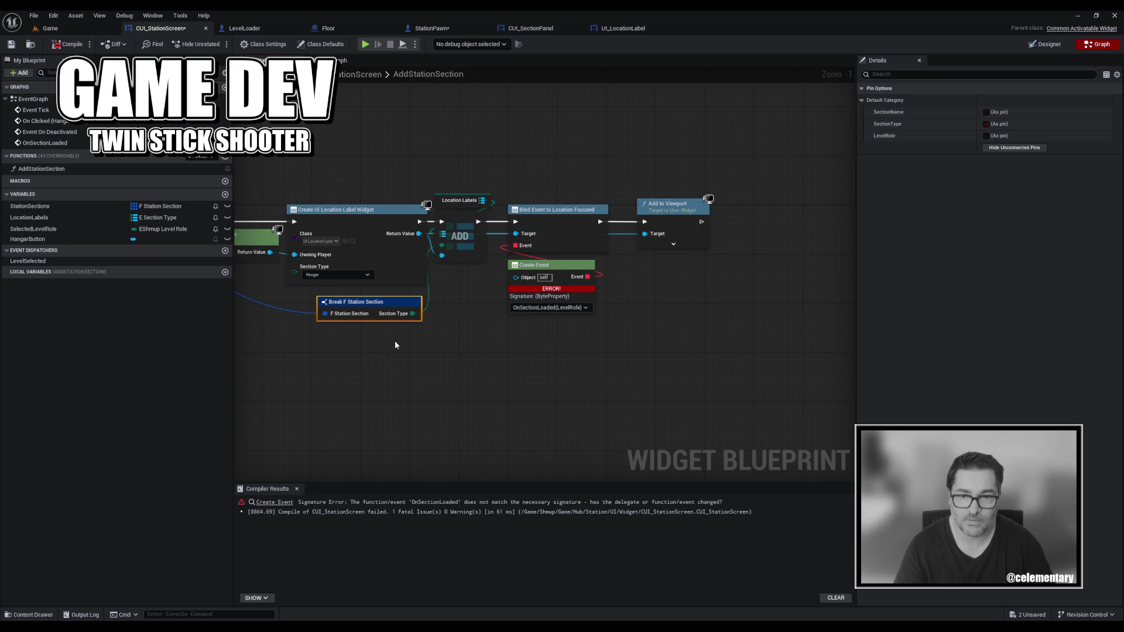
Rename the OnSectionLoaded event's LevelRole input to SectionType.
click(351, 60)
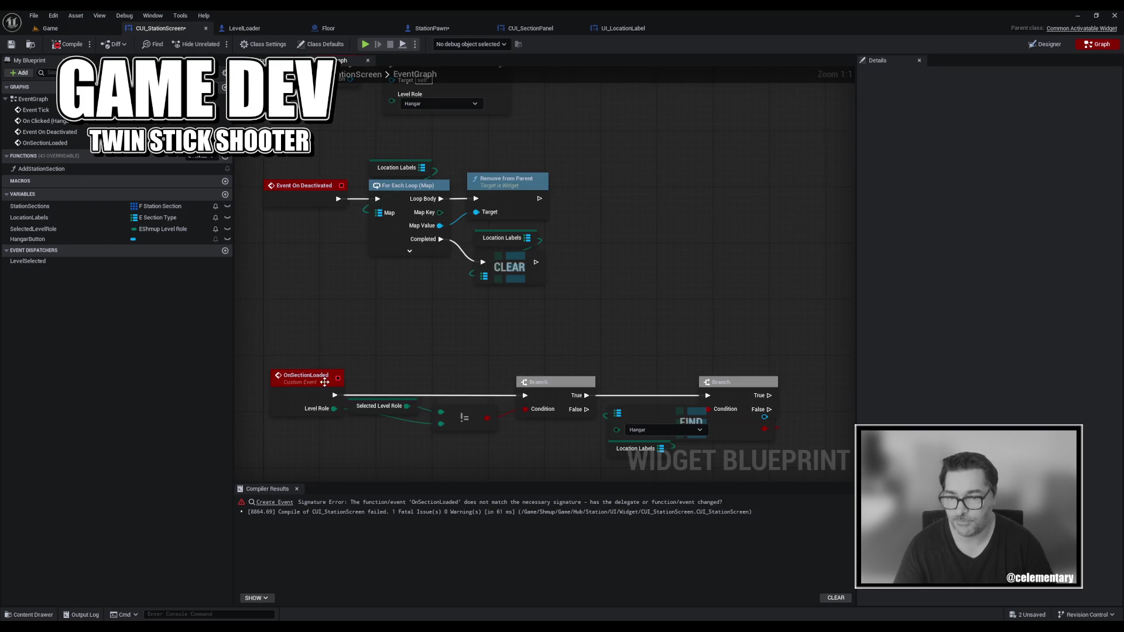
click(310, 376)
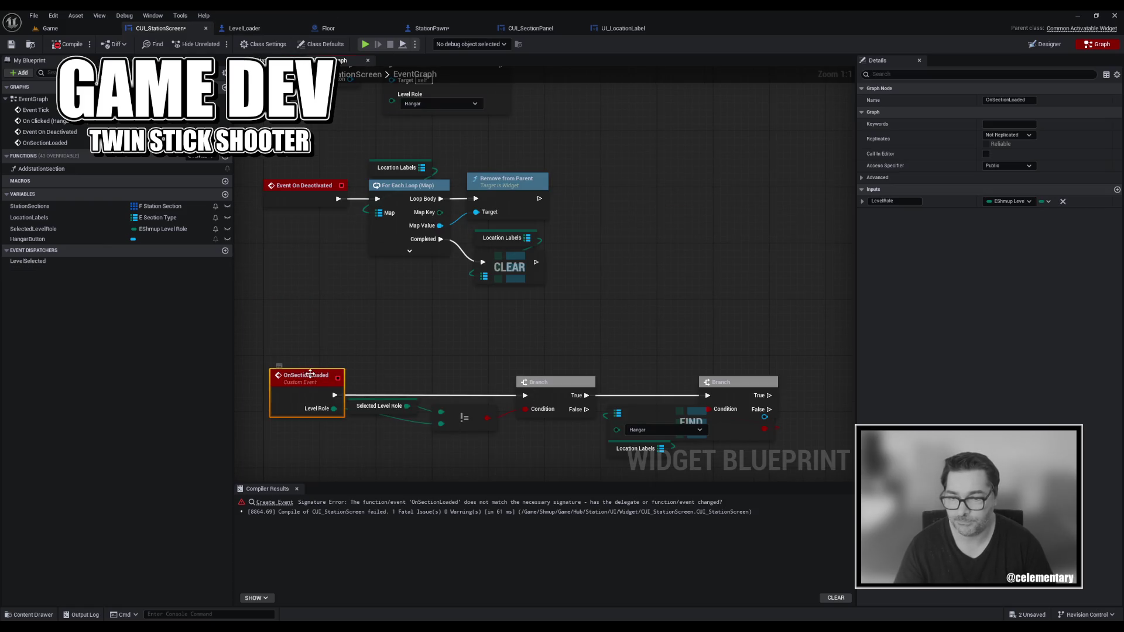
click(895, 201)
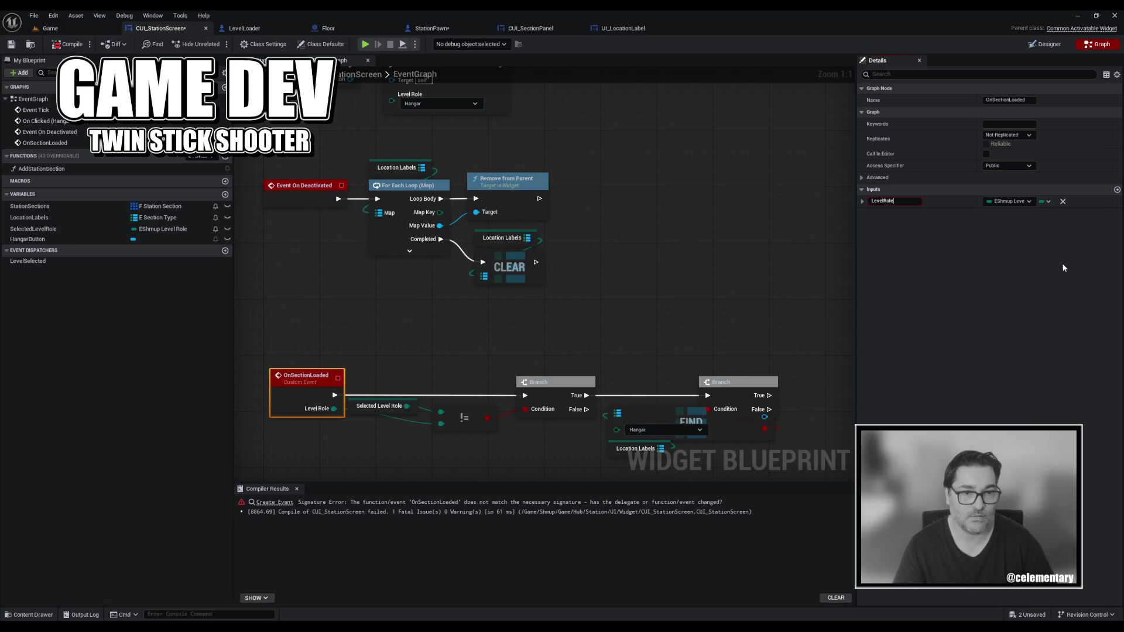
text(SectioNType)
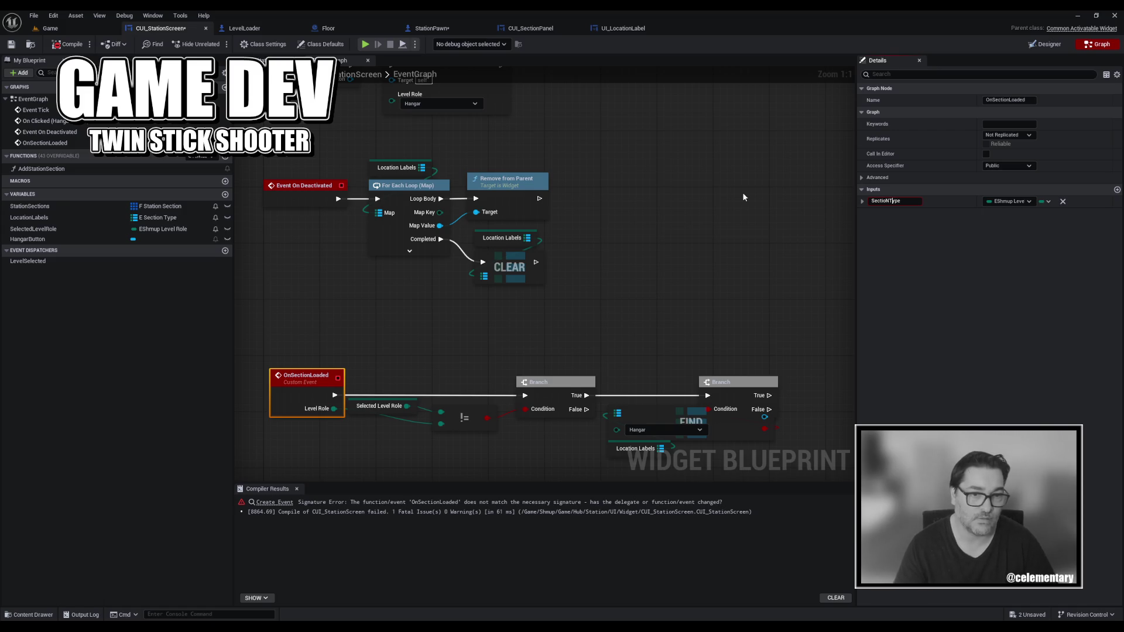
key(BackSpace)
key(BackSpace)
key(BackSpace)
text(nType)
key(Return)
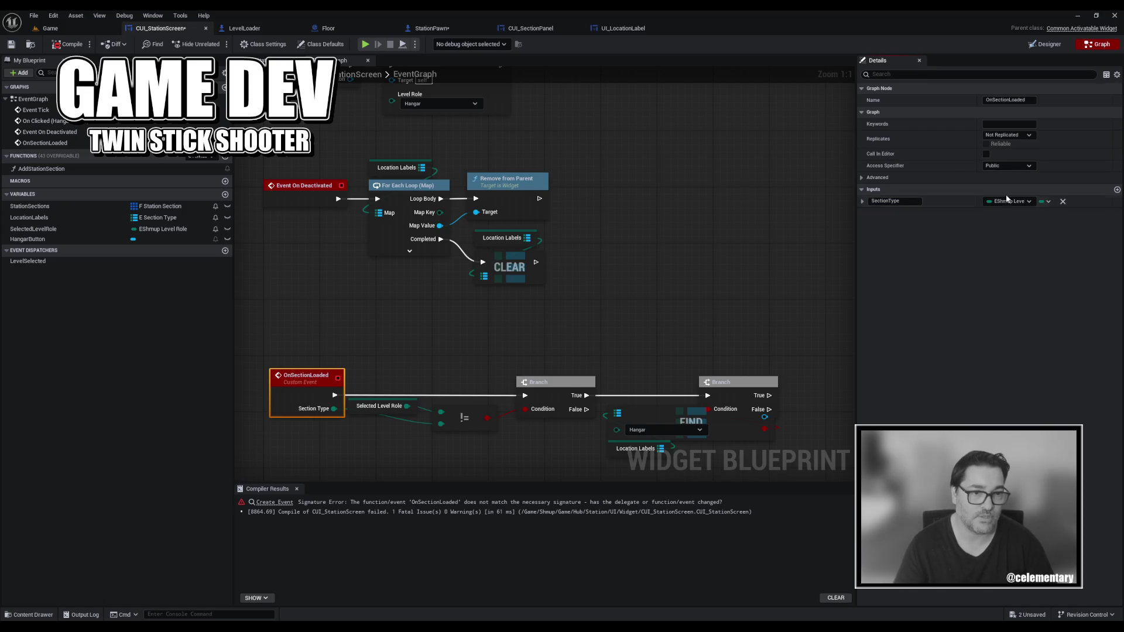
Set the SectionType input to E Section Type, save, and open the AddStationSection function.
click(1006, 201)
text(section)
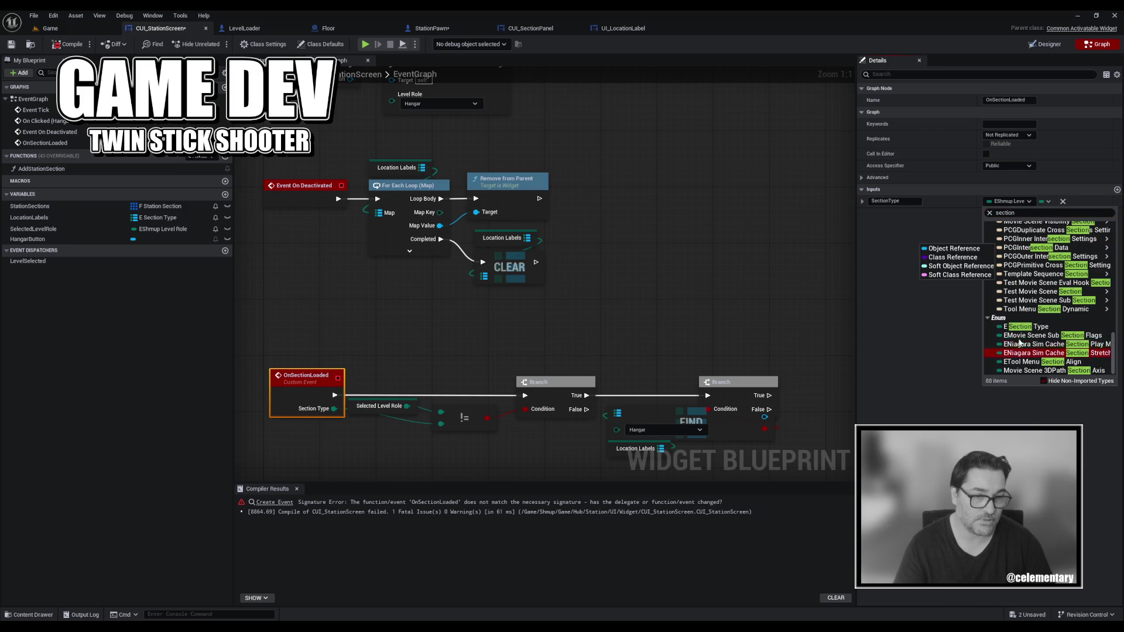
click(1028, 327)
key(ctrl+s)
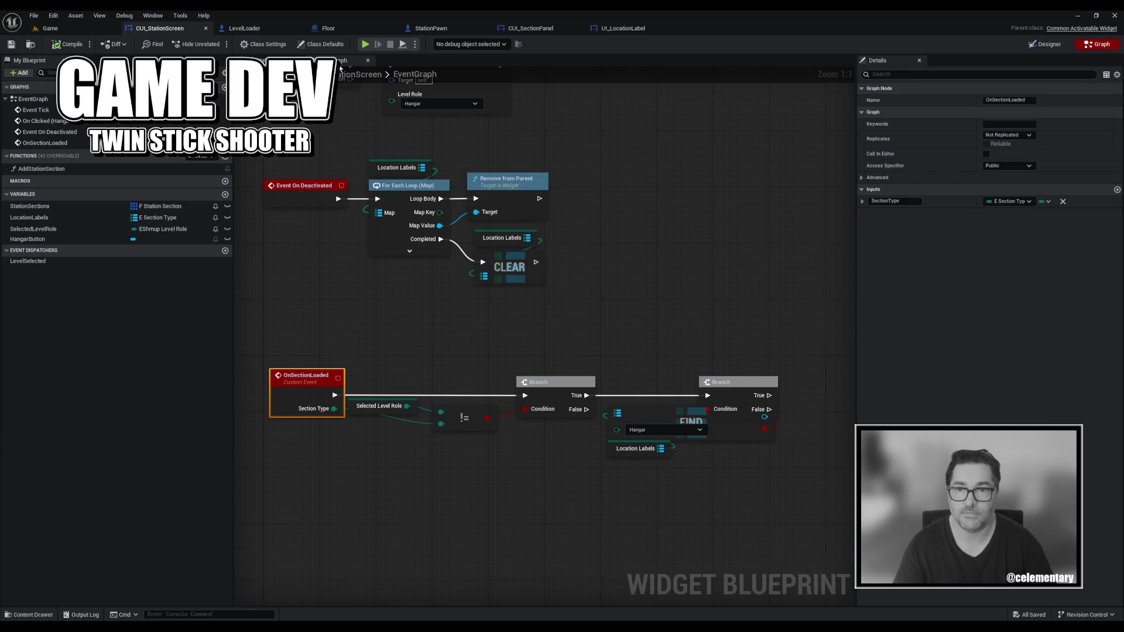
double_click(41, 168)
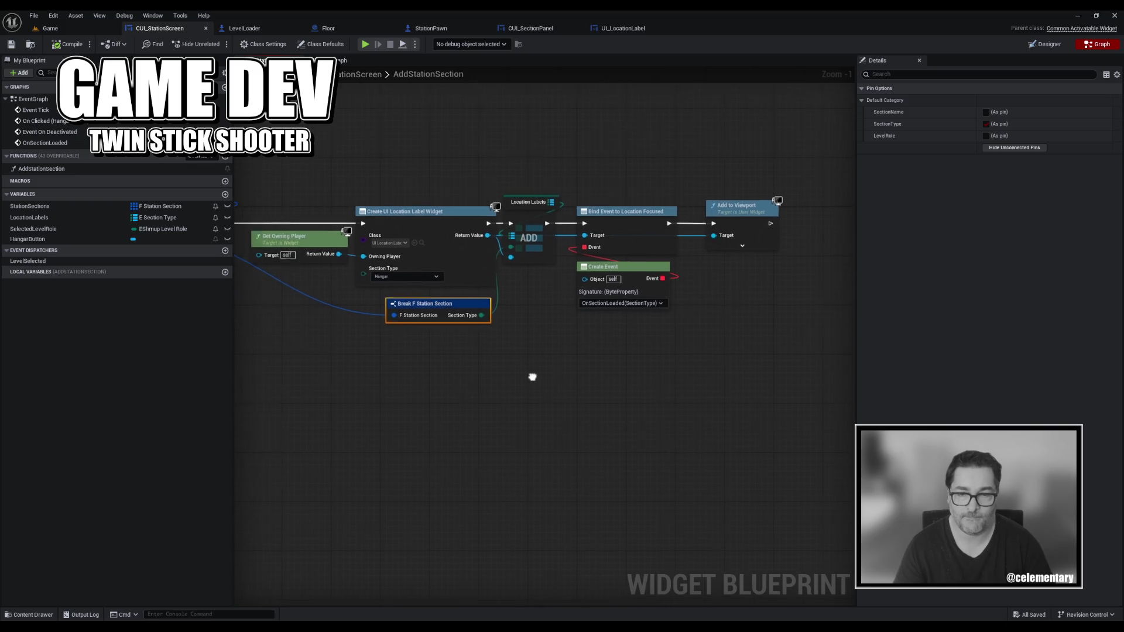
Return to the event graph and shift the second Branch node further right.
mouse_move(630, 431)
mouse_down()
mouse_move(675, 445)
mouse_move(291, 422)
mouse_move(305, 415)
mouse_up()
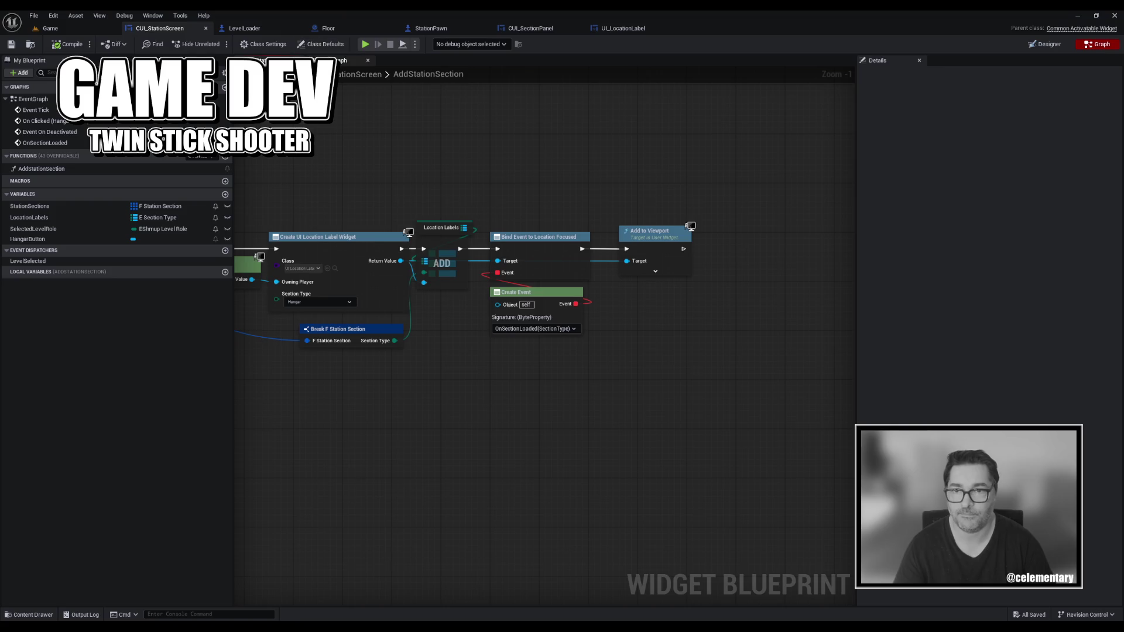
click(346, 60)
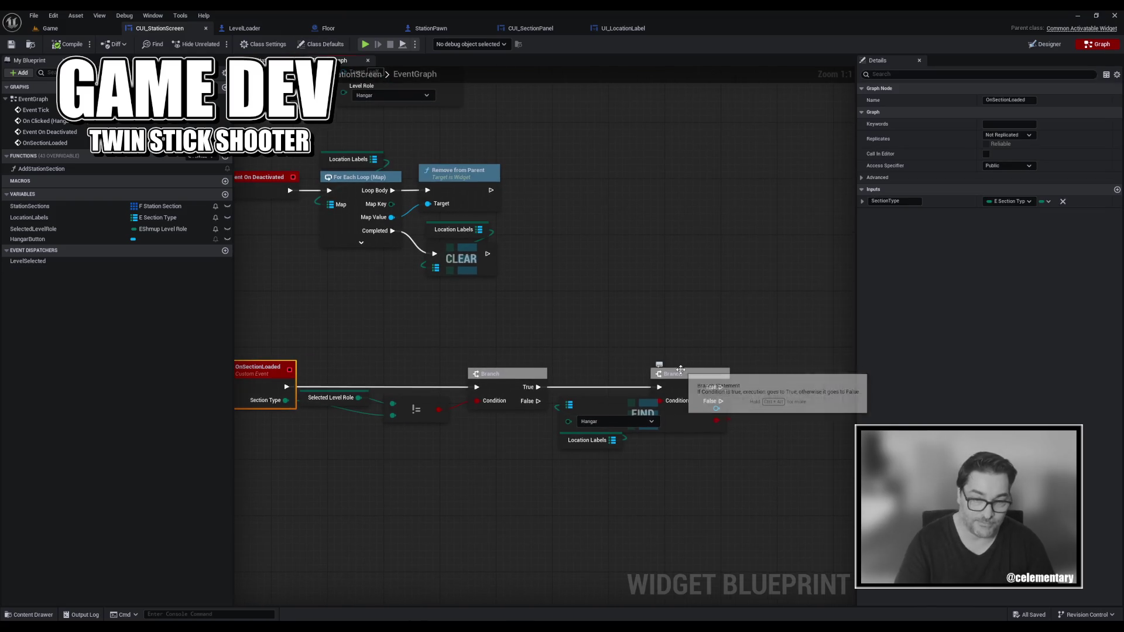
drag(686, 374, 791, 374)
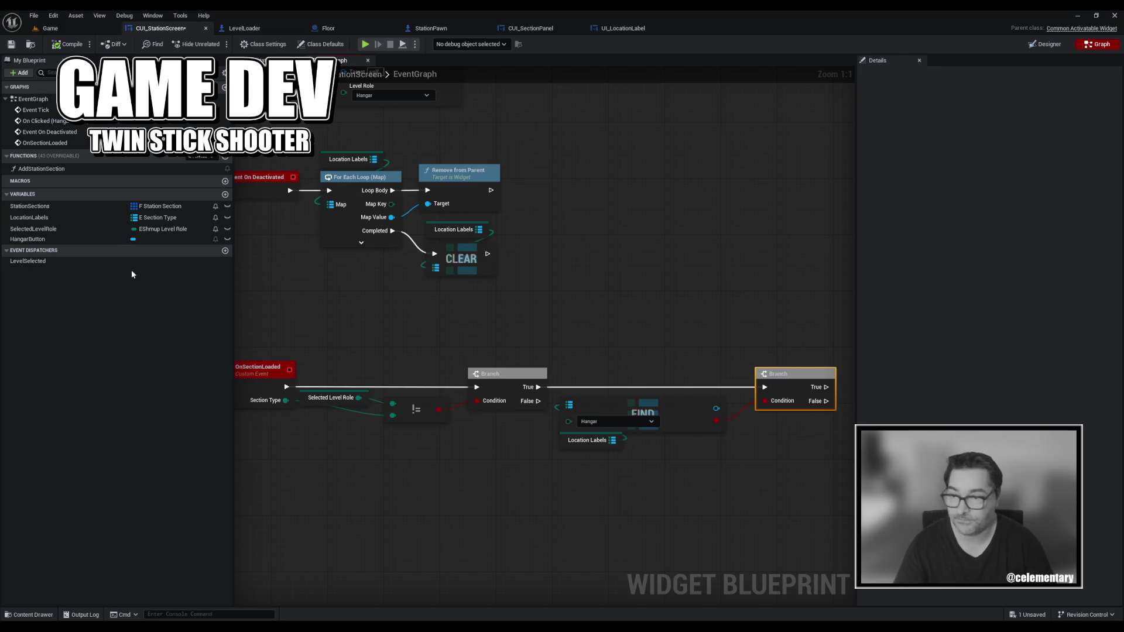
Rename SelectedLevelRole to SelectedSection and change its type to E Section Type.
click(58, 229)
key(F2)
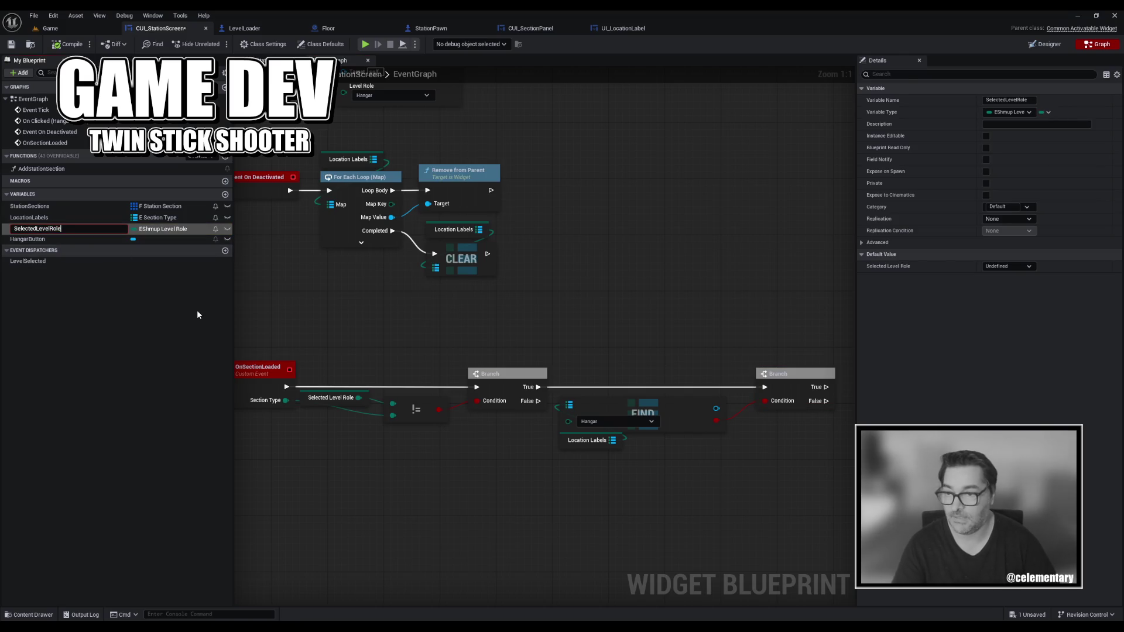
key(BackSpace)
key(BackSpace)
key(BackSpace)
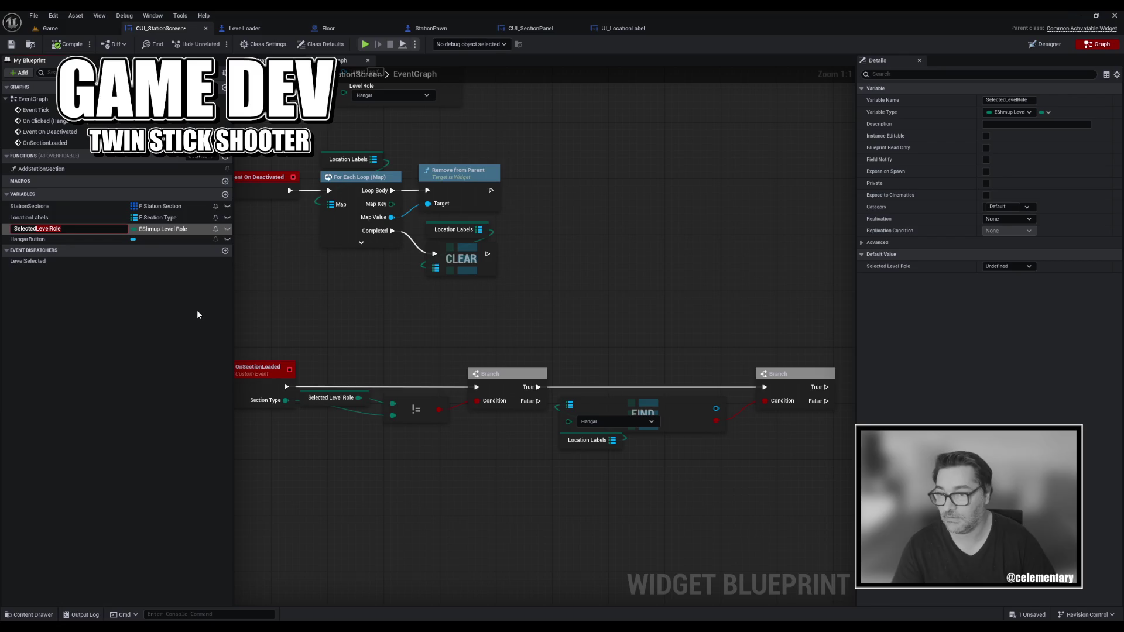
text(Section)
key(Return)
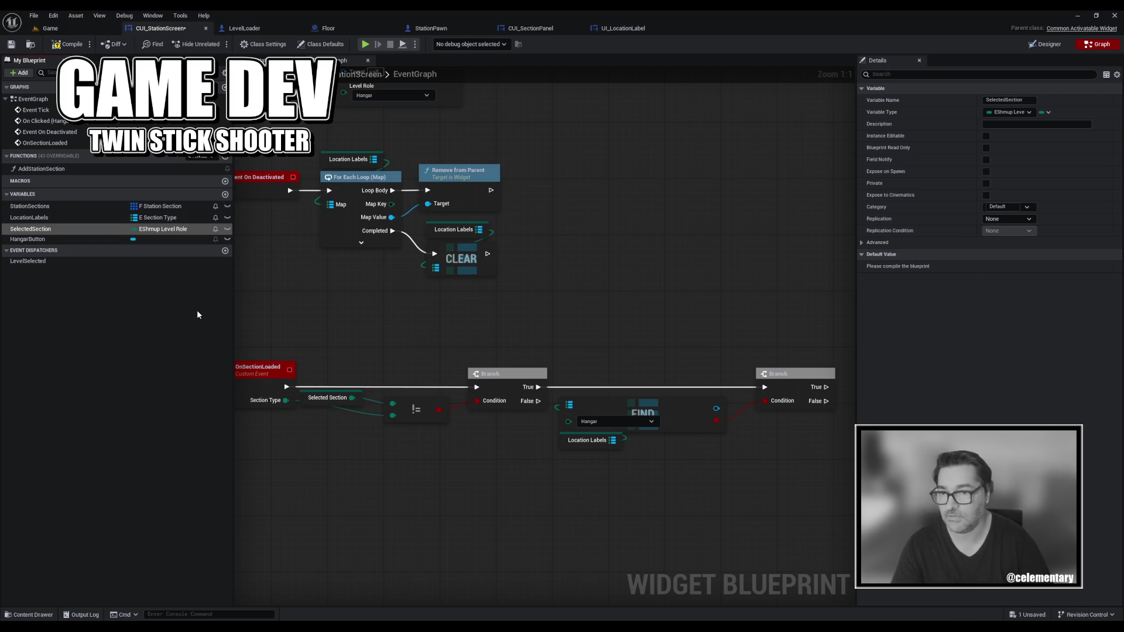
click(165, 230)
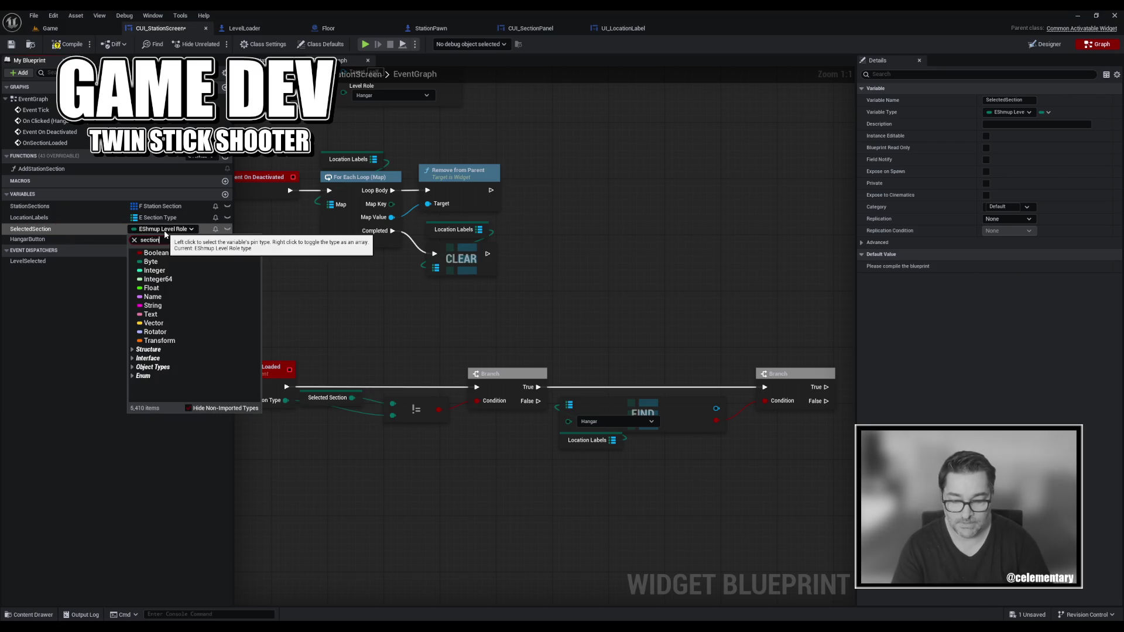
click(164, 264)
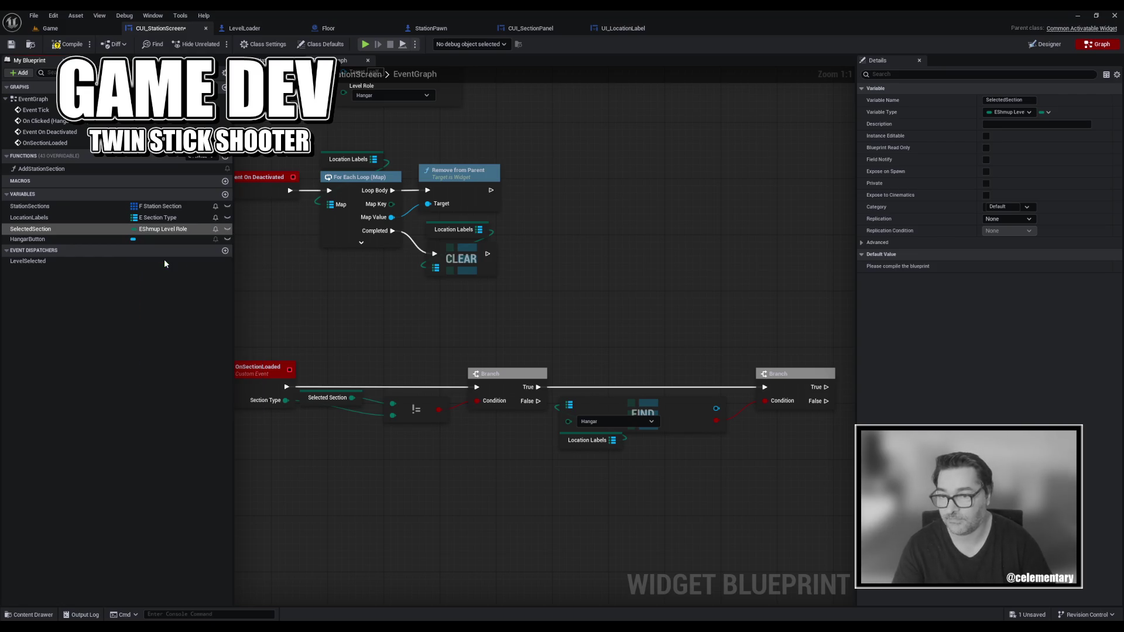
click(601, 340)
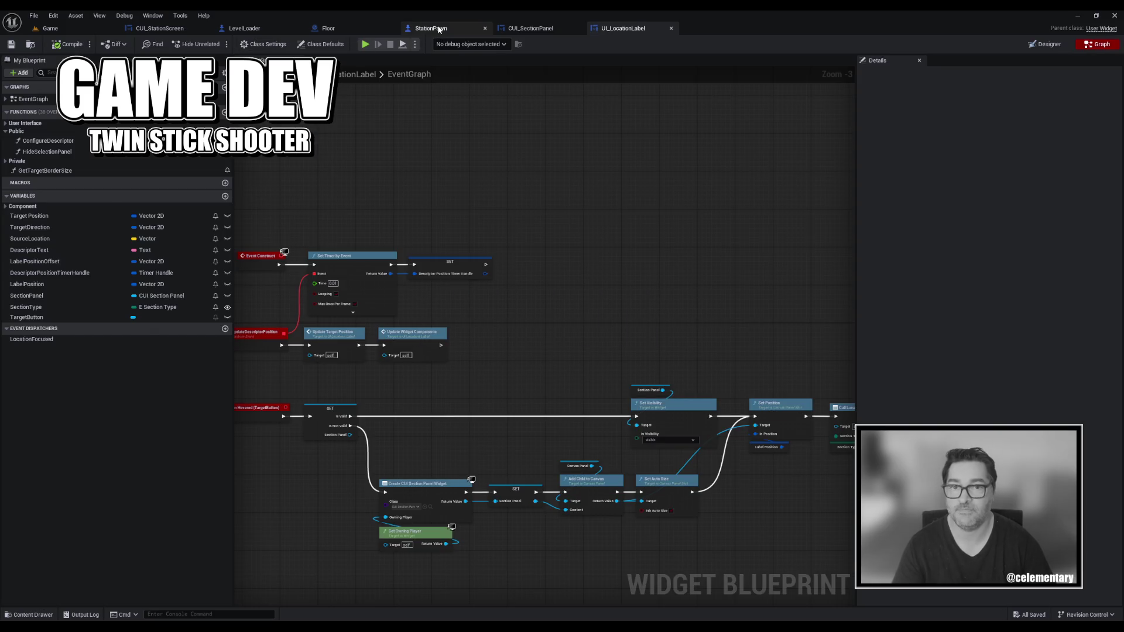
Review the StationPawn, Floor, CUI_SectionPanel and UI_LocationLabel tabs.
click(460, 28)
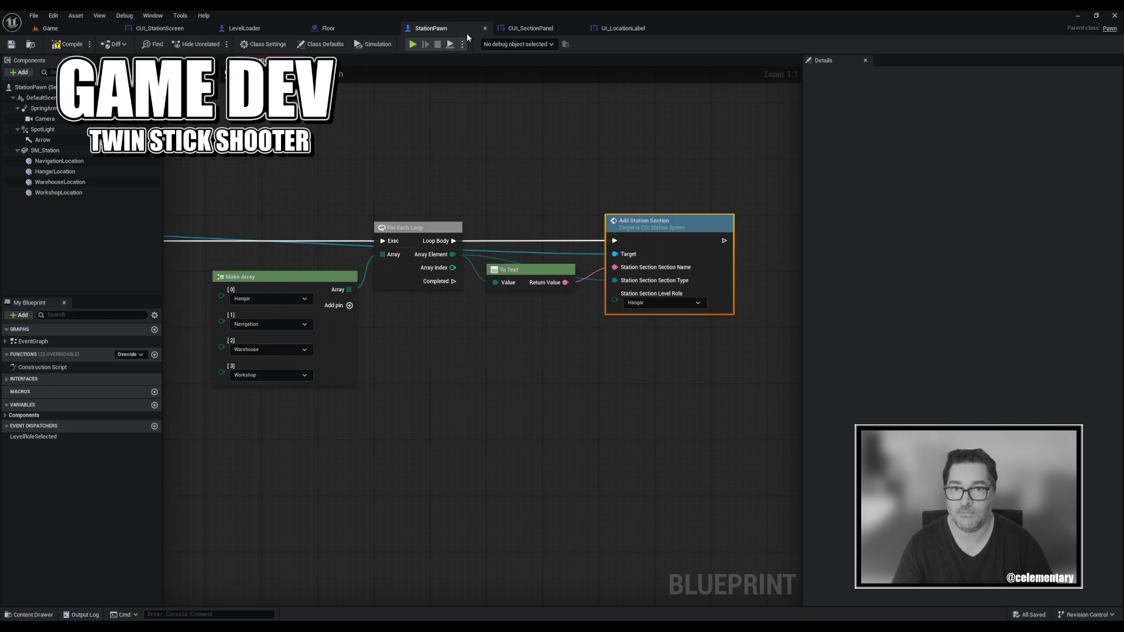
scroll(352, 264, down, 5)
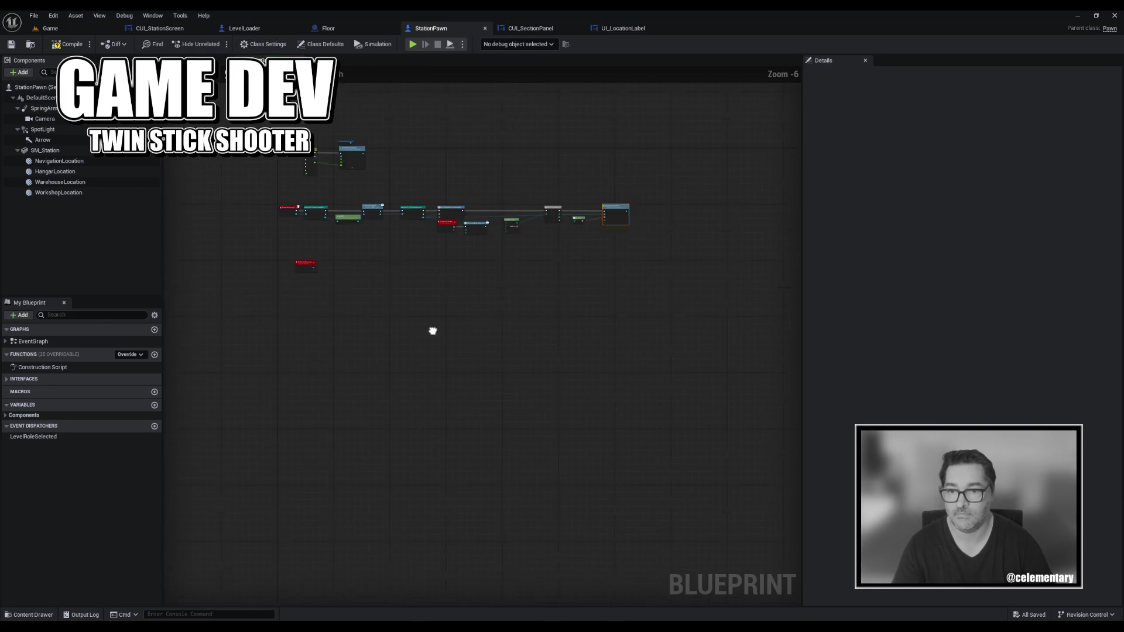
scroll(499, 416, up, 5)
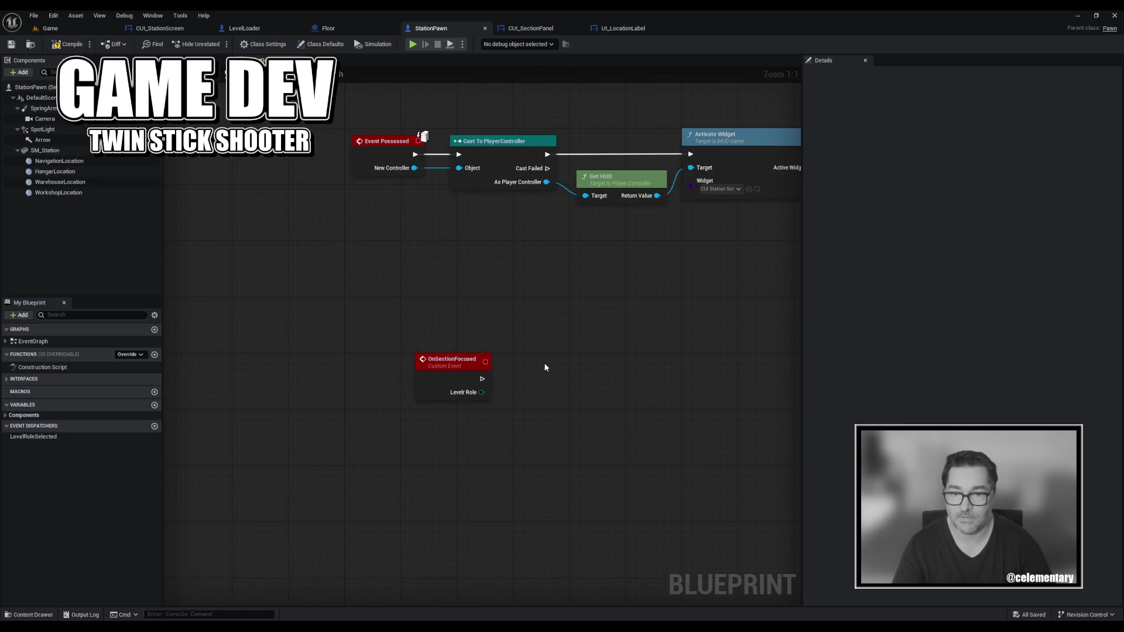
click(342, 28)
click(515, 28)
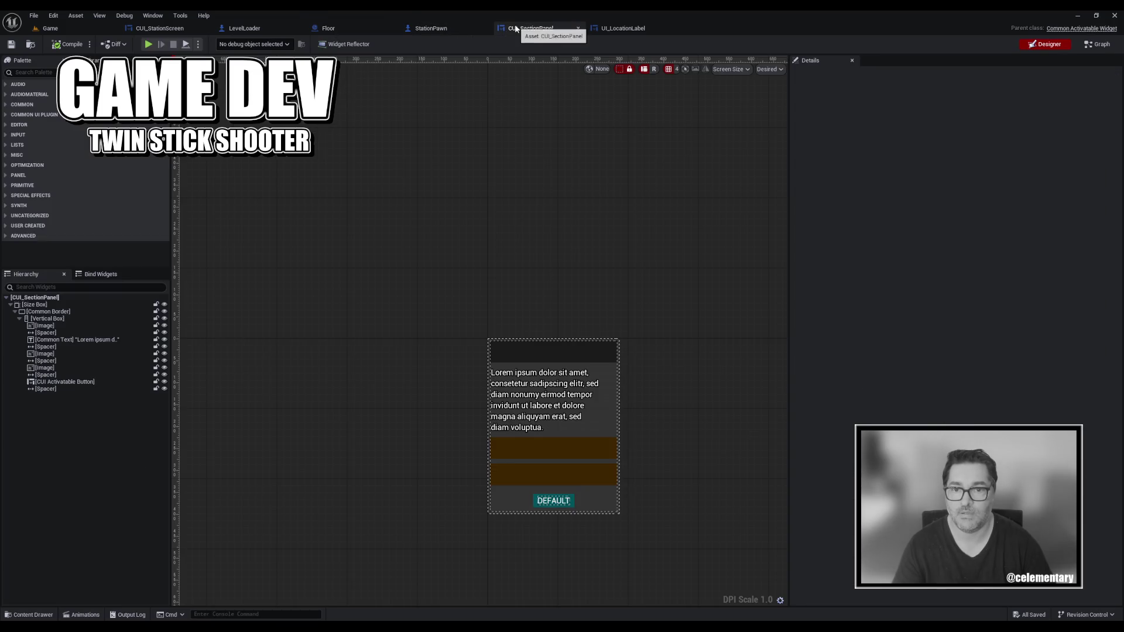
click(435, 29)
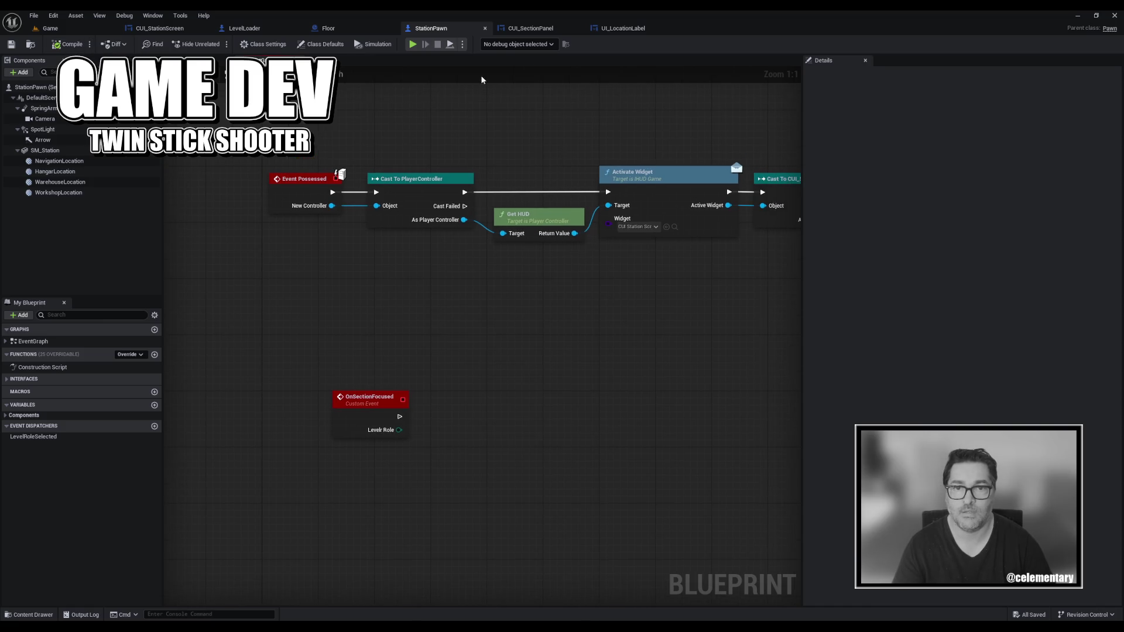
click(637, 30)
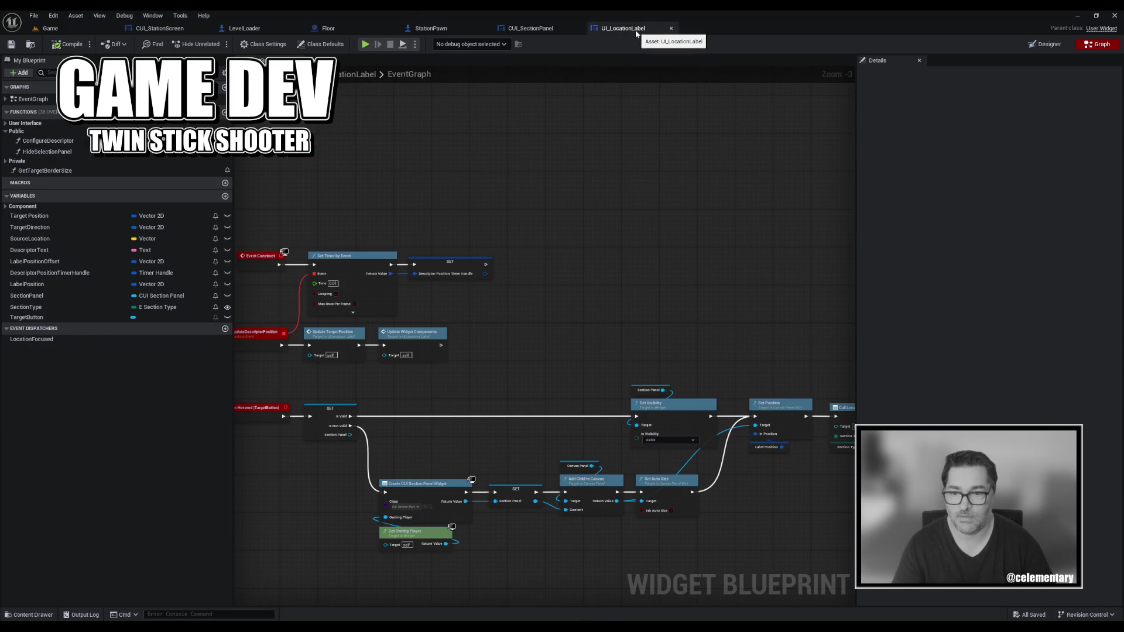
click(436, 29)
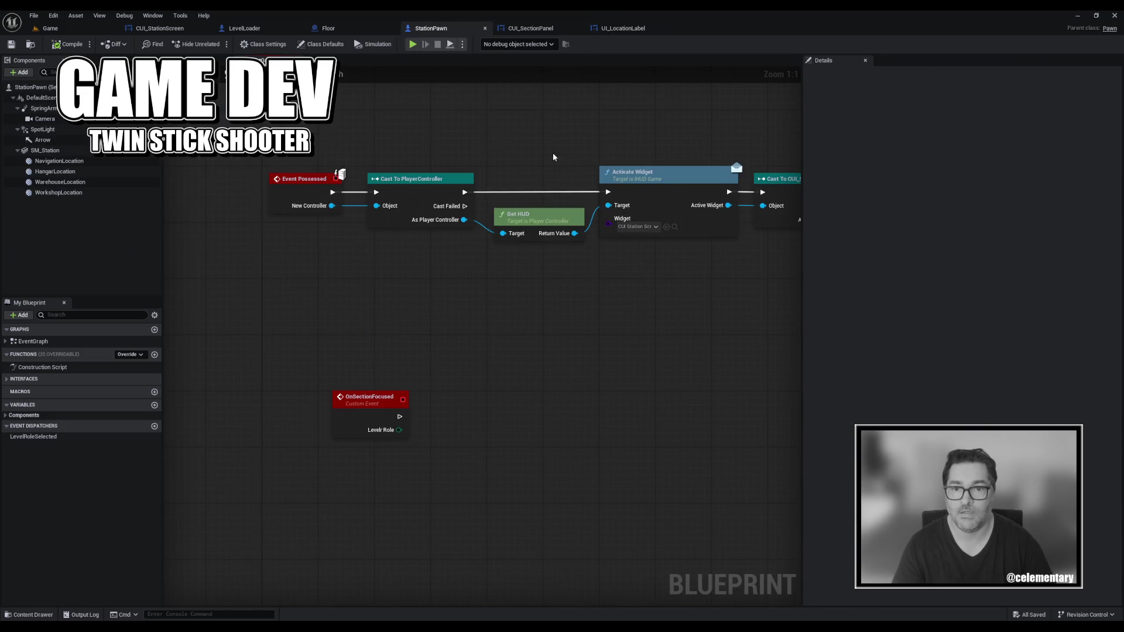
Open the Add Station Section function graph from StationPawn's interface functions.
scroll(452, 354, down, 3)
mouse_move(451, 353)
mouse_down()
mouse_move(220, 419)
mouse_move(577, 452)
mouse_move(424, 422)
mouse_move(427, 401)
mouse_up()
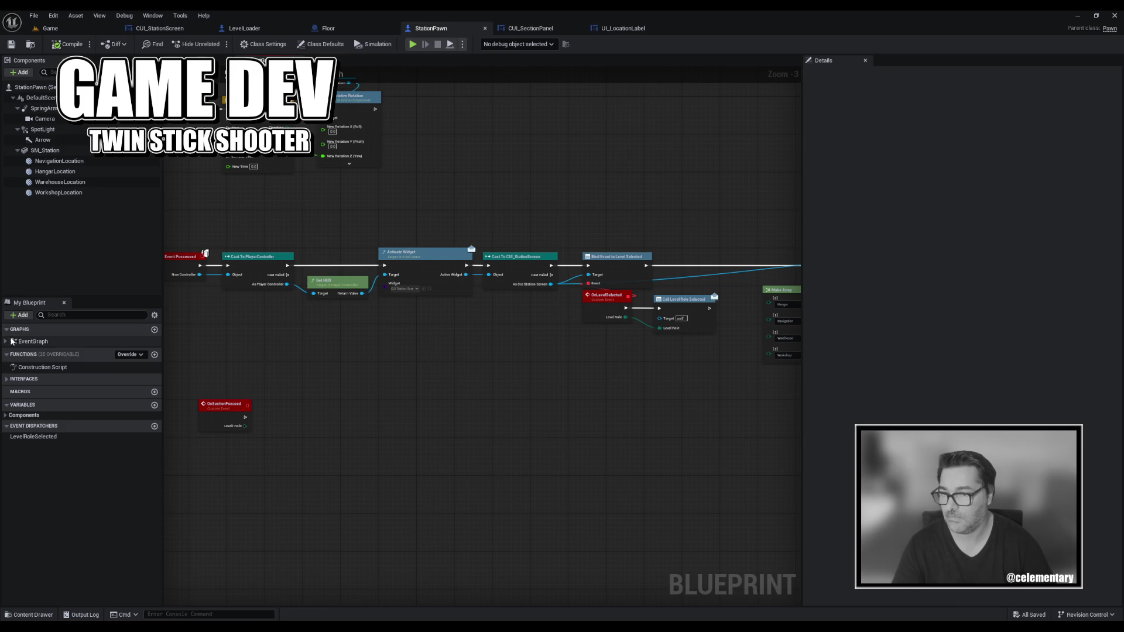
click(7, 380)
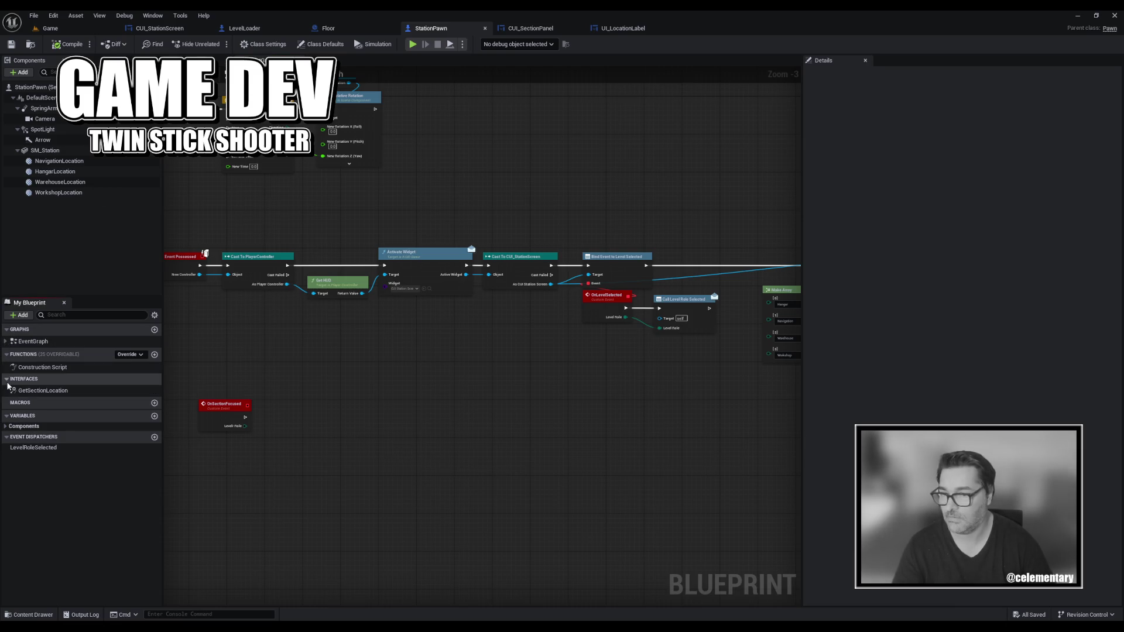
drag(579, 374, 148, 388)
double_click(647, 269)
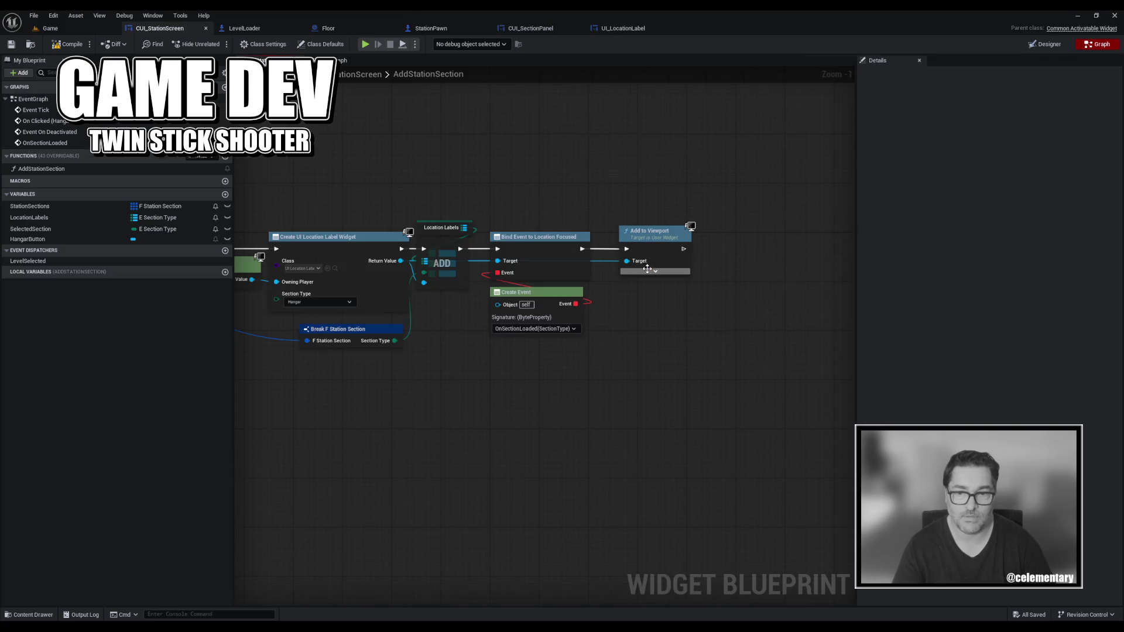